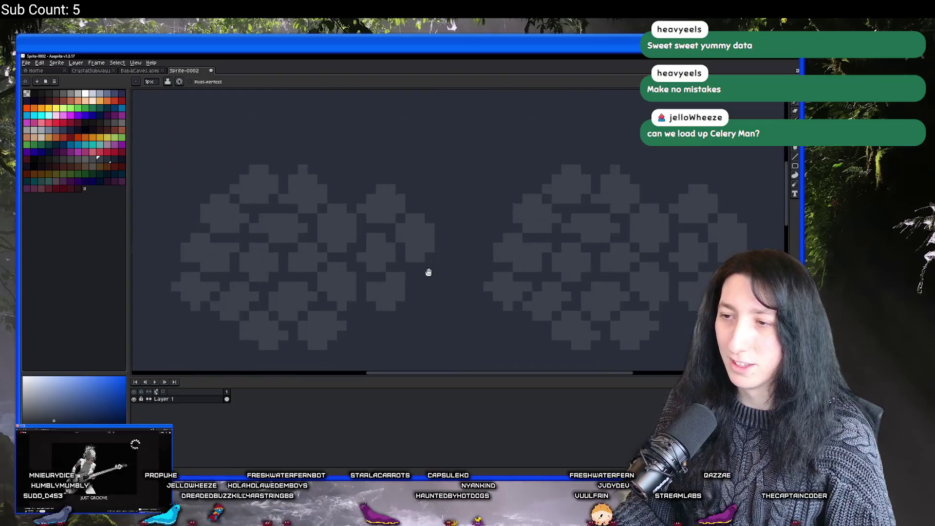
# Paint a rounded blob of light pixels into the lower row of the tiled rock pattern.
pyautogui.scroll(-1, 413, 229)
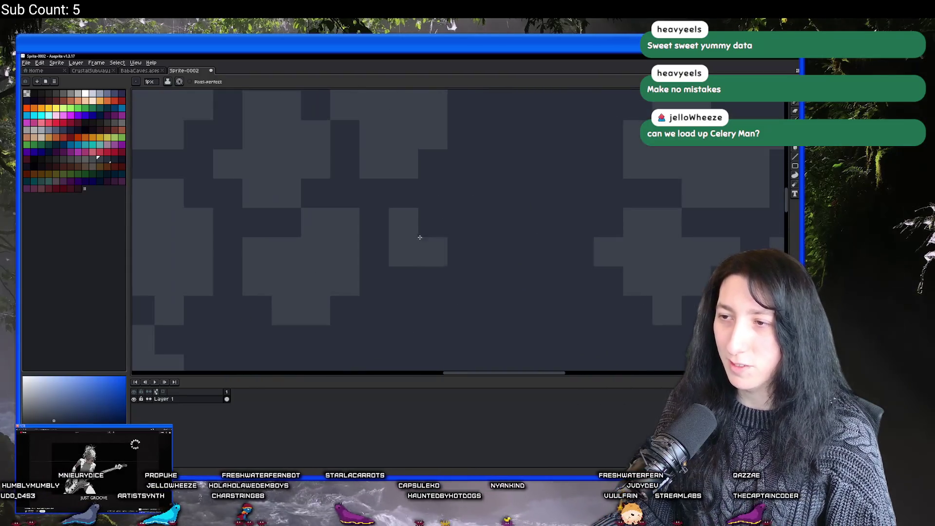
pyautogui.scroll(-1, 440, 218)
pyautogui.moveTo(427, 240)
pyautogui.mouseDown()
pyautogui.moveTo(457, 223)
pyautogui.moveTo(475, 235)
pyautogui.mouseUp()
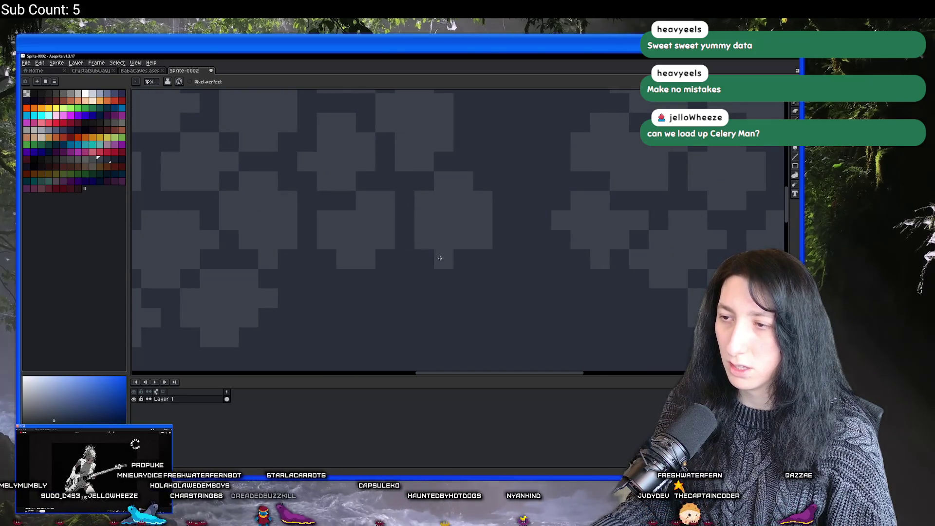
pyautogui.scroll(-2, 453, 261)
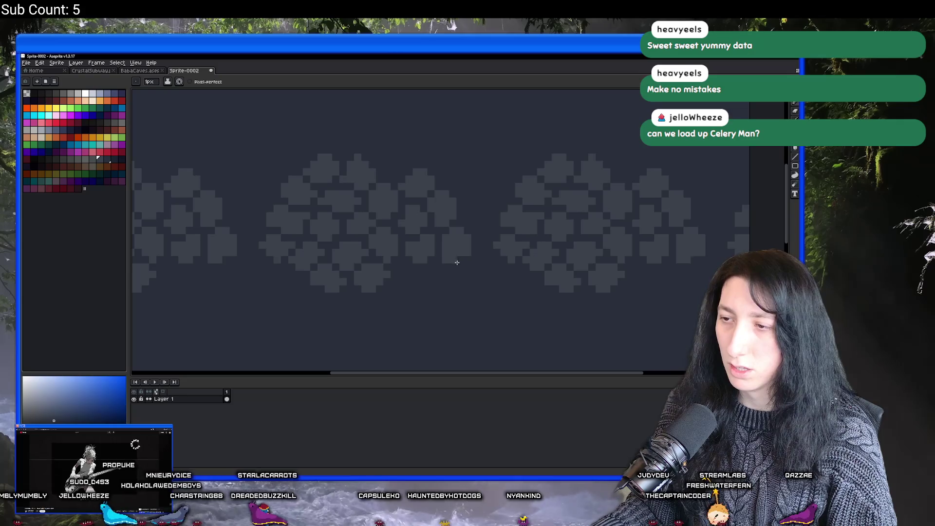
pyautogui.scroll(-2, 471, 251)
pyautogui.scroll(1, 460, 262)
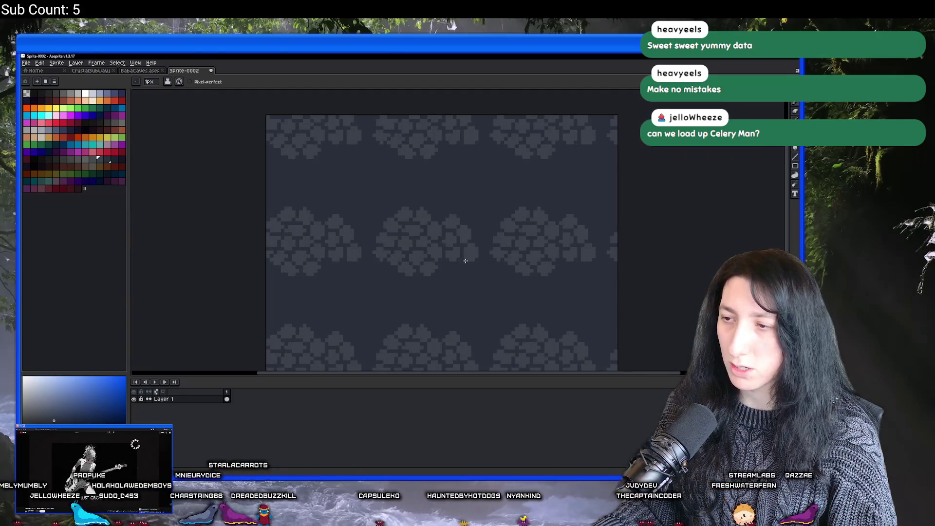
pyautogui.scroll(2, 476, 263)
pyautogui.scroll(-3, 474, 268)
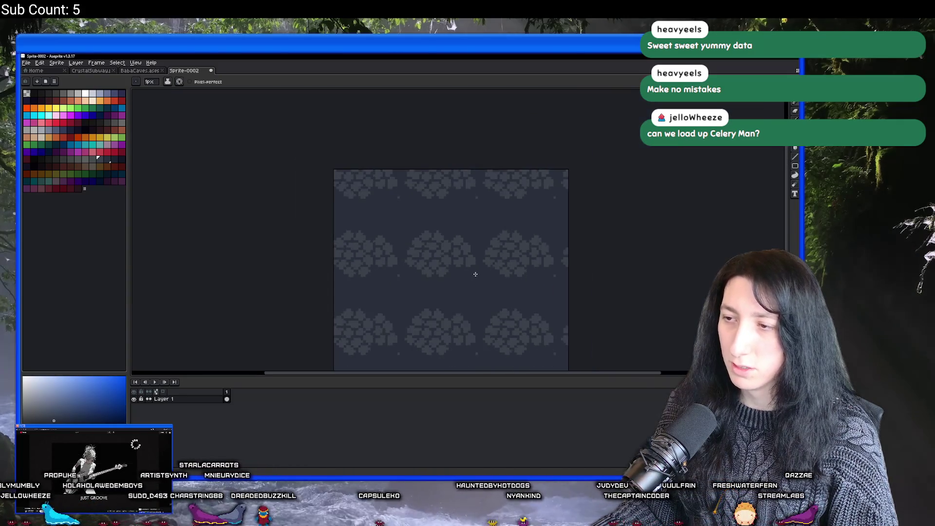
pyautogui.scroll(2, 471, 261)
pyautogui.scroll(-2, 470, 261)
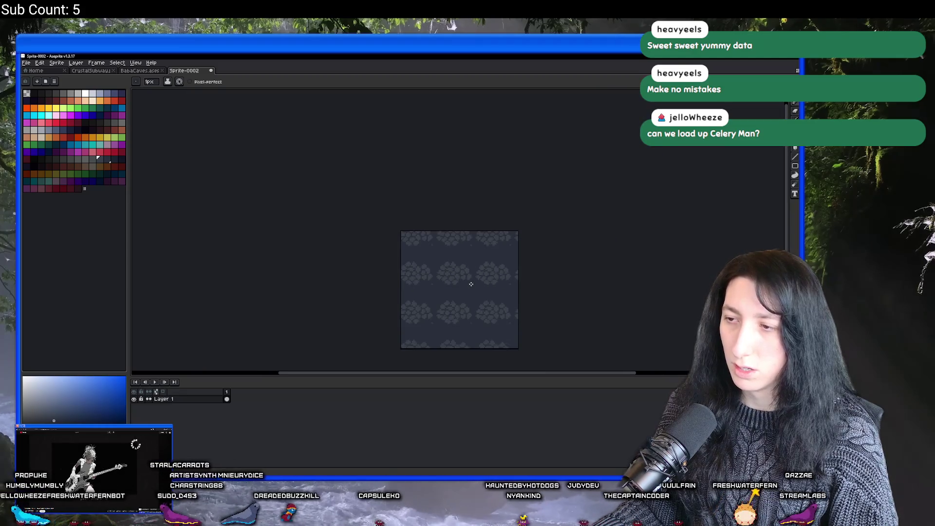
pyautogui.scroll(3, 458, 258)
pyautogui.scroll(-2, 448, 251)
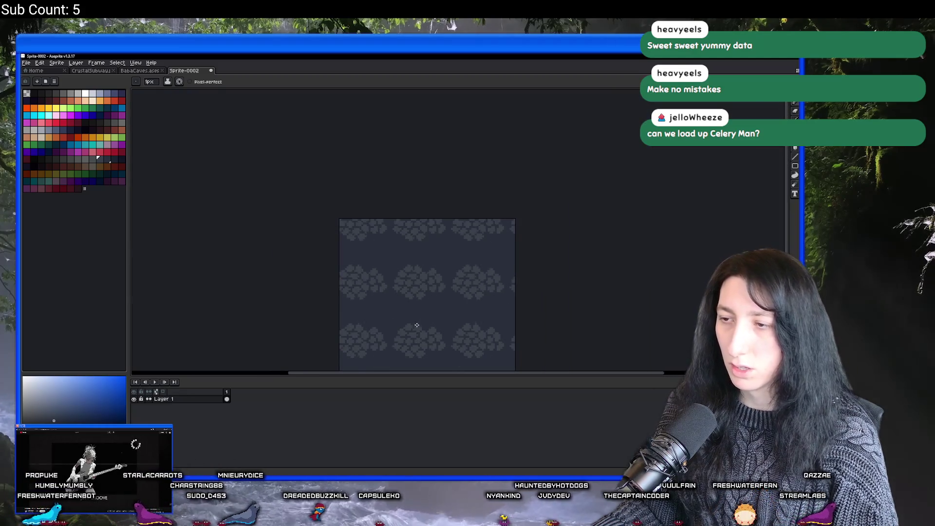
pyautogui.scroll(3, 442, 294)
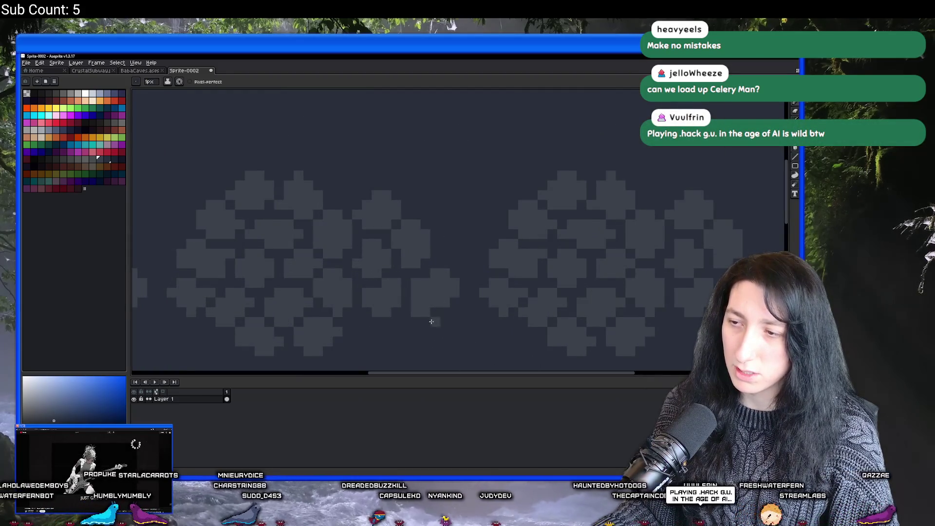
pyautogui.scroll(-2, 435, 316)
pyautogui.scroll(3, 390, 326)
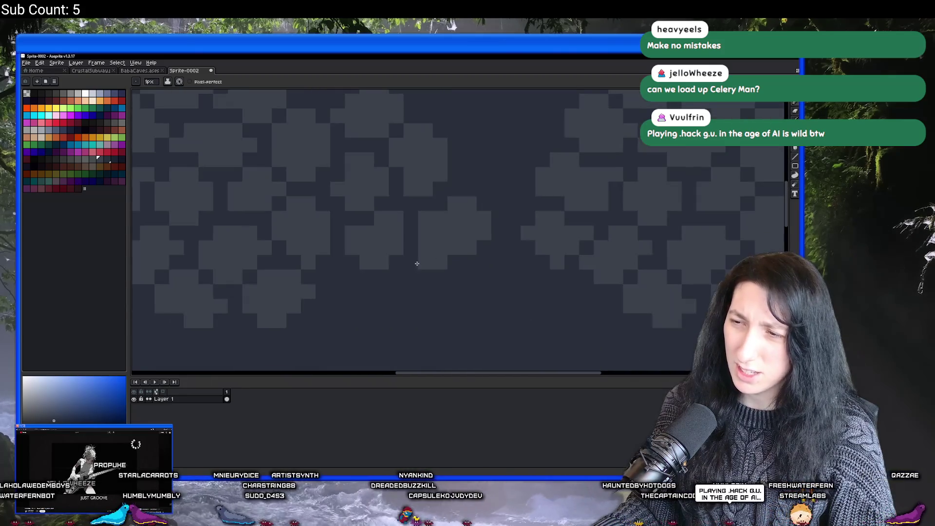
pyautogui.scroll(-4, 418, 265)
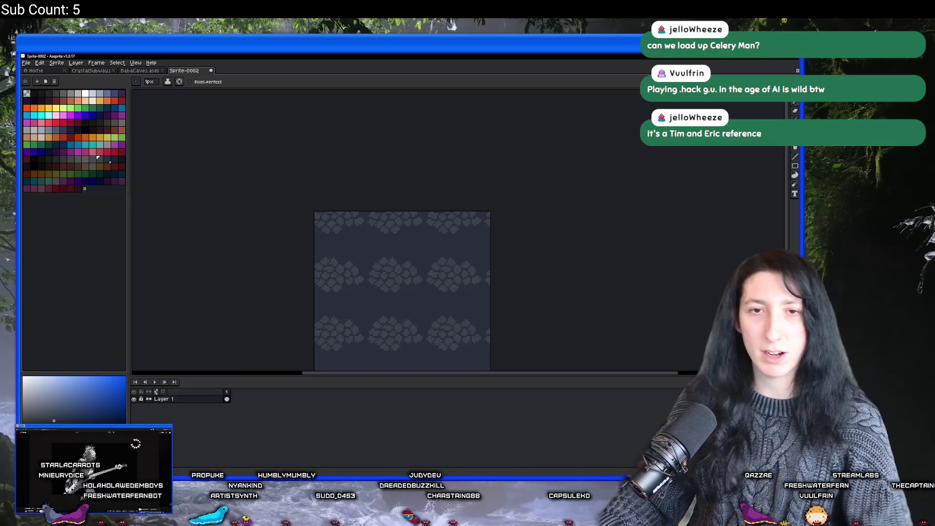
pyautogui.scroll(5, 380, 219)
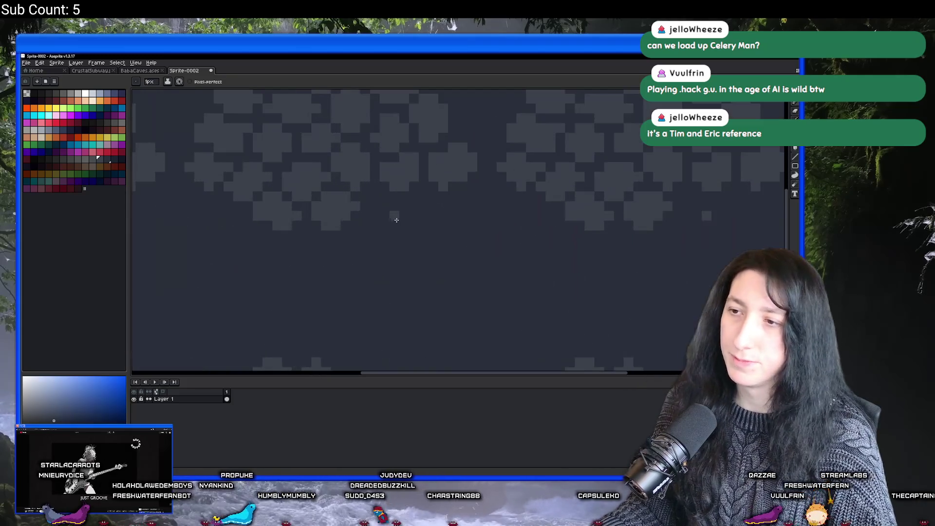
pyautogui.scroll(2, 379, 203)
# Enlarge the light rock block with more pixels, undoing a stray pixel below it.
pyautogui.moveTo(393, 203)
pyautogui.mouseDown()
pyautogui.moveTo(376, 223)
pyautogui.moveTo(404, 225)
pyautogui.moveTo(428, 211)
pyautogui.moveTo(393, 248)
pyautogui.moveTo(418, 246)
pyautogui.moveTo(393, 246)
pyautogui.mouseUp()
pyautogui.click(409, 248)
pyautogui.hotkey('ctrl', 'z')
pyautogui.scroll(-1, 393, 247)
pyautogui.scroll(-3, 424, 236)
pyautogui.scroll(2, 410, 241)
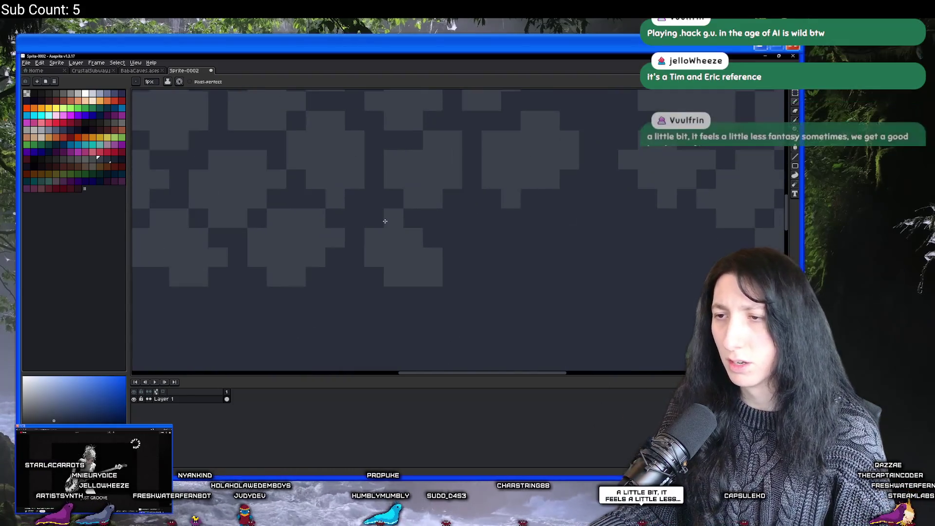
pyautogui.scroll(-2, 396, 265)
pyautogui.scroll(3, 407, 274)
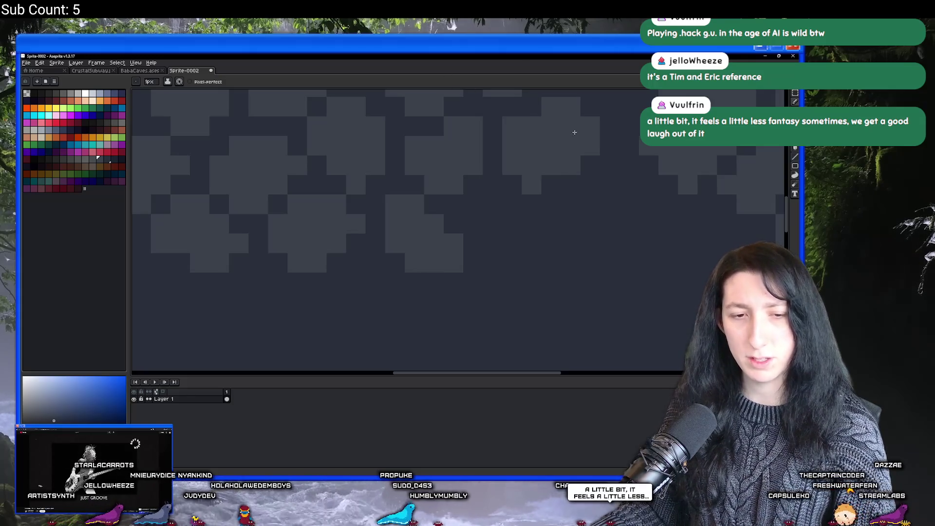
pyautogui.scroll(-2, 444, 218)
pyautogui.scroll(2, 429, 244)
# Try a new light rock shape at the lower right, then undo it.
pyautogui.moveTo(353, 244)
pyautogui.mouseDown()
pyautogui.moveTo(391, 284)
pyautogui.moveTo(378, 272)
pyautogui.mouseUp()
pyautogui.scroll(-1, 389, 276)
pyautogui.scroll(1, 392, 276)
pyautogui.hotkey('ctrl', 'z')
pyautogui.scroll(-3, 389, 277)
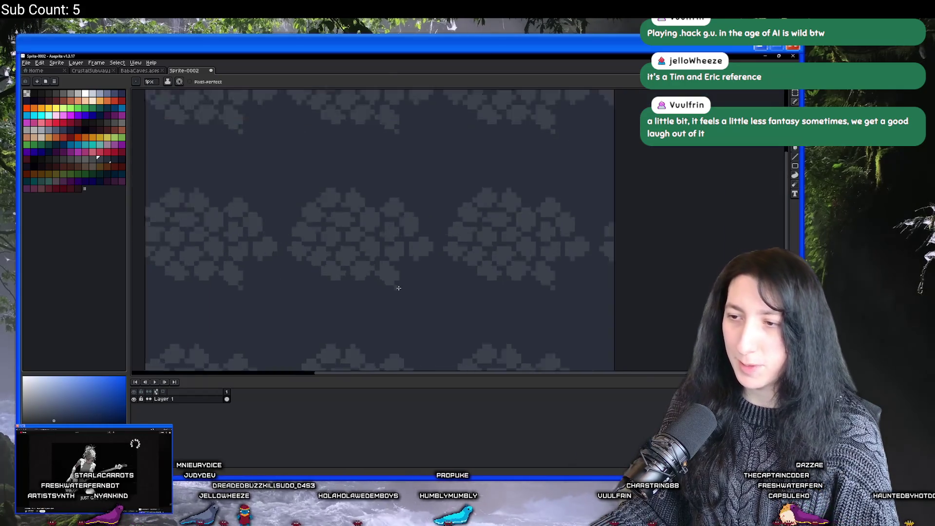
pyautogui.scroll(4, 358, 281)
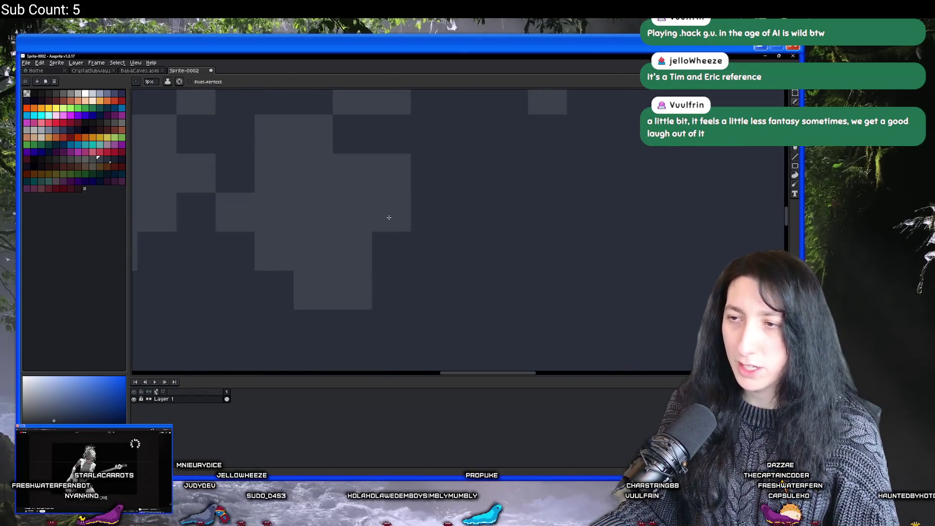
pyautogui.scroll(-3, 433, 220)
pyautogui.scroll(-3, 432, 219)
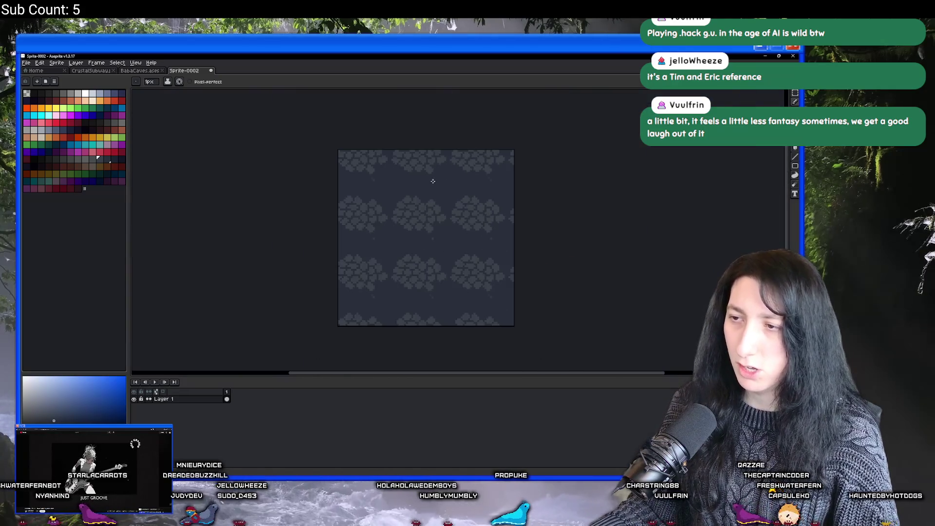
pyautogui.scroll(5, 413, 221)
pyautogui.scroll(2, 379, 245)
# Paint a small block of light rock cells and extend it with extra cells.
pyautogui.moveTo(379, 245)
pyautogui.mouseDown()
pyautogui.moveTo(373, 259)
pyautogui.moveTo(416, 253)
pyautogui.moveTo(388, 292)
pyautogui.mouseUp()
pyautogui.click(443, 259)
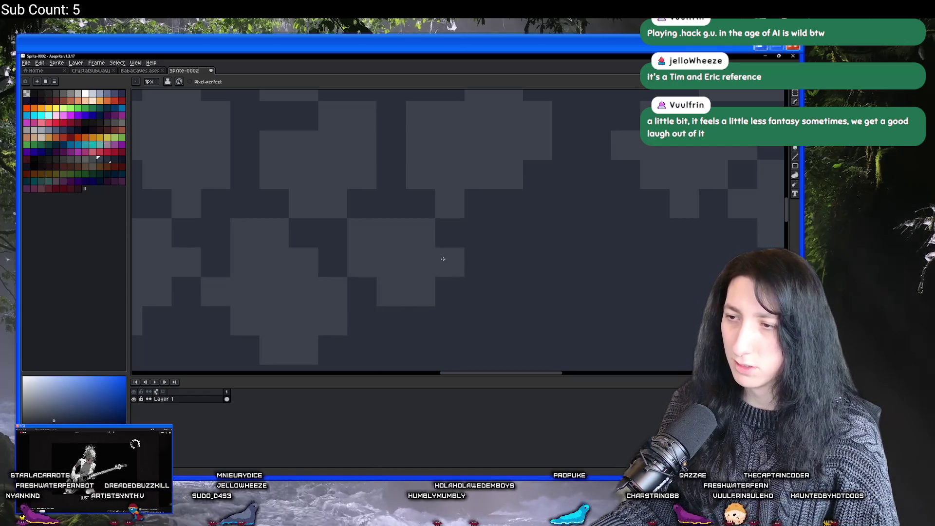
pyautogui.click(451, 286)
pyautogui.click(468, 290)
pyautogui.scroll(-2, 467, 290)
pyautogui.scroll(-1, 468, 290)
pyautogui.scroll(4, 390, 282)
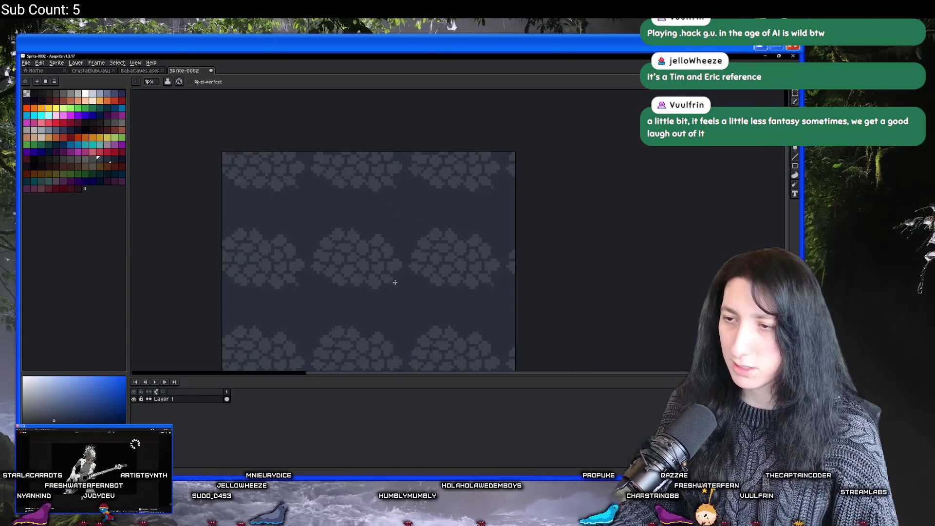
pyautogui.moveTo(392, 270)
pyautogui.mouseDown()
pyautogui.moveTo(430, 261)
pyautogui.moveTo(397, 292)
pyautogui.moveTo(371, 295)
pyautogui.mouseUp()
pyautogui.moveTo(471, 298)
pyautogui.mouseDown()
pyautogui.moveTo(460, 273)
pyautogui.moveTo(425, 319)
pyautogui.mouseUp()
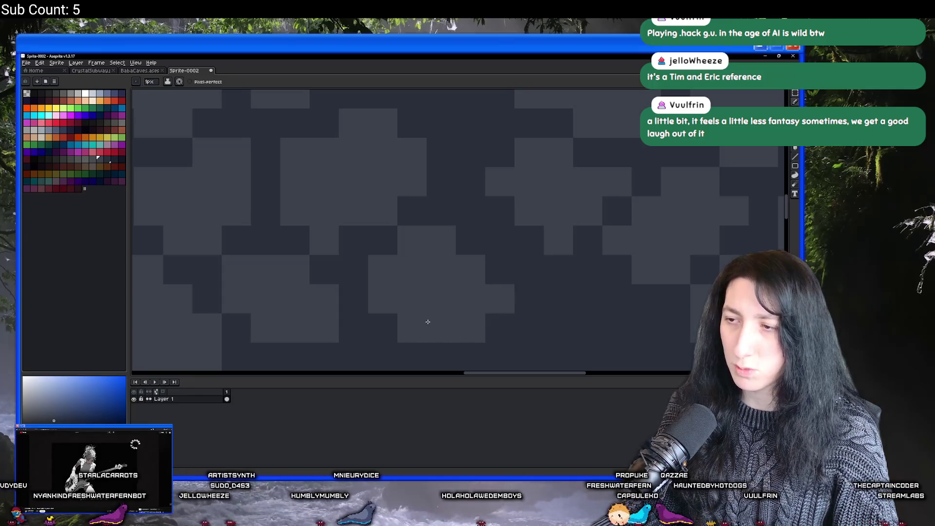
pyautogui.scroll(-2, 405, 325)
pyautogui.scroll(-2, 391, 338)
pyautogui.scroll(2, 411, 291)
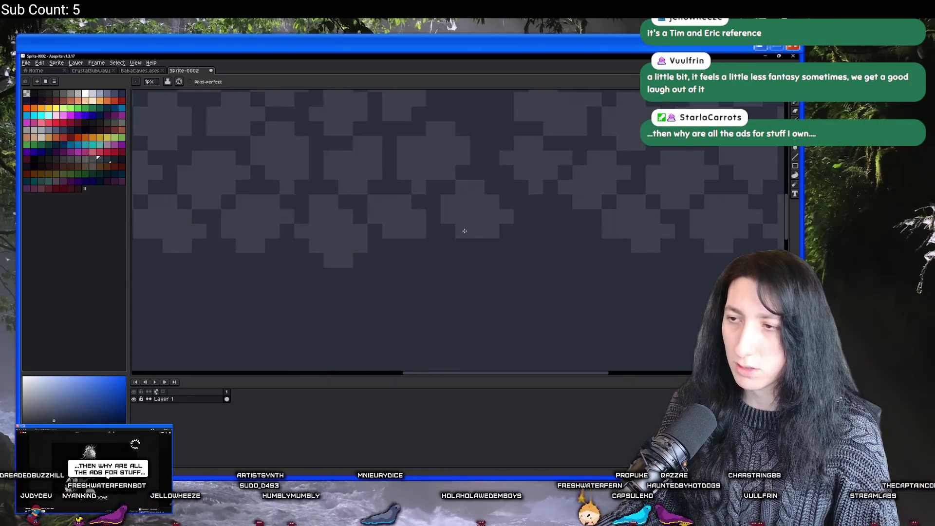
pyautogui.scroll(-2, 440, 248)
pyautogui.scroll(2, 429, 248)
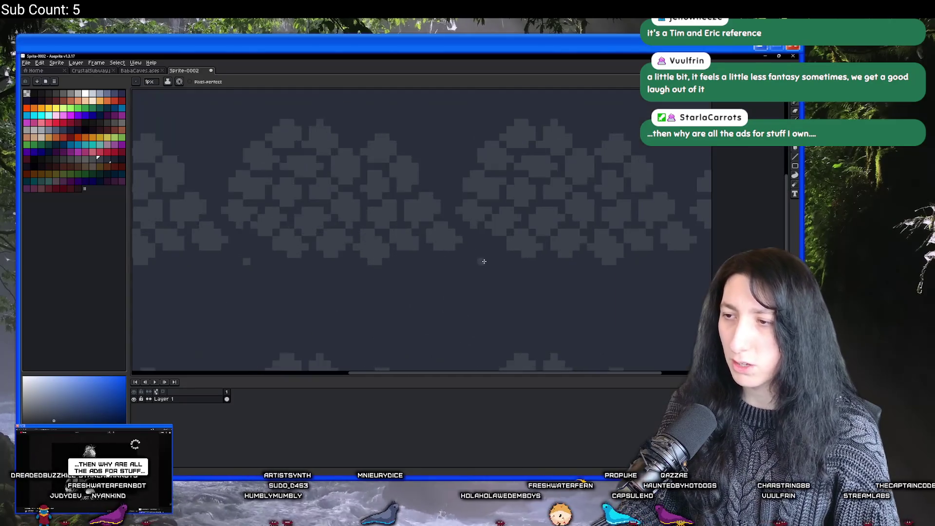
pyautogui.scroll(-2, 398, 224)
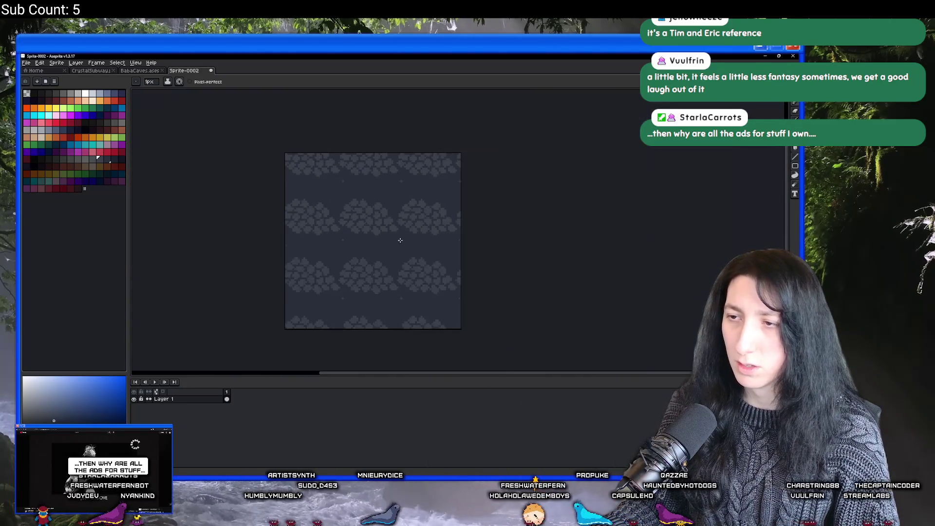
pyautogui.scroll(1, 399, 227)
pyautogui.scroll(1, 399, 226)
pyautogui.scroll(1, 387, 215)
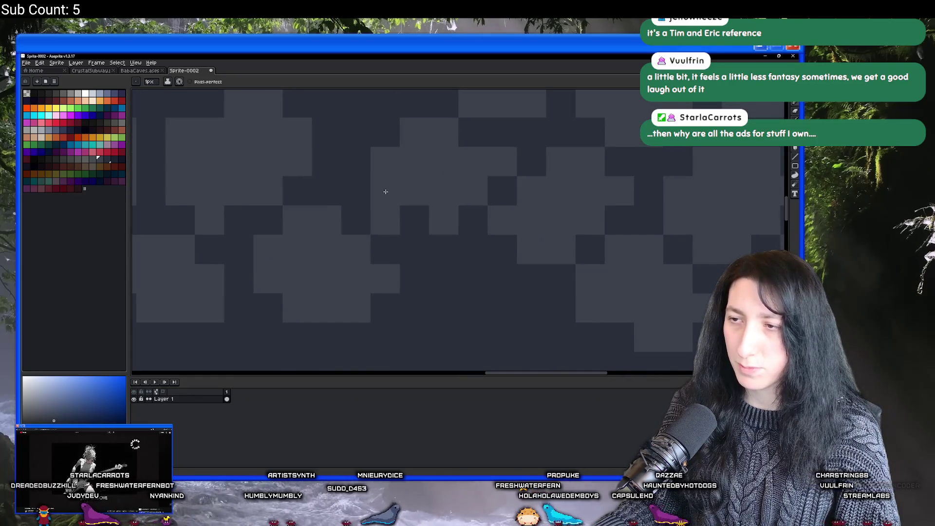
pyautogui.scroll(-2, 455, 255)
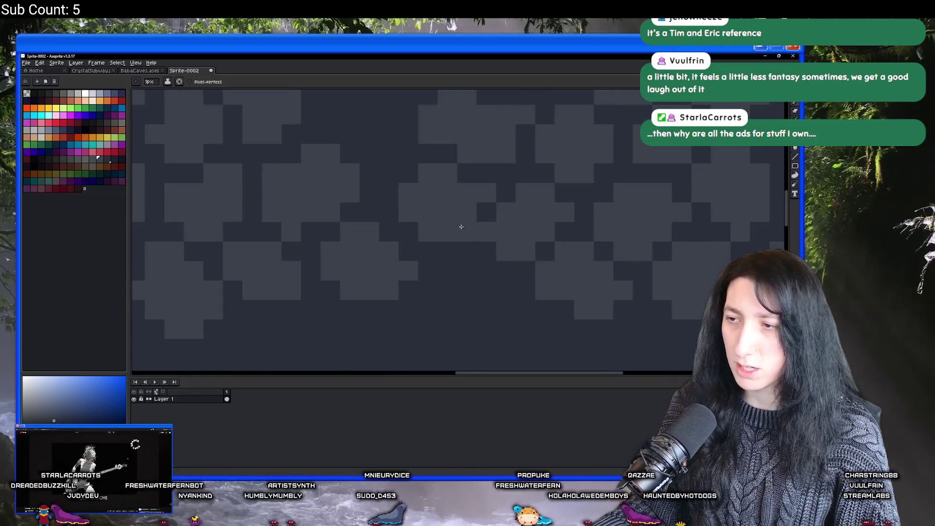
pyautogui.scroll(1, 458, 279)
pyautogui.scroll(-2, 458, 279)
pyautogui.scroll(2, 382, 261)
pyautogui.scroll(1, 349, 218)
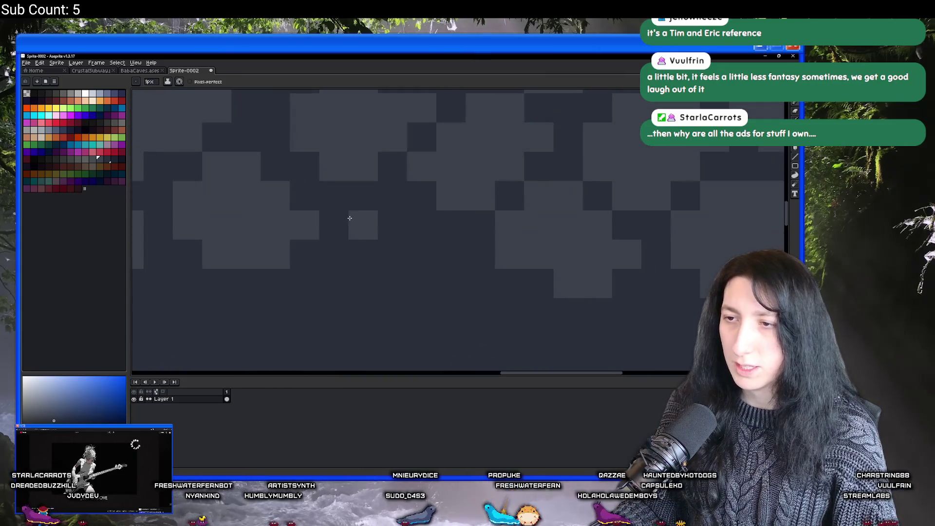
# Fill a dark gap in the lower rock row with a light rock block.
pyautogui.moveTo(375, 221)
pyautogui.mouseDown()
pyautogui.moveTo(397, 211)
pyautogui.moveTo(411, 232)
pyautogui.moveTo(389, 253)
pyautogui.moveTo(444, 249)
pyautogui.moveTo(372, 271)
pyautogui.moveTo(408, 274)
pyautogui.moveTo(346, 250)
pyautogui.moveTo(359, 278)
pyautogui.mouseUp()
pyautogui.scroll(-2, 359, 280)
pyautogui.scroll(1, 407, 278)
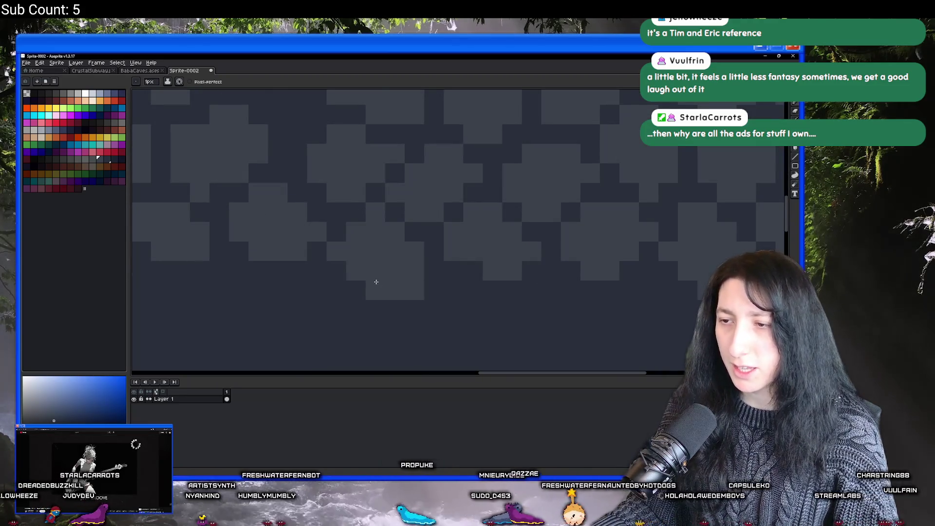
pyautogui.scroll(-1, 375, 282)
pyautogui.scroll(-2, 383, 296)
pyautogui.scroll(3, 389, 295)
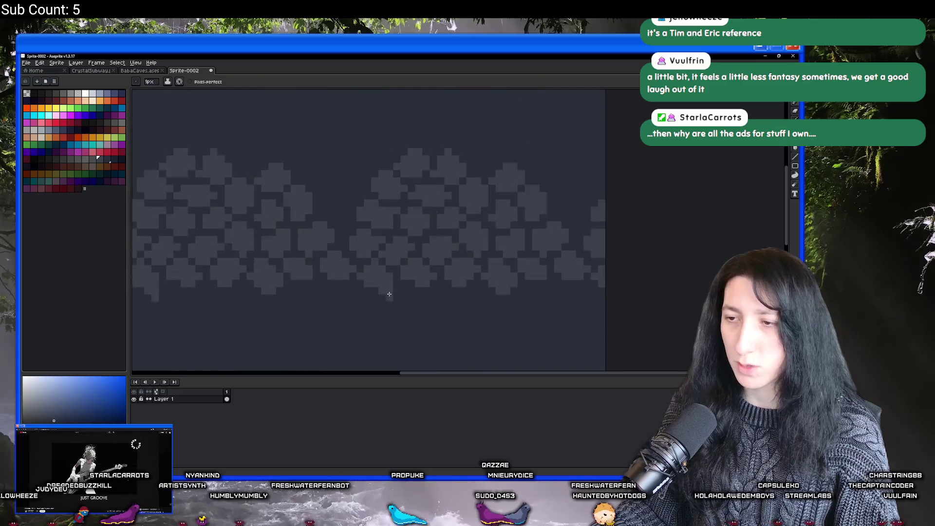
pyautogui.scroll(-2, 378, 310)
pyautogui.hscroll(-3, 387, 269)
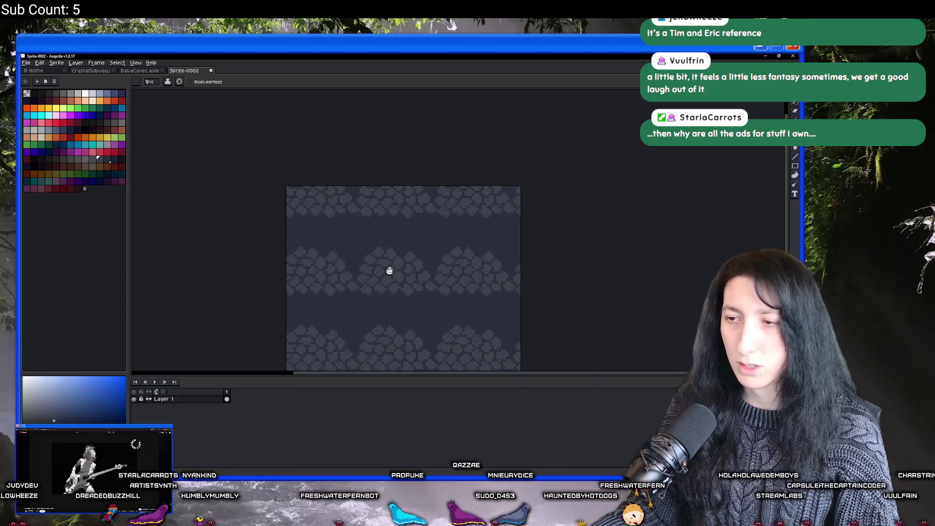
pyautogui.scroll(-1, 400, 273)
# Copy a tile-sized area of the pattern and paste it into BabaCaves at 32,0.
pyautogui.moveTo(366, 190); pyautogui.dragTo(405, 230)
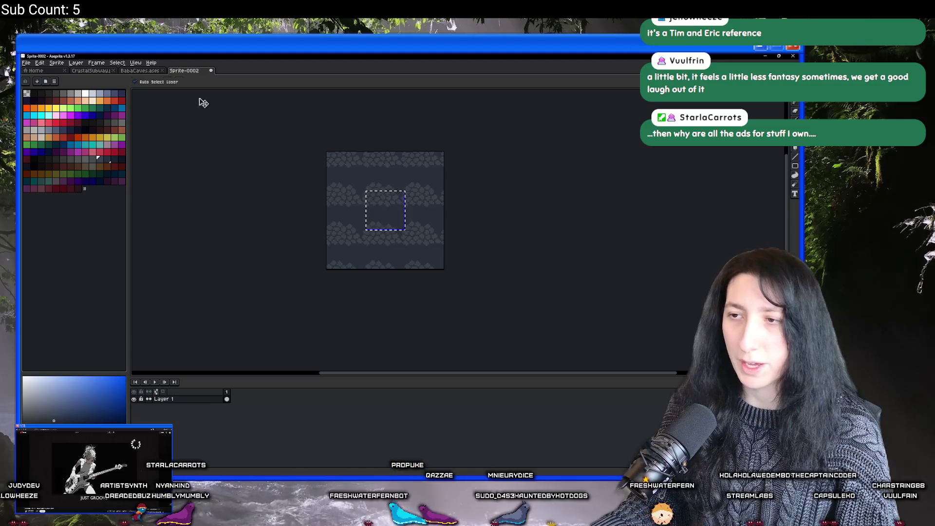
pyautogui.click(144, 71)
pyautogui.hotkey('ctrl', 'v')
pyautogui.moveTo(202, 192)
pyautogui.mouseDown()
pyautogui.moveTo(346, 201)
pyautogui.moveTo(344, 187)
pyautogui.mouseUp()
pyautogui.press('Return')
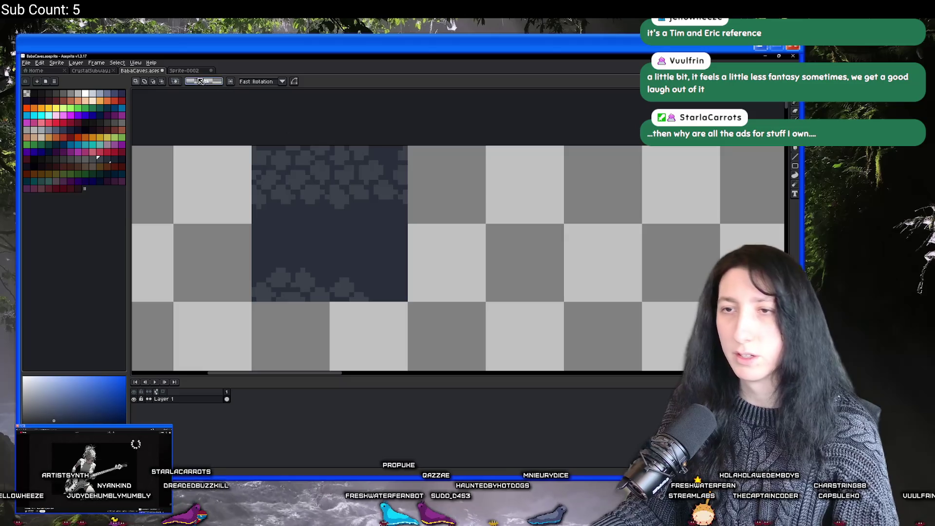
# Return to Sprite-0002 and cancel the Save dialog without saving.
pyautogui.click(193, 72)
pyautogui.hotkey('ctrl', 's')
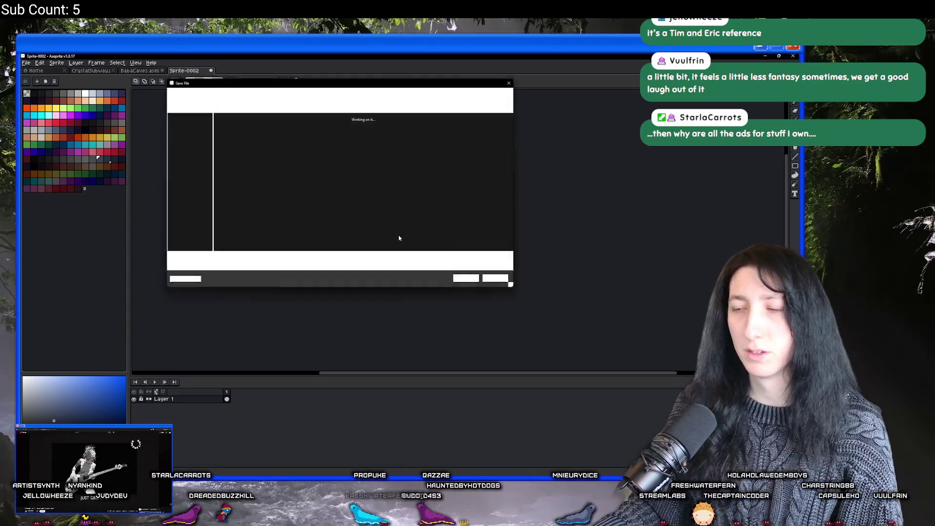
pyautogui.press('Escape')
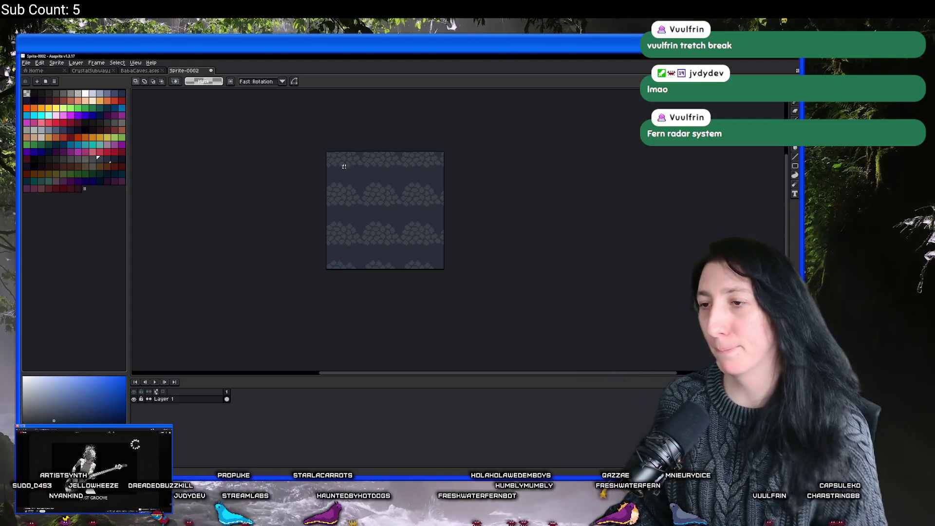
# With the Pencil tool, add two lighter pixels to a rock cluster.
pyautogui.scroll(5, 365, 219)
pyautogui.press('b')
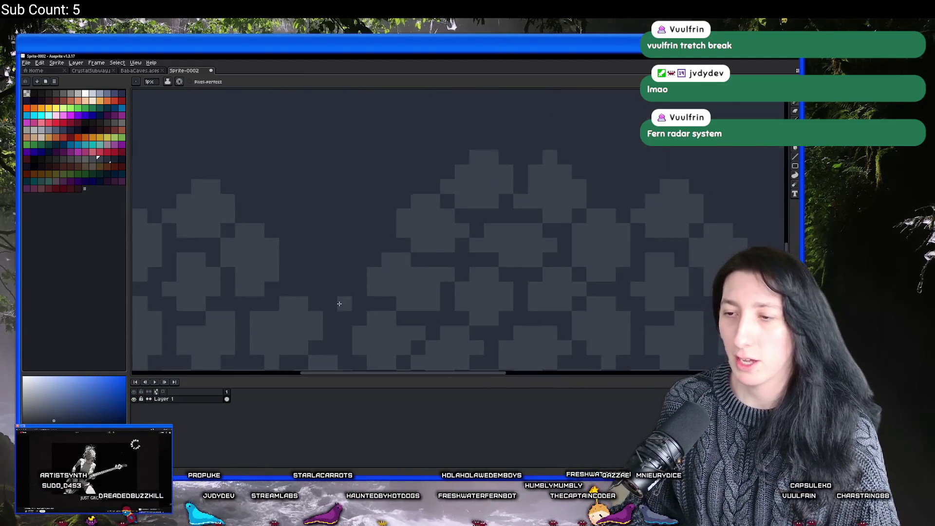
pyautogui.scroll(-2, 339, 304)
pyautogui.scroll(-2, 343, 319)
pyautogui.scroll(2, 344, 318)
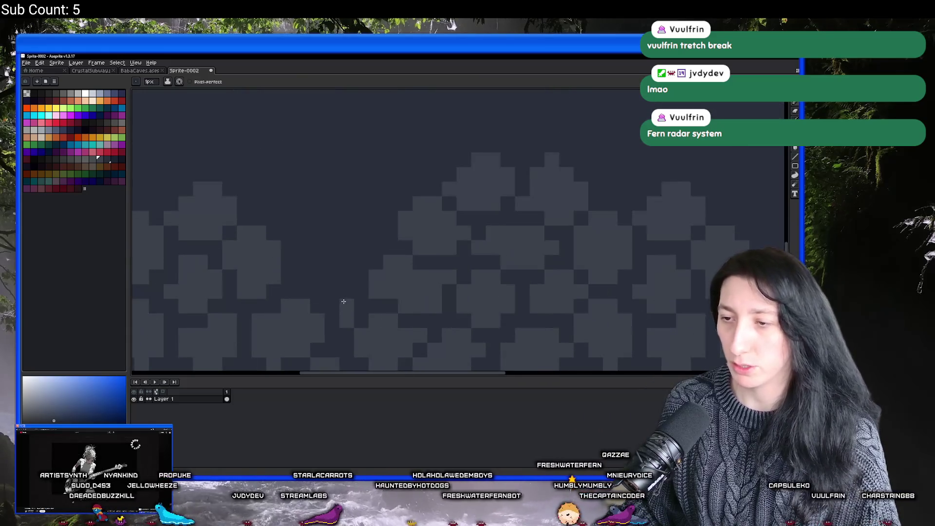
pyautogui.moveTo(347, 276); pyautogui.dragTo(341, 272)
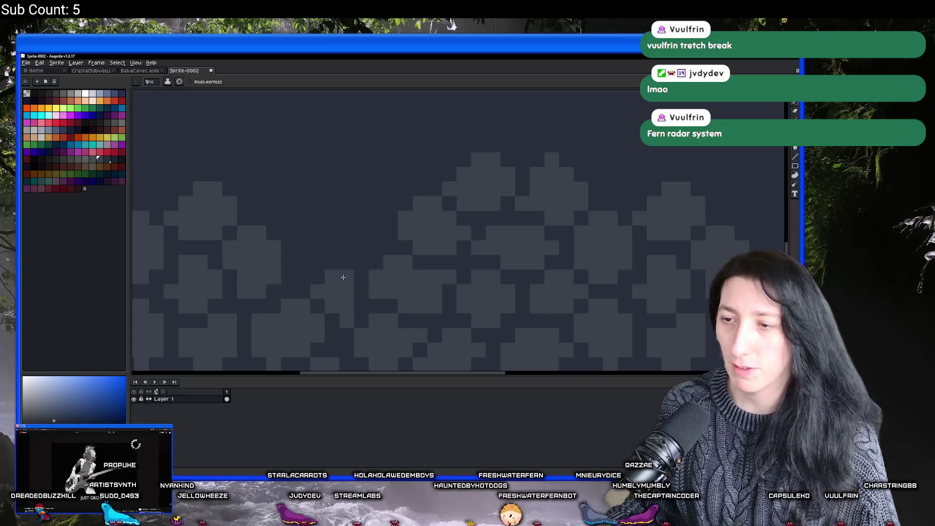
pyautogui.scroll(-3, 344, 275)
pyautogui.scroll(3, 341, 287)
pyautogui.scroll(-3, 345, 335)
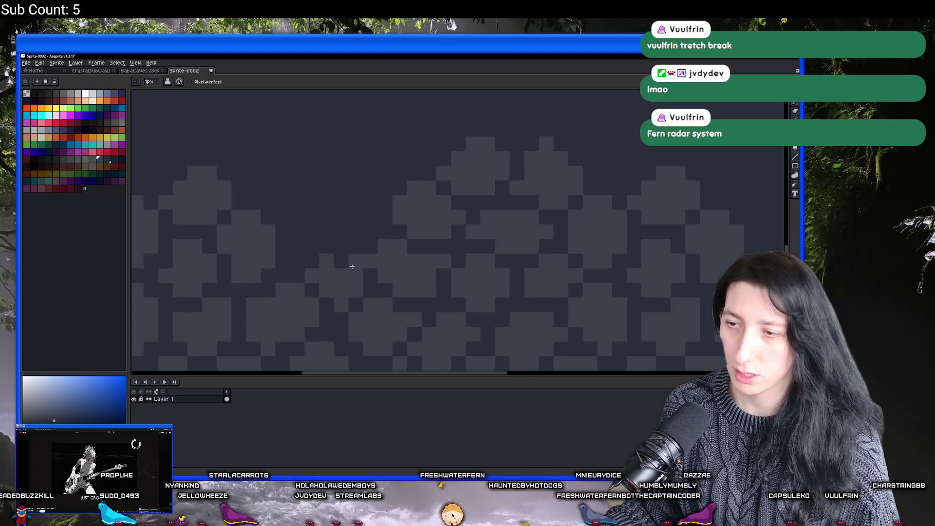
pyautogui.scroll(-3, 345, 261)
pyautogui.scroll(3, 323, 302)
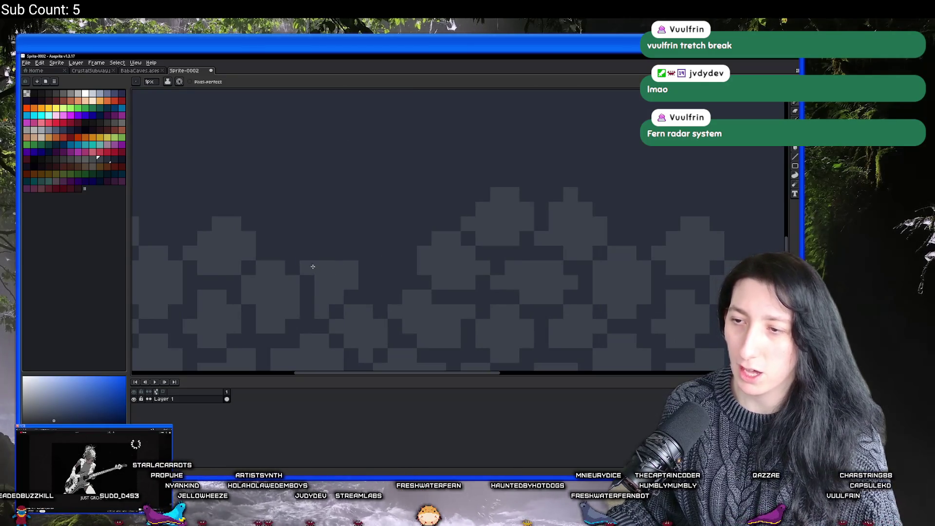
pyautogui.scroll(-1, 335, 273)
pyautogui.scroll(1, 335, 276)
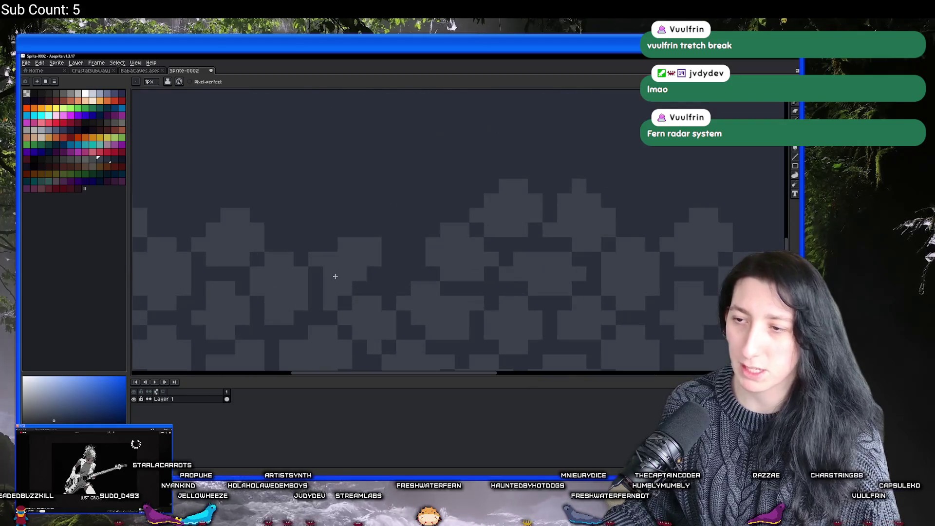
pyautogui.scroll(-1, 329, 248)
pyautogui.scroll(1, 346, 263)
pyautogui.scroll(-3, 354, 242)
pyautogui.scroll(3, 355, 259)
pyautogui.scroll(1, 344, 265)
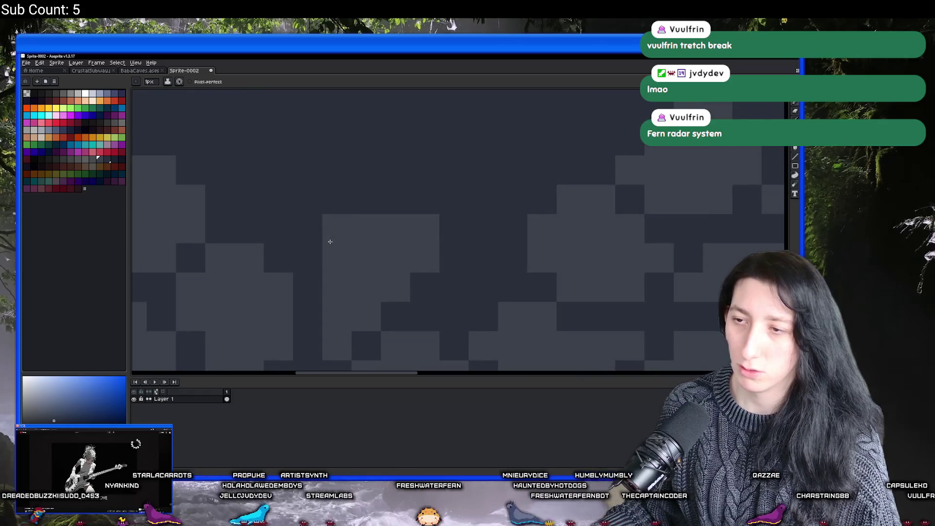
pyautogui.scroll(-3, 328, 232)
pyautogui.scroll(3, 305, 287)
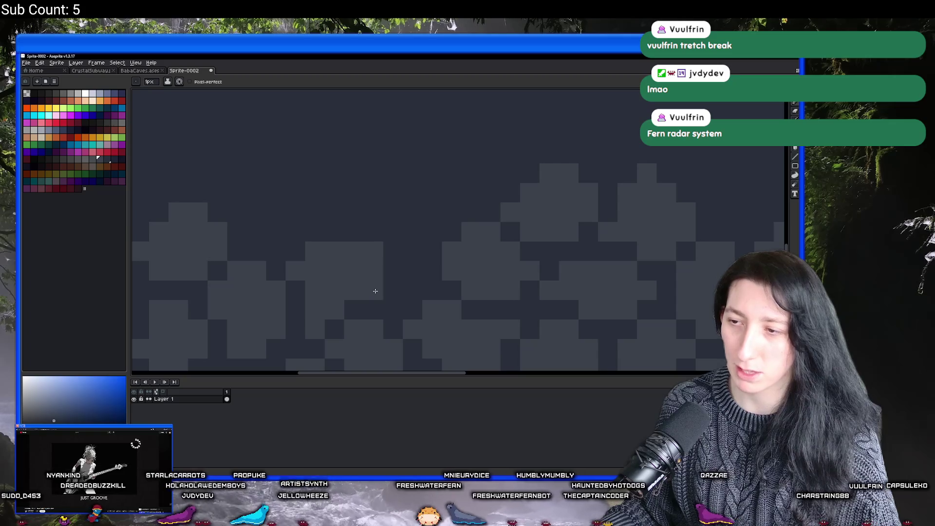
pyautogui.scroll(-3, 341, 236)
pyautogui.scroll(2, 336, 283)
pyautogui.scroll(-3, 346, 291)
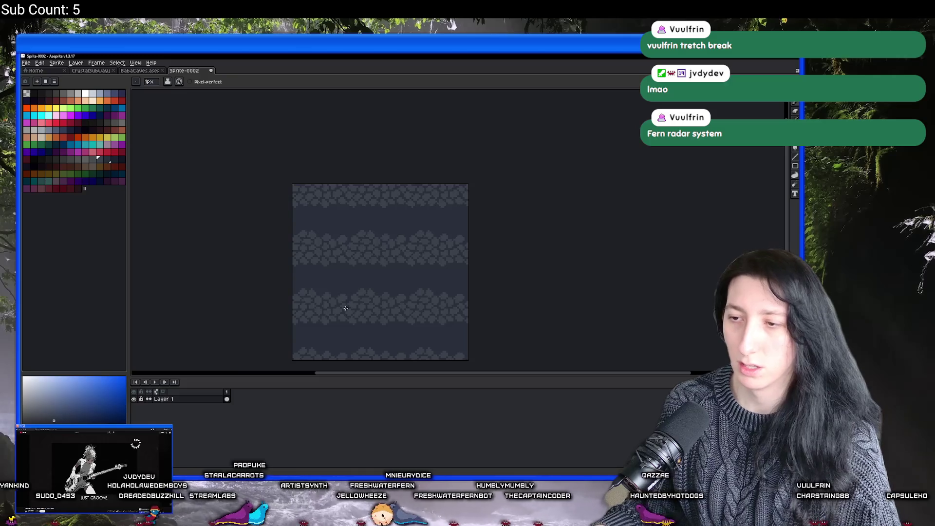
pyautogui.scroll(5, 336, 286)
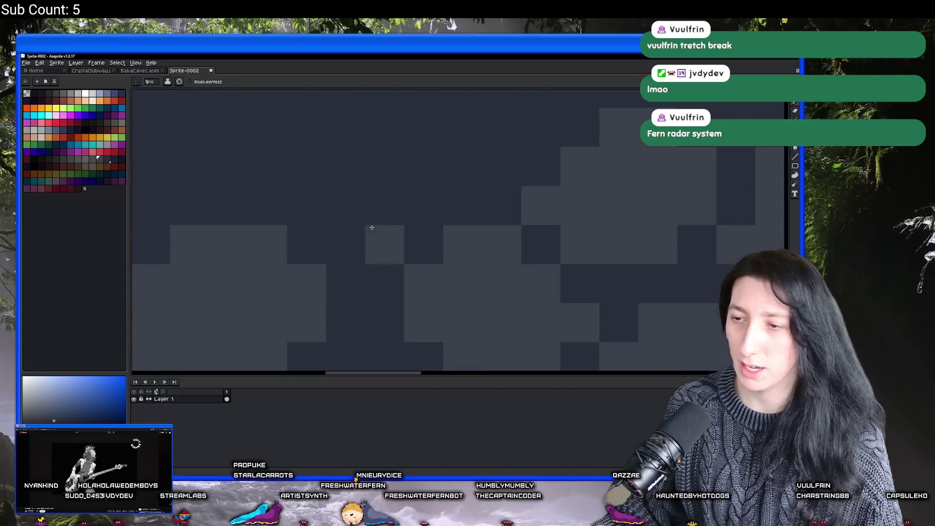
# Add a short light column to a different rock cluster.
pyautogui.moveTo(372, 228); pyautogui.dragTo(337, 269)
pyautogui.scroll(-3, 175, 178)
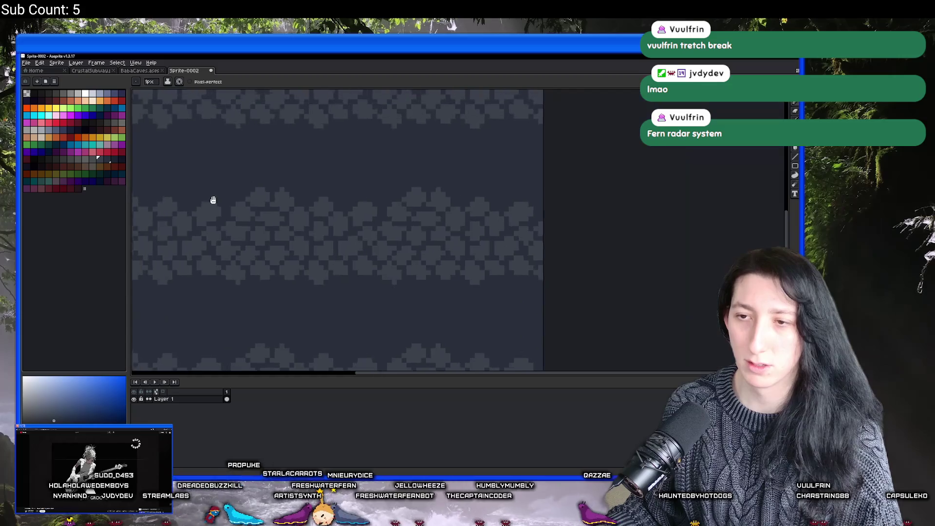
pyautogui.scroll(2, 251, 209)
pyautogui.moveTo(251, 209); pyautogui.dragTo(270, 256)
pyautogui.moveTo(312, 229)
pyautogui.mouseDown()
pyautogui.moveTo(359, 259)
pyautogui.moveTo(357, 248)
pyautogui.moveTo(380, 240)
pyautogui.mouseUp()
pyautogui.click(359, 266)
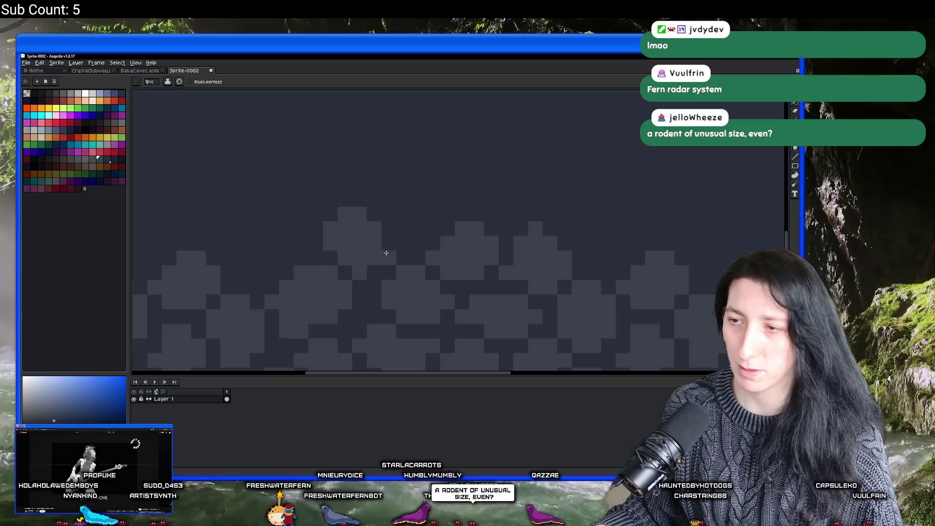
pyautogui.scroll(-5, 385, 252)
pyautogui.scroll(3, 351, 297)
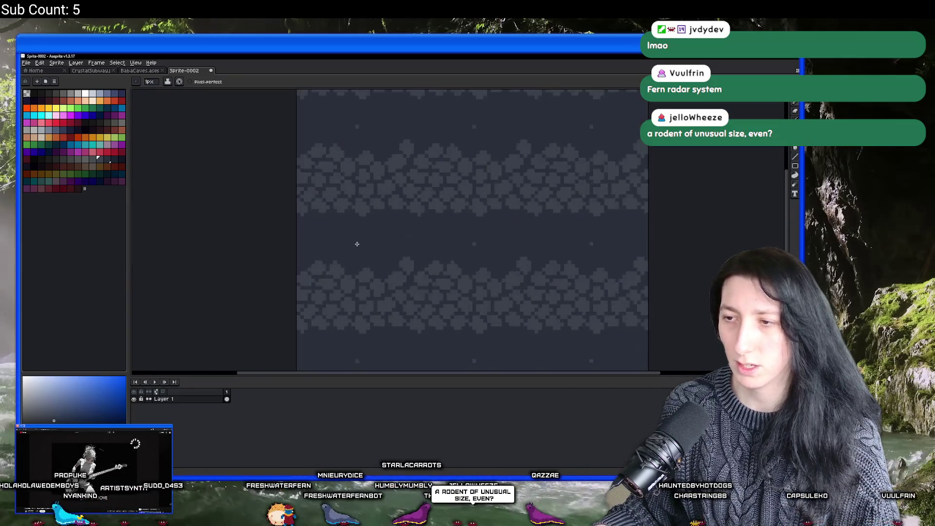
pyautogui.scroll(3, 357, 244)
# Paint lighter pixels to fill the dark gap along the top of a rock row.
pyautogui.moveTo(376, 305)
pyautogui.mouseDown()
pyautogui.moveTo(359, 299)
pyautogui.moveTo(412, 282)
pyautogui.moveTo(364, 269)
pyautogui.moveTo(426, 255)
pyautogui.moveTo(431, 242)
pyautogui.mouseUp()
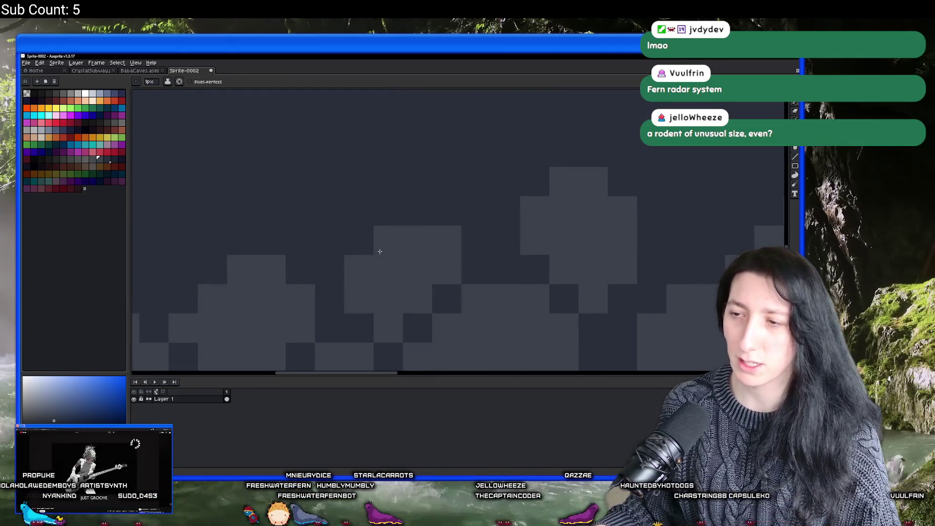
pyautogui.scroll(-4, 383, 248)
pyautogui.scroll(3, 378, 263)
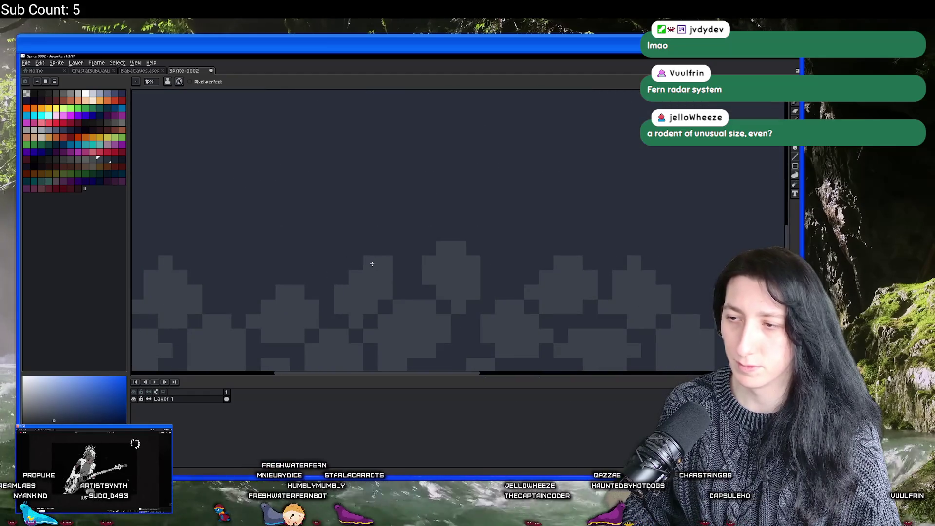
pyautogui.scroll(-2, 349, 273)
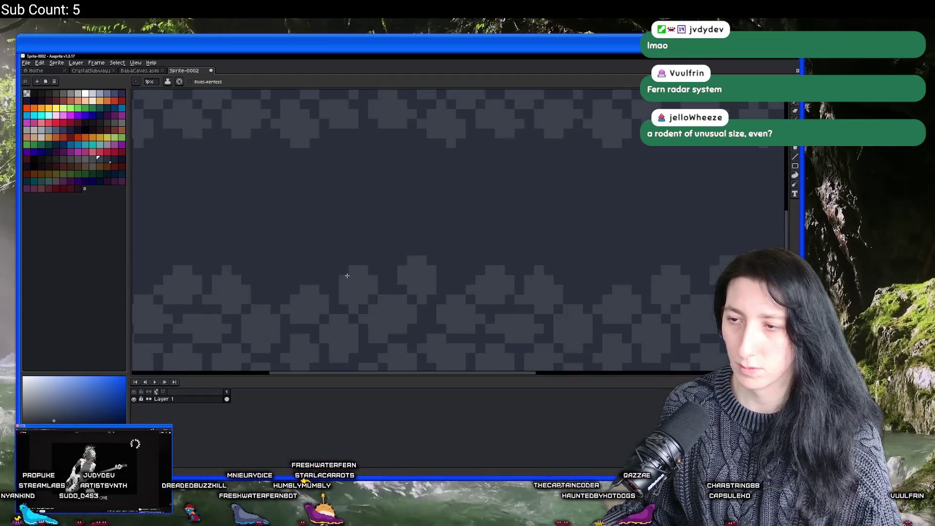
pyautogui.scroll(3, 331, 298)
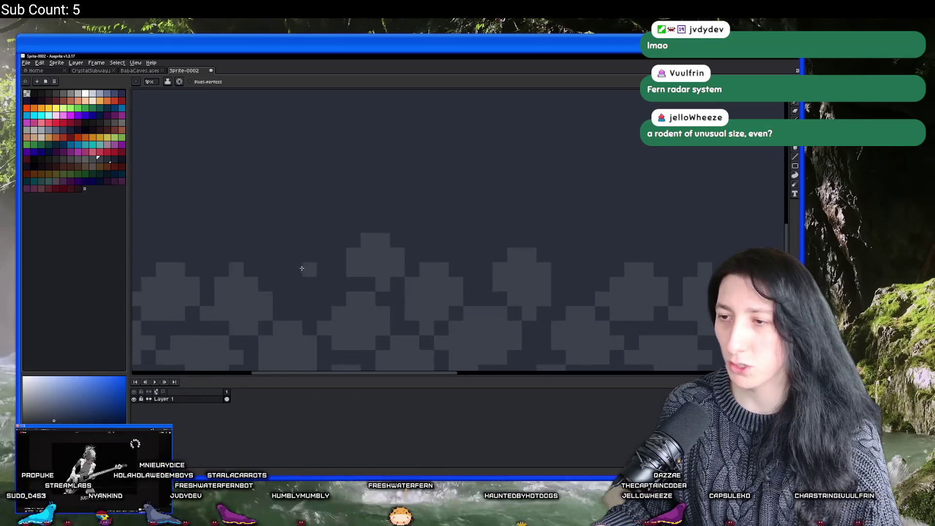
pyautogui.moveTo(308, 269); pyautogui.dragTo(416, 260)
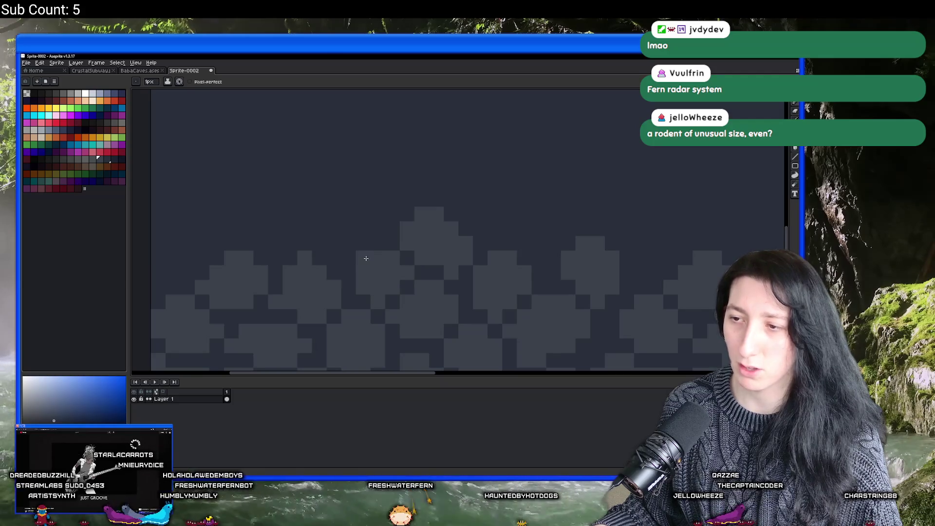
pyautogui.scroll(-5, 344, 276)
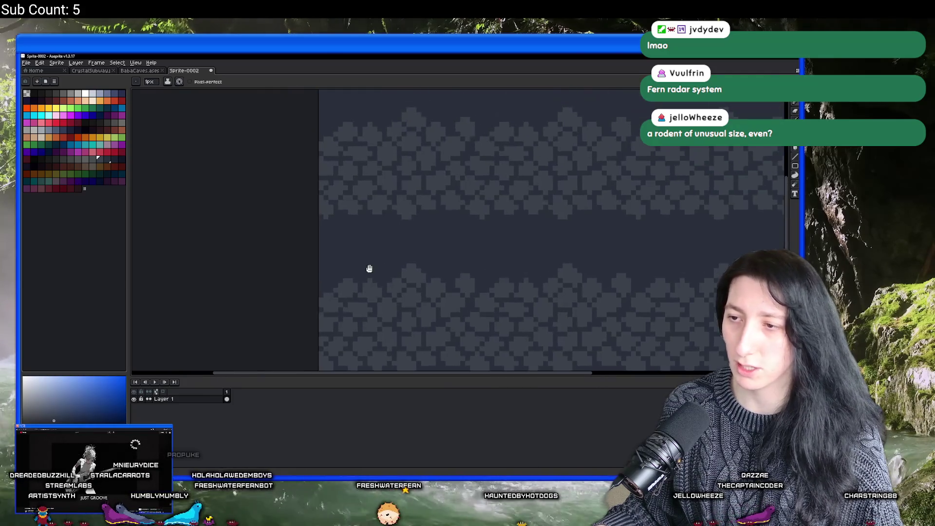
pyautogui.scroll(-1, 361, 185)
pyautogui.scroll(-1, 368, 209)
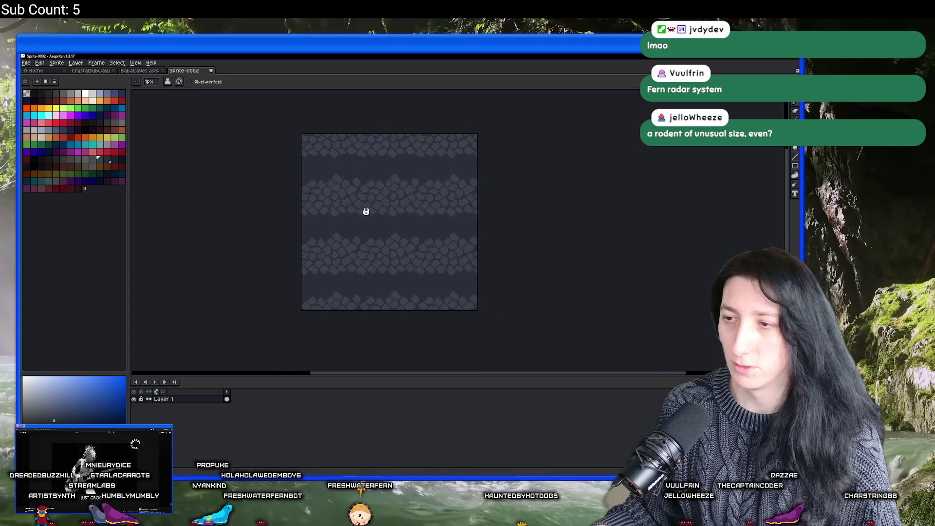
# Lighten a dark pixel between rocks and extend the light block one pixel down and right.
pyautogui.scroll(3, 328, 192)
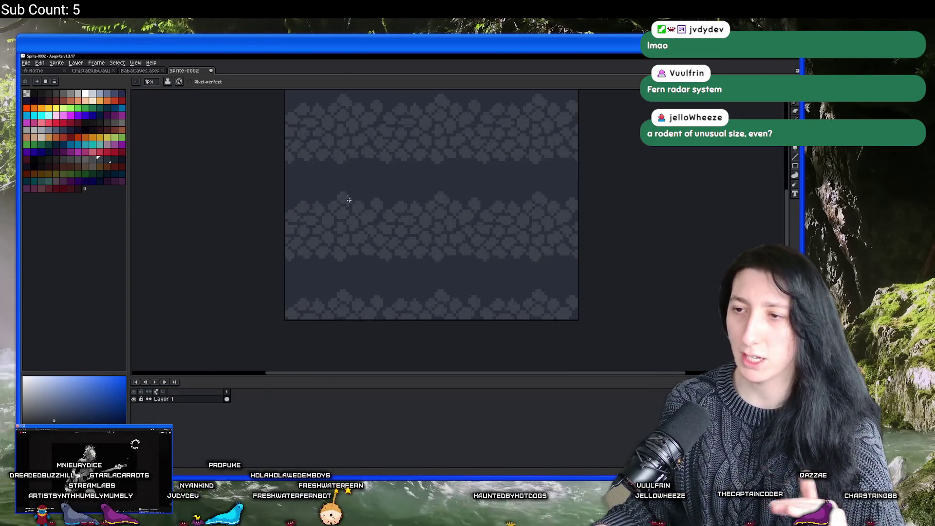
pyautogui.scroll(5, 381, 224)
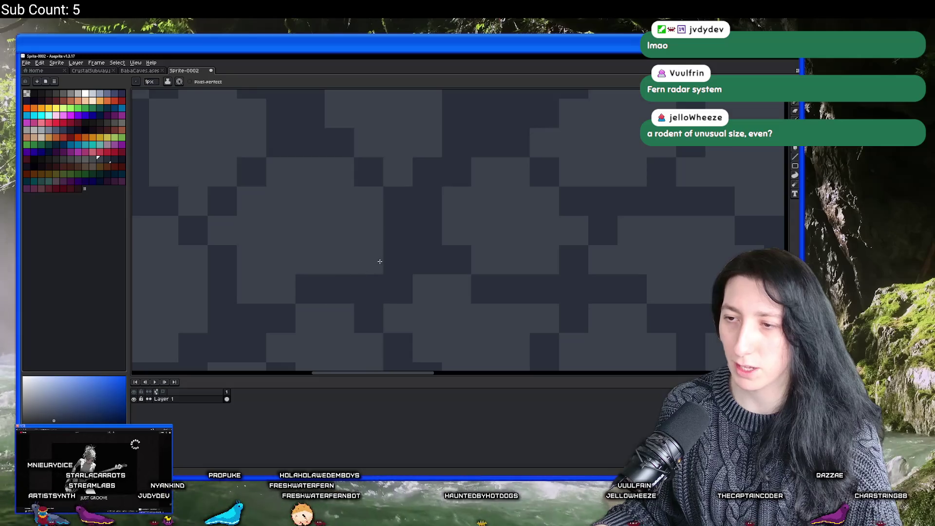
pyautogui.click(367, 258)
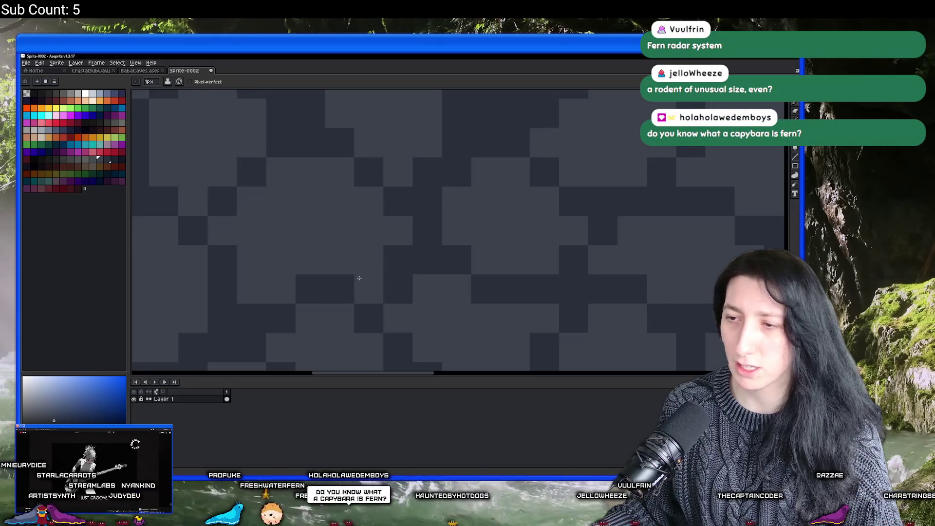
pyautogui.click(360, 299)
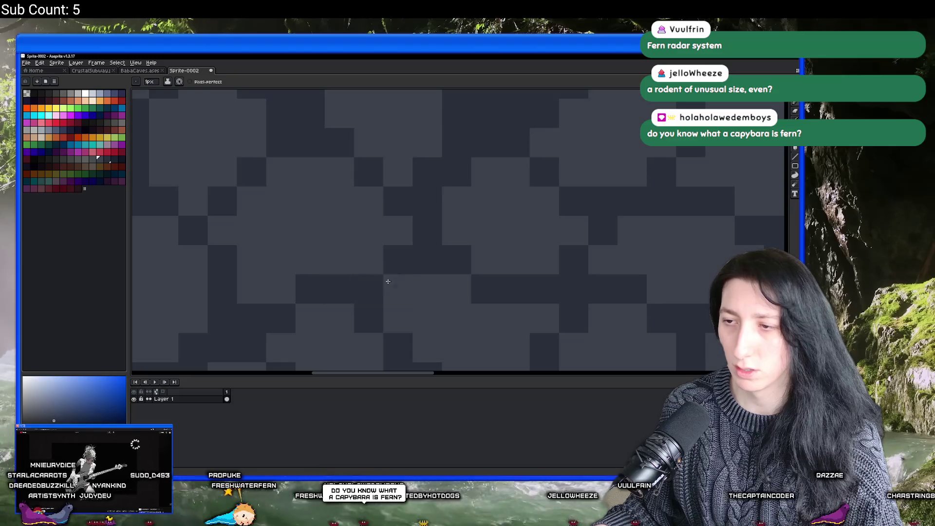
pyautogui.click(391, 281)
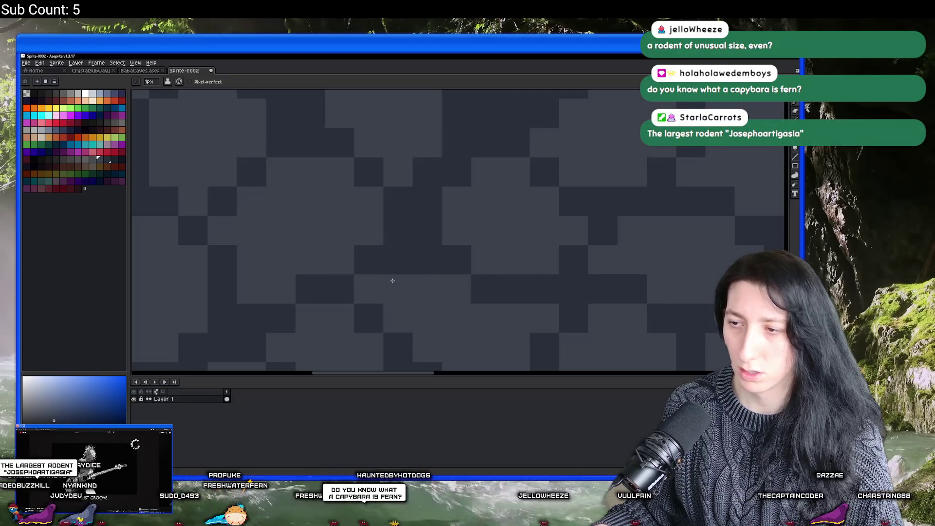
# Zoom out to review the whole tile's three rows of light rock clusters.
pyautogui.scroll(-3, 390, 288)
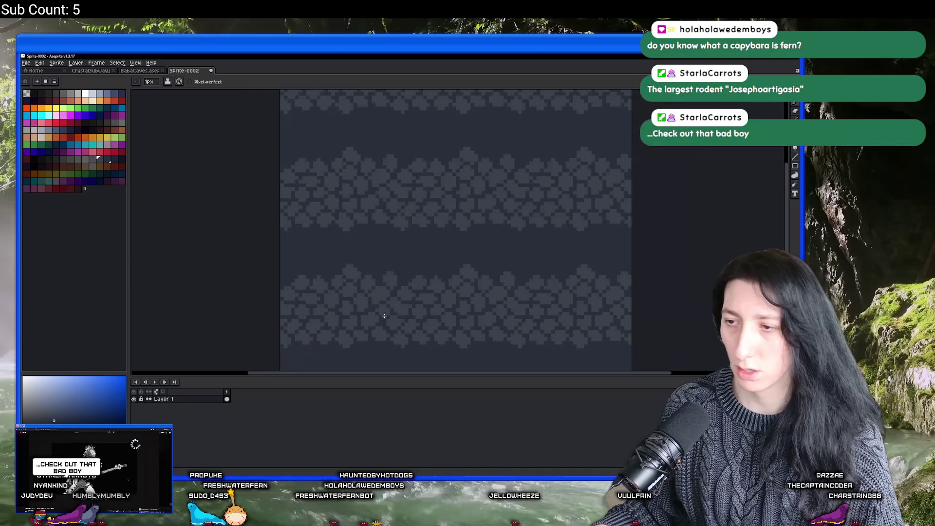
pyautogui.scroll(1, 400, 306)
pyautogui.scroll(1, 399, 306)
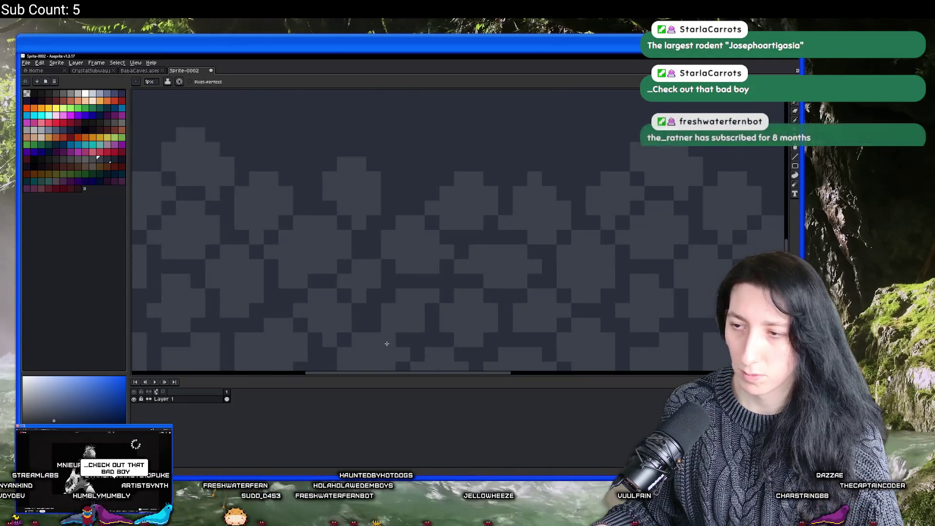
pyautogui.scroll(-2, 416, 341)
pyautogui.scroll(-1, 408, 353)
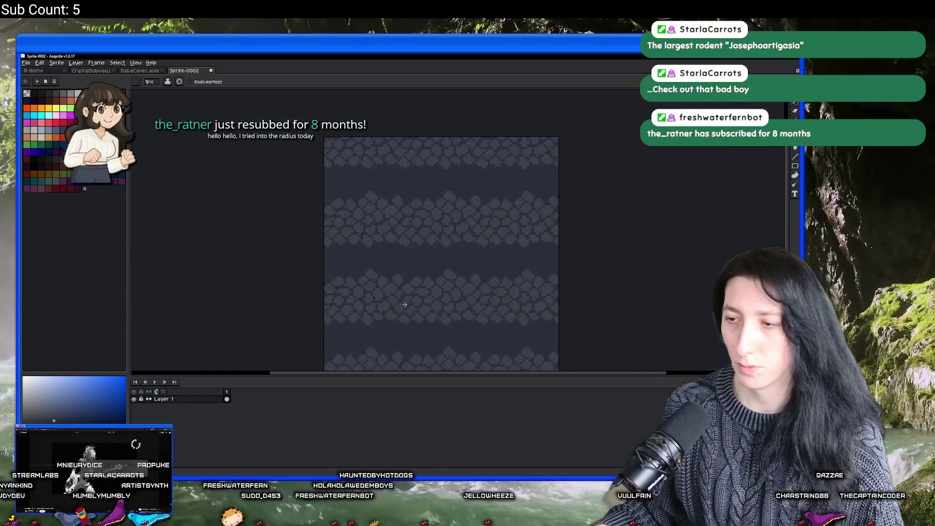
pyautogui.scroll(3, 417, 298)
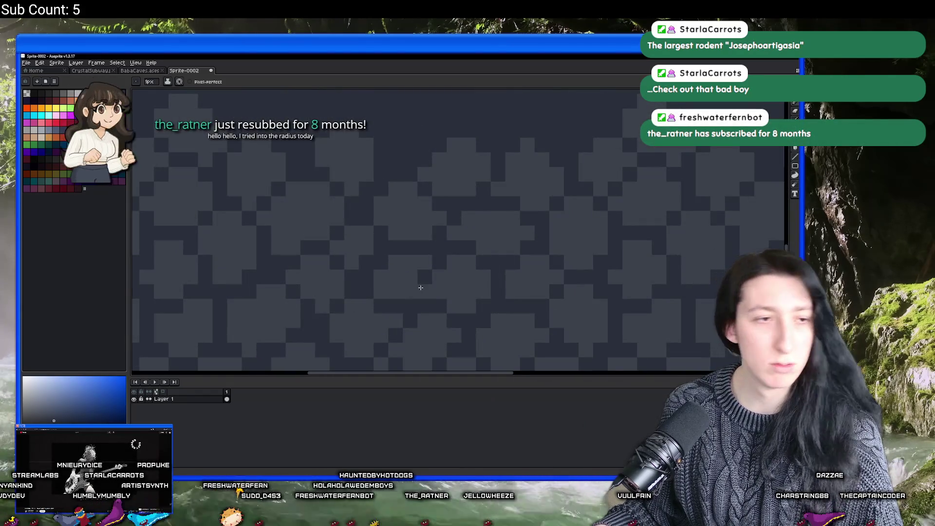
pyautogui.scroll(-2, 403, 326)
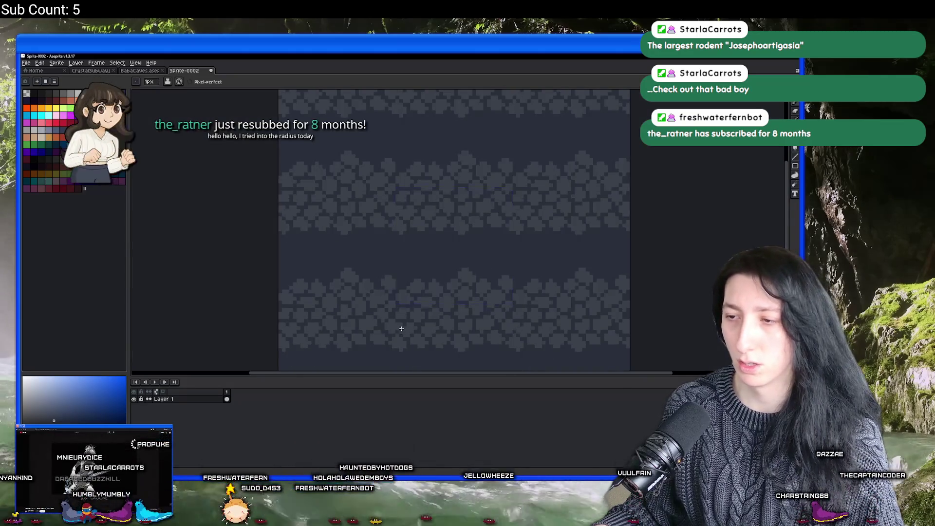
pyautogui.scroll(1, 407, 312)
pyautogui.scroll(-2, 415, 321)
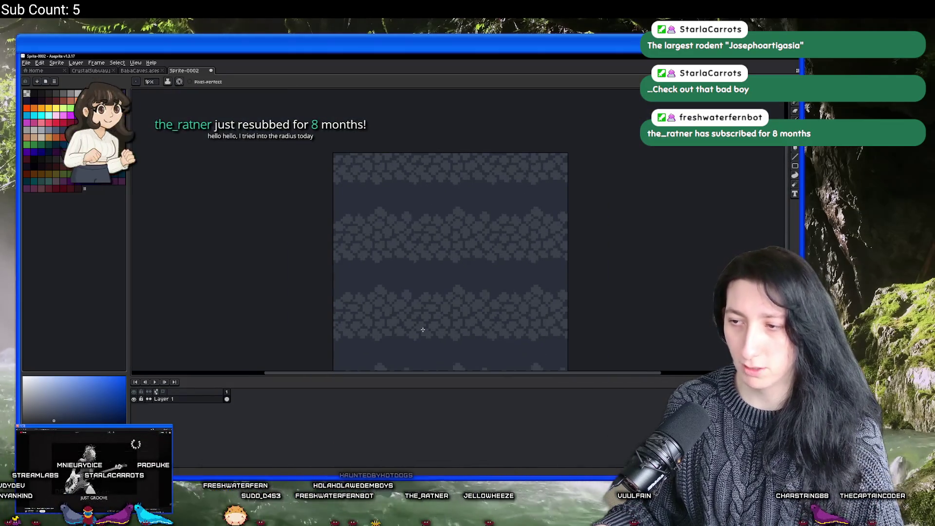
pyautogui.scroll(-1, 423, 329)
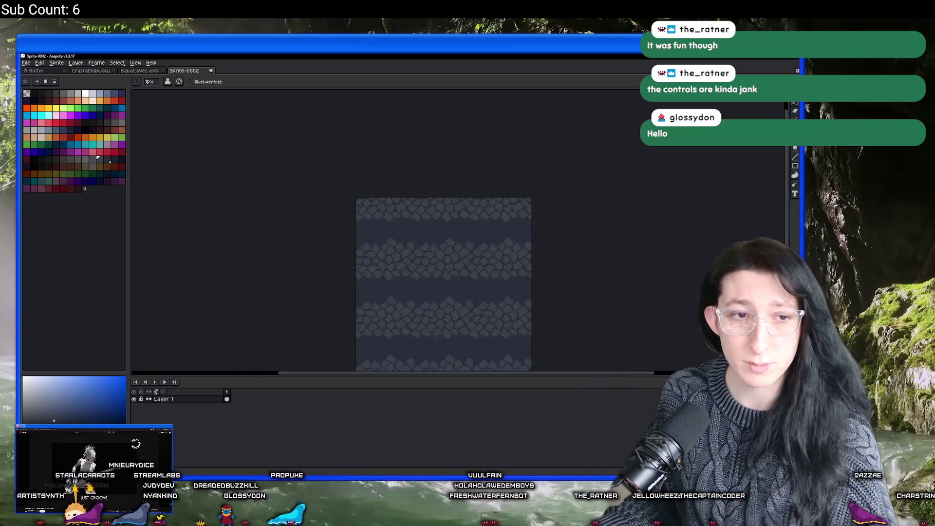
# Zoom into a rock band and paint lighter pixels extending a stone upward and right.
pyautogui.moveTo(426, 300)
pyautogui.mouseDown()
pyautogui.moveTo(403, 267)
pyautogui.moveTo(359, 244)
pyautogui.mouseUp()
pyautogui.scroll(3, 331, 239)
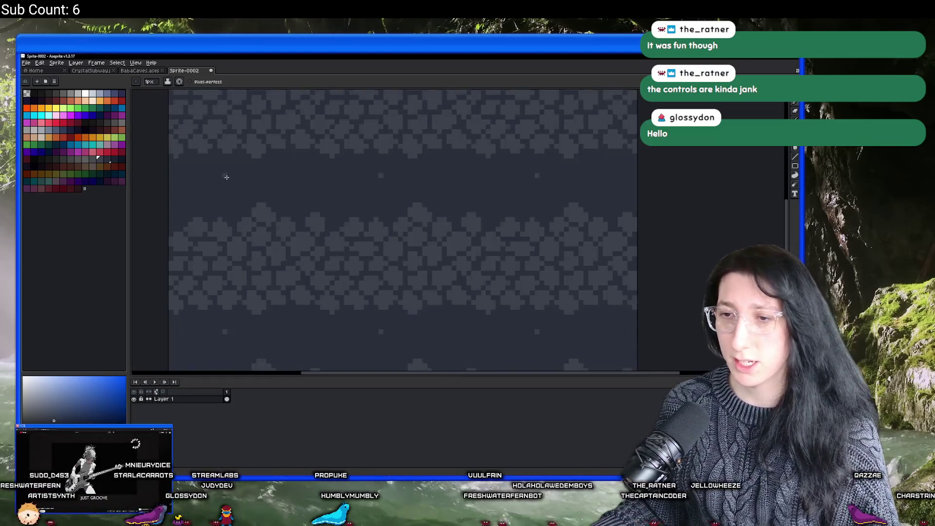
pyautogui.scroll(5, 275, 203)
pyautogui.moveTo(344, 249)
pyautogui.mouseDown()
pyautogui.moveTo(355, 242)
pyautogui.moveTo(349, 206)
pyautogui.moveTo(341, 207)
pyautogui.moveTo(378, 198)
pyautogui.moveTo(330, 182)
pyautogui.moveTo(335, 160)
pyautogui.mouseUp()
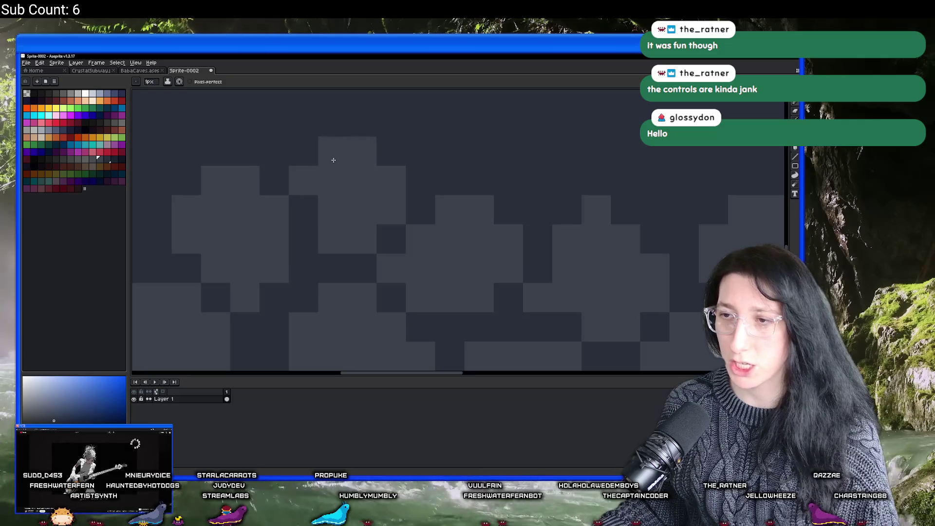
# Add lighter cells along a neighbouring cluster's edge to bridge the dark gap.
pyautogui.scroll(-4, 331, 186)
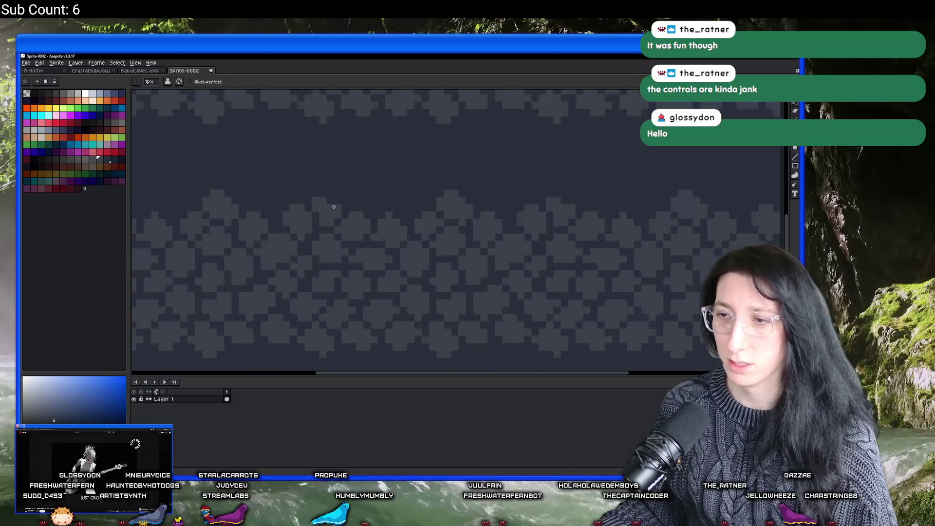
pyautogui.scroll(3, 326, 195)
pyautogui.scroll(-2, 341, 200)
pyautogui.scroll(3, 351, 200)
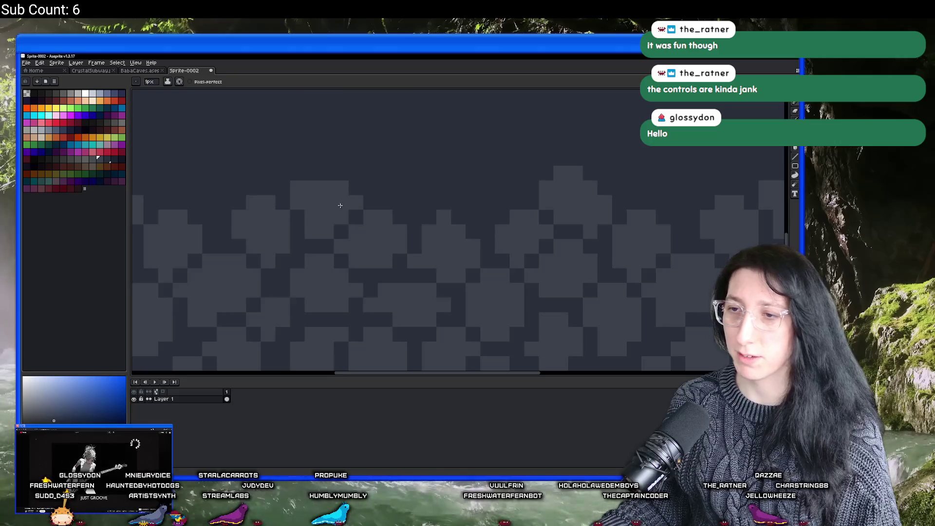
pyautogui.scroll(-3, 339, 219)
pyautogui.scroll(3, 332, 229)
pyautogui.scroll(-2, 344, 233)
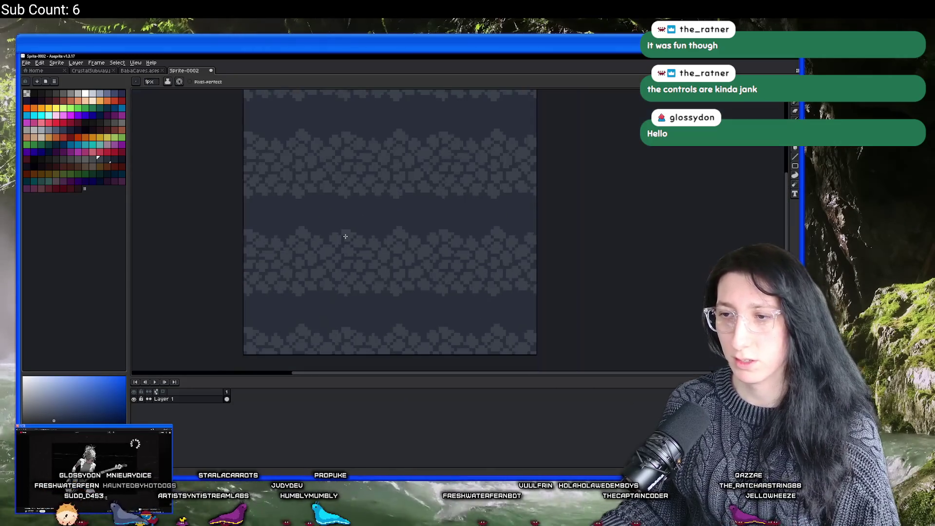
pyautogui.scroll(4, 370, 236)
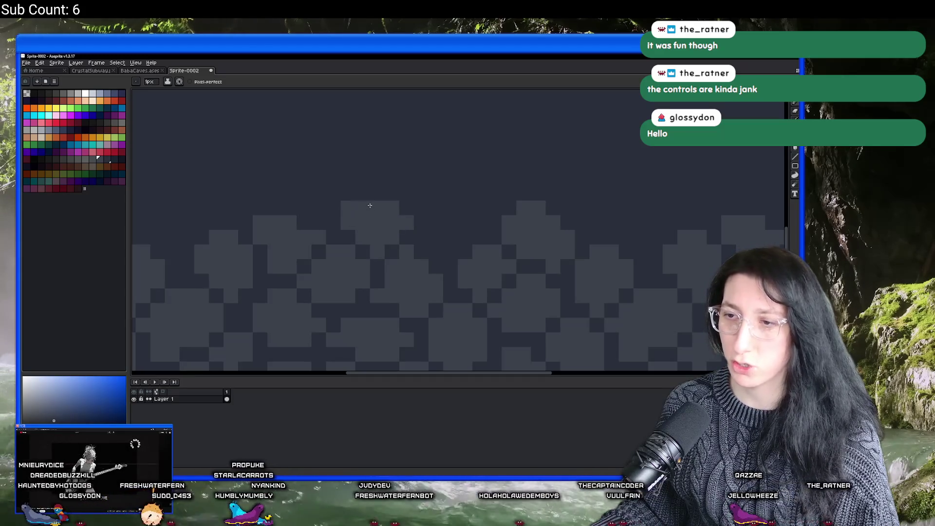
pyautogui.scroll(-2, 361, 209)
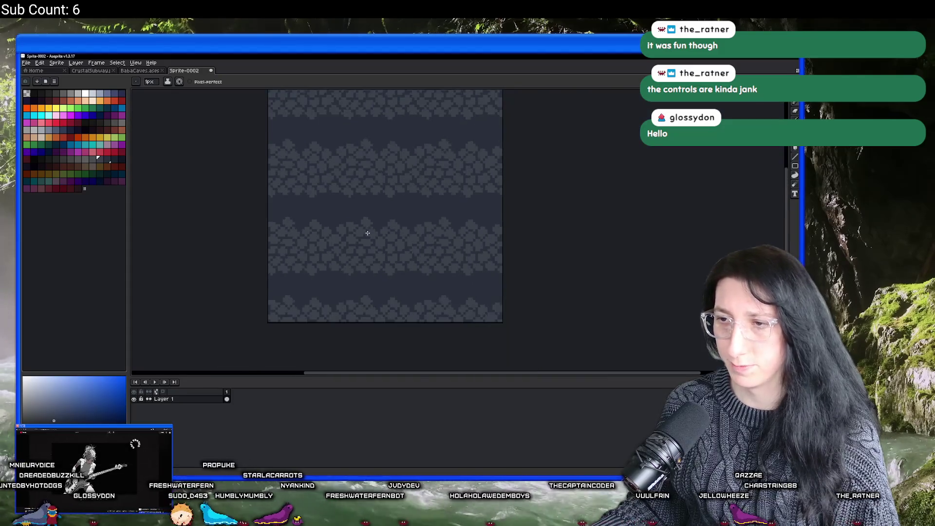
pyautogui.scroll(3, 378, 221)
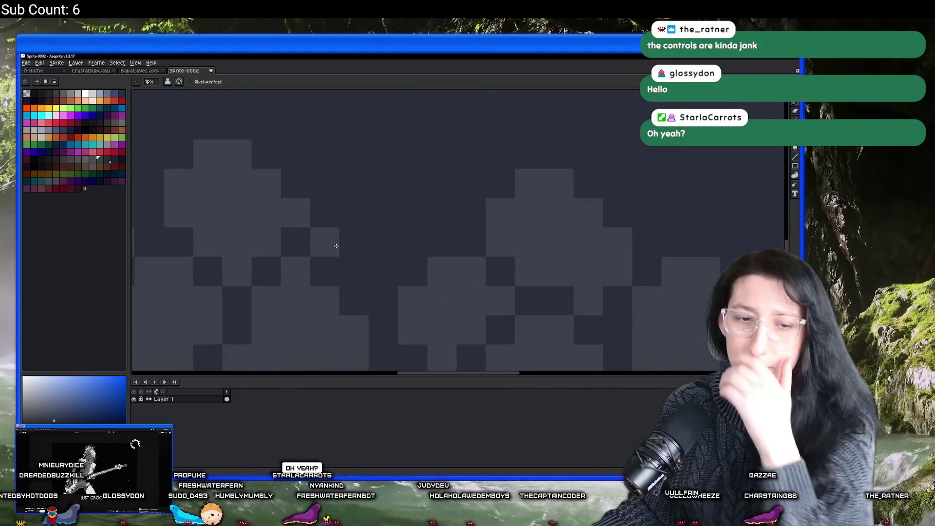
pyautogui.moveTo(366, 263)
pyautogui.mouseDown()
pyautogui.moveTo(409, 232)
pyautogui.moveTo(409, 211)
pyautogui.moveTo(364, 215)
pyautogui.moveTo(343, 259)
pyautogui.mouseUp()
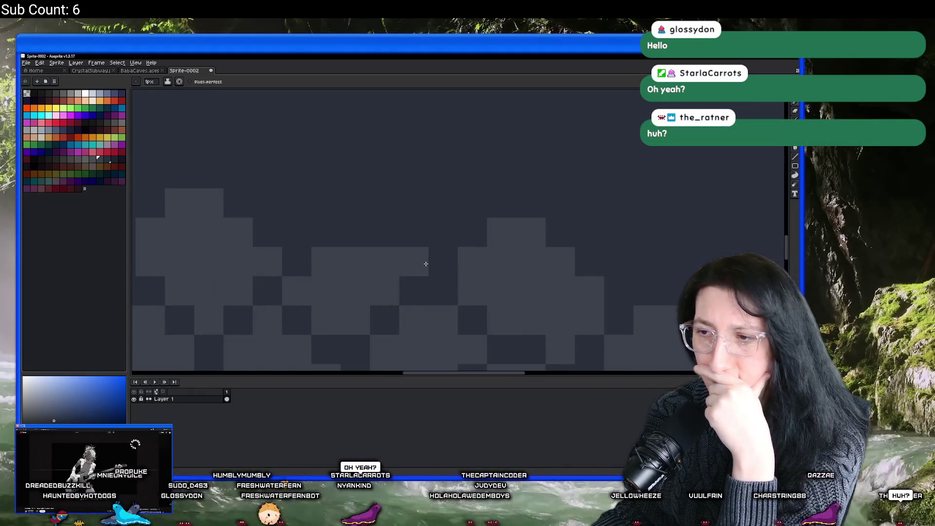
pyautogui.scroll(-3, 424, 266)
pyautogui.scroll(2, 409, 269)
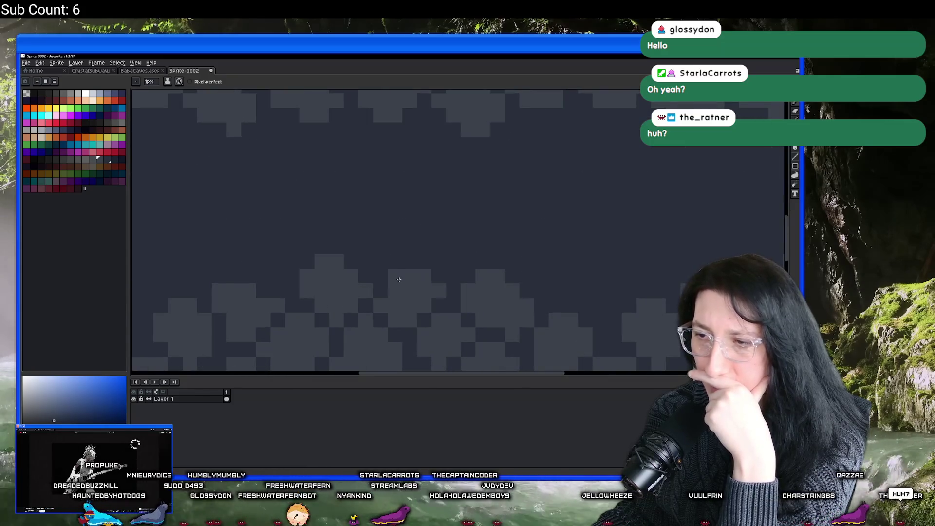
pyautogui.scroll(-3, 394, 271)
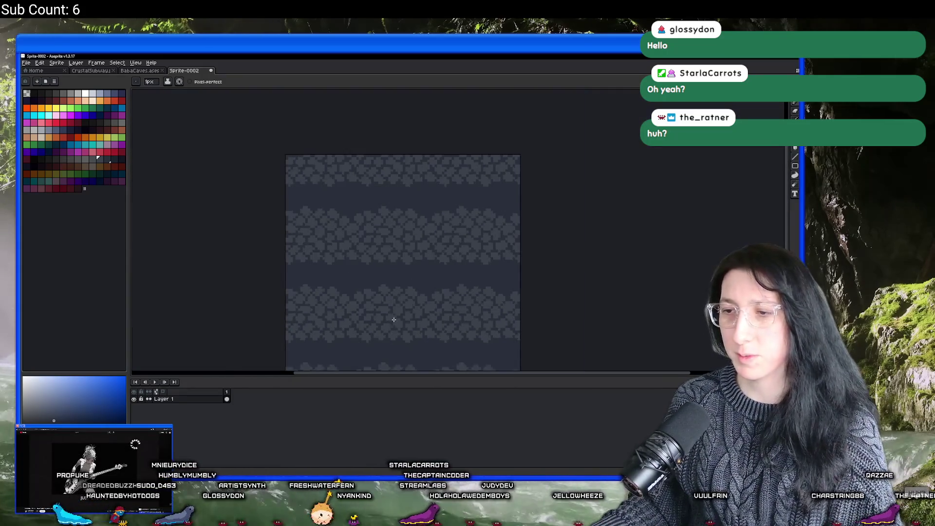
pyautogui.scroll(3, 392, 261)
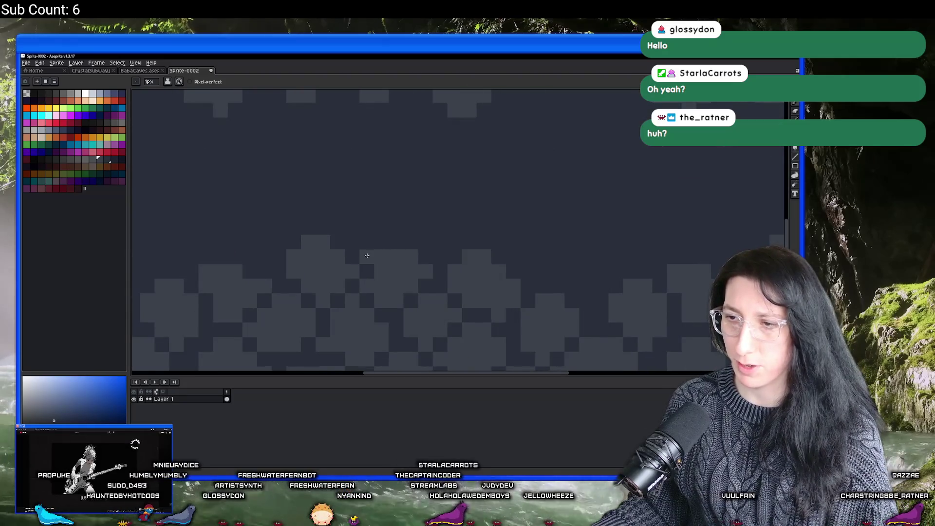
# With the Pencil, paint lighter pixels across two rows of a stone.
pyautogui.press('v')
pyautogui.press('b')
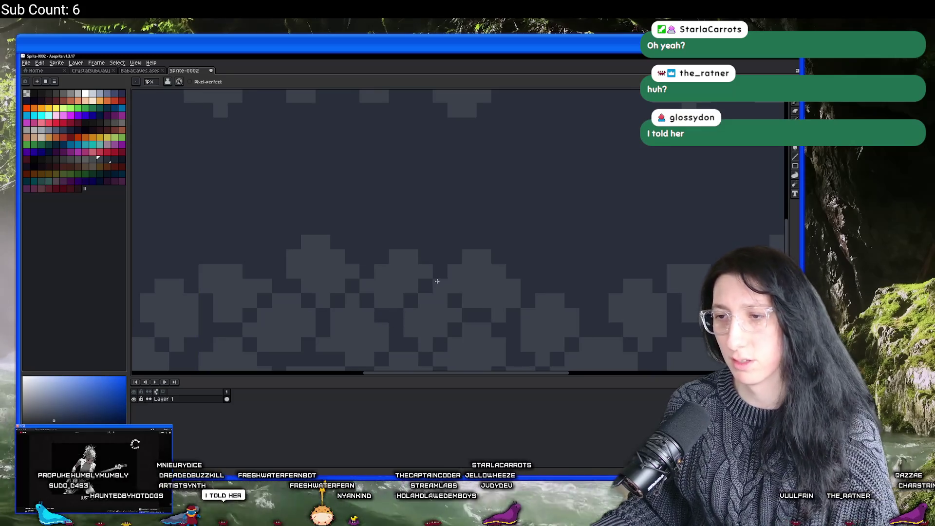
pyautogui.press('v')
pyautogui.hotkey('ctrl', 'o')
pyautogui.press('Escape')
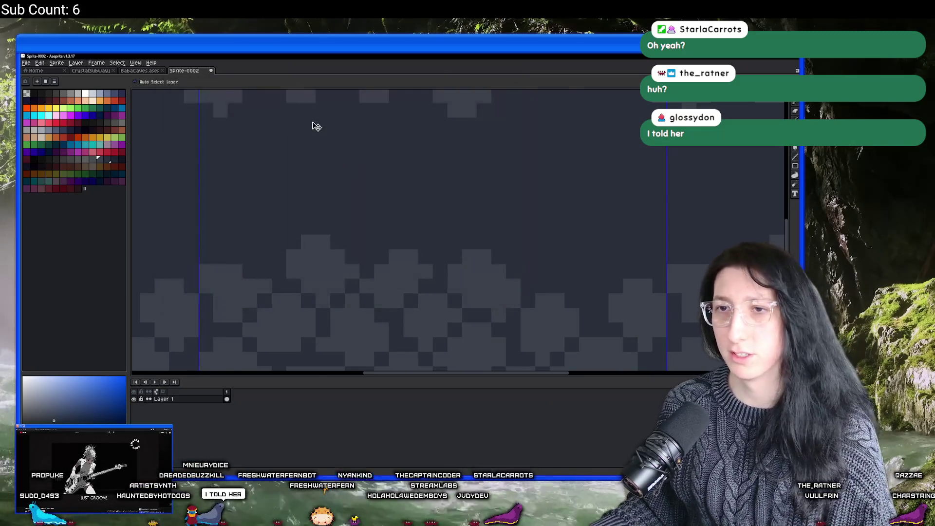
pyautogui.press('b')
pyautogui.scroll(-3, 312, 142)
pyautogui.scroll(4, 361, 198)
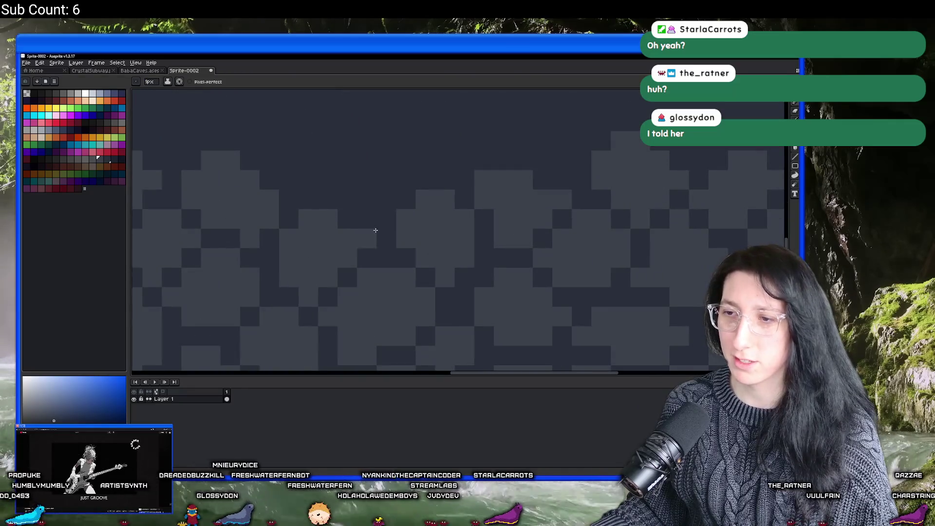
pyautogui.scroll(2, 374, 197)
pyautogui.moveTo(353, 231)
pyautogui.mouseDown()
pyautogui.moveTo(315, 224)
pyautogui.moveTo(384, 211)
pyautogui.moveTo(283, 190)
pyautogui.mouseUp()
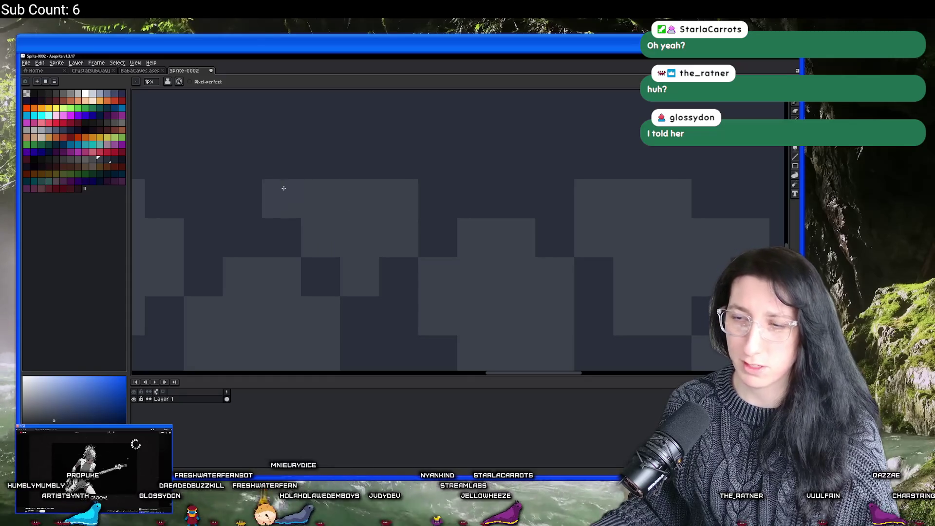
# Add lighter cells to a stone mound top and extend the stroke one cell right.
pyautogui.scroll(-4, 283, 190)
pyautogui.scroll(4, 388, 203)
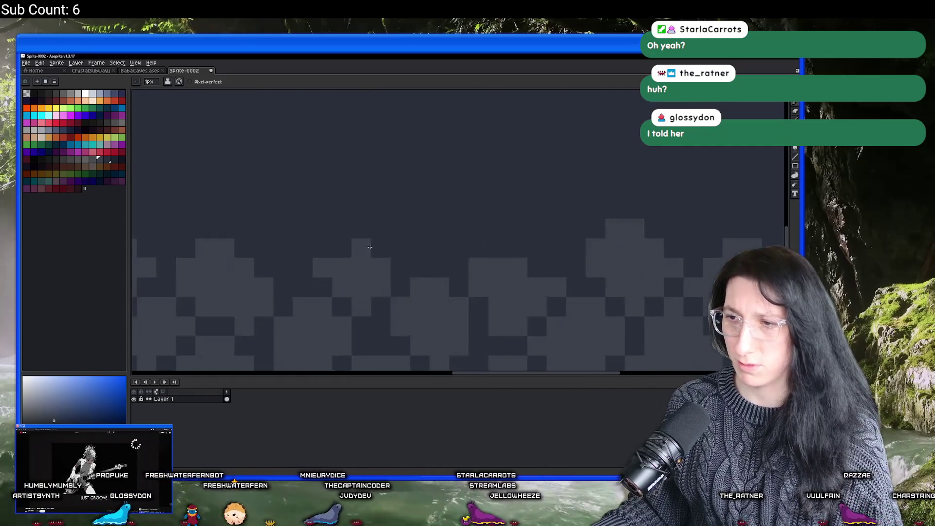
pyautogui.scroll(2, 365, 247)
pyautogui.moveTo(414, 258)
pyautogui.mouseDown()
pyautogui.moveTo(319, 244)
pyautogui.moveTo(397, 231)
pyautogui.moveTo(350, 223)
pyautogui.mouseUp()
pyautogui.scroll(-4, 418, 250)
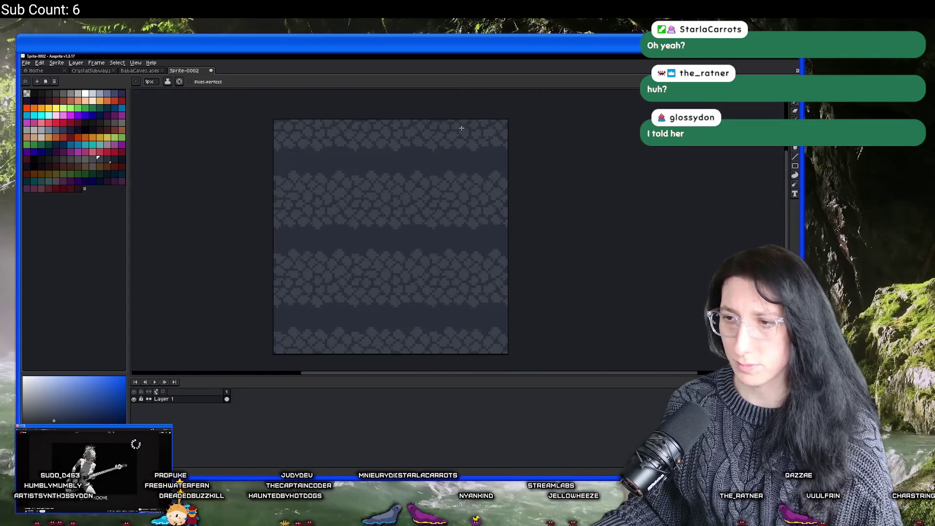
pyautogui.scroll(5, 416, 244)
pyautogui.click(392, 299)
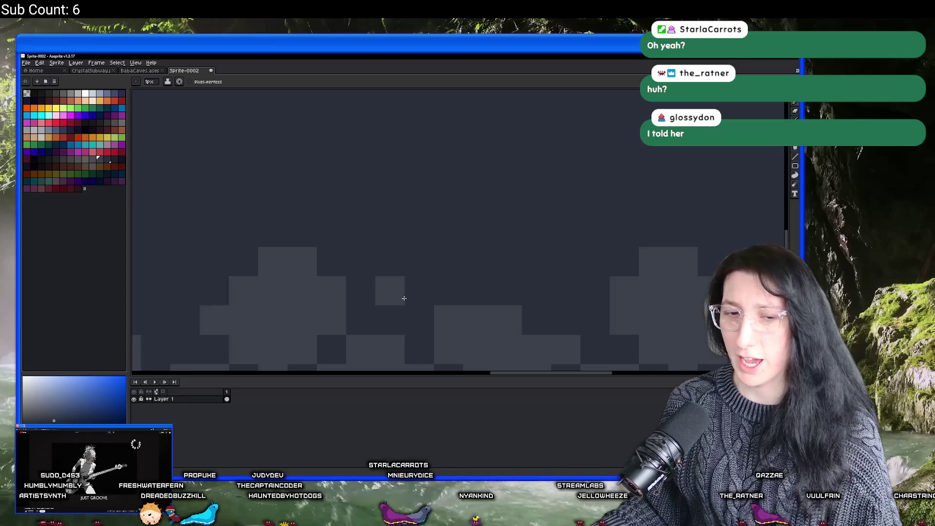
pyautogui.moveTo(403, 298); pyautogui.dragTo(419, 292)
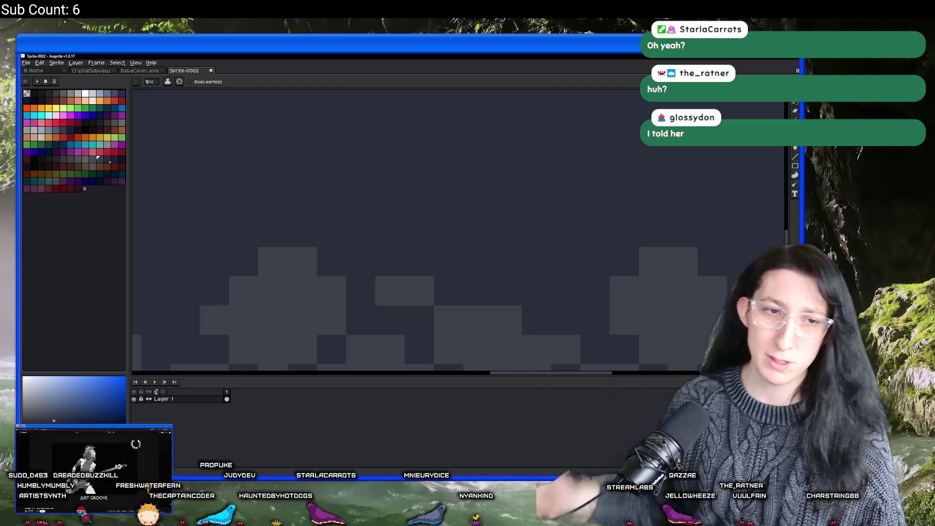
# Paint two more rows of lighter pixels on the adjacent stone.
pyautogui.scroll(-2, 411, 250)
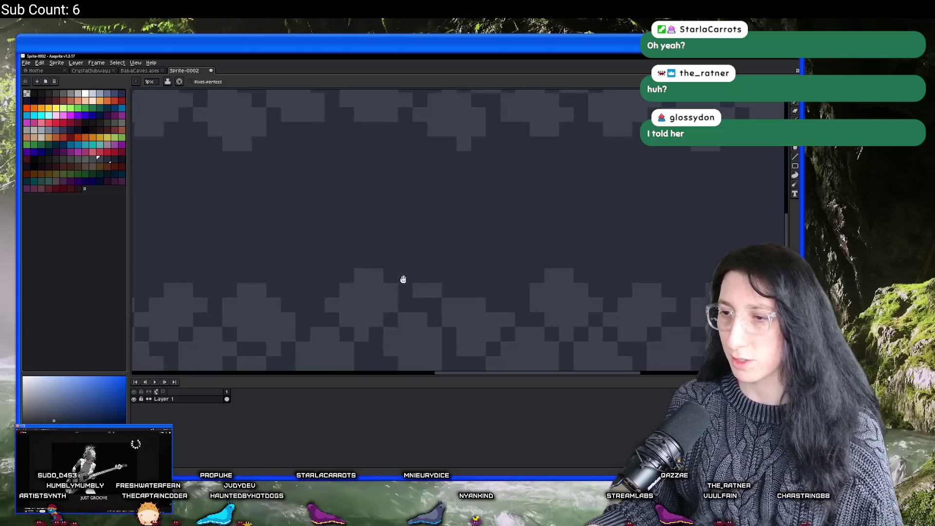
pyautogui.scroll(3, 442, 276)
pyautogui.moveTo(442, 276)
pyautogui.mouseDown()
pyautogui.moveTo(385, 265)
pyautogui.moveTo(411, 274)
pyautogui.moveTo(442, 234)
pyautogui.moveTo(369, 233)
pyautogui.mouseUp()
pyautogui.scroll(-5, 369, 233)
pyautogui.scroll(3, 401, 232)
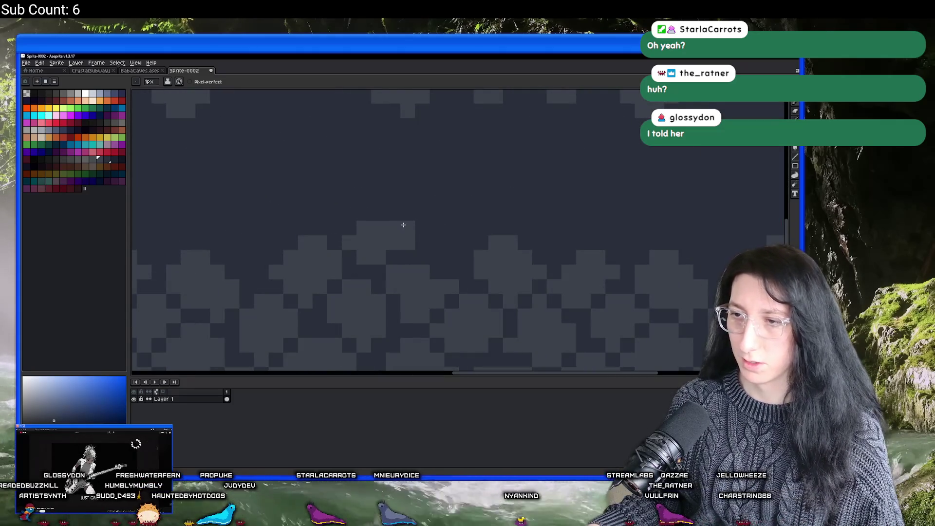
pyautogui.scroll(-4, 416, 225)
pyautogui.scroll(6, 443, 267)
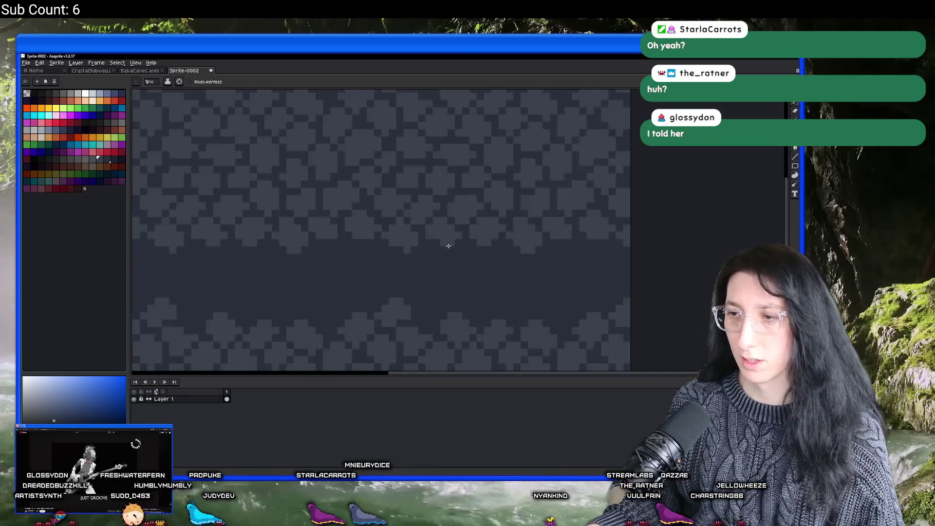
pyautogui.scroll(2, 417, 266)
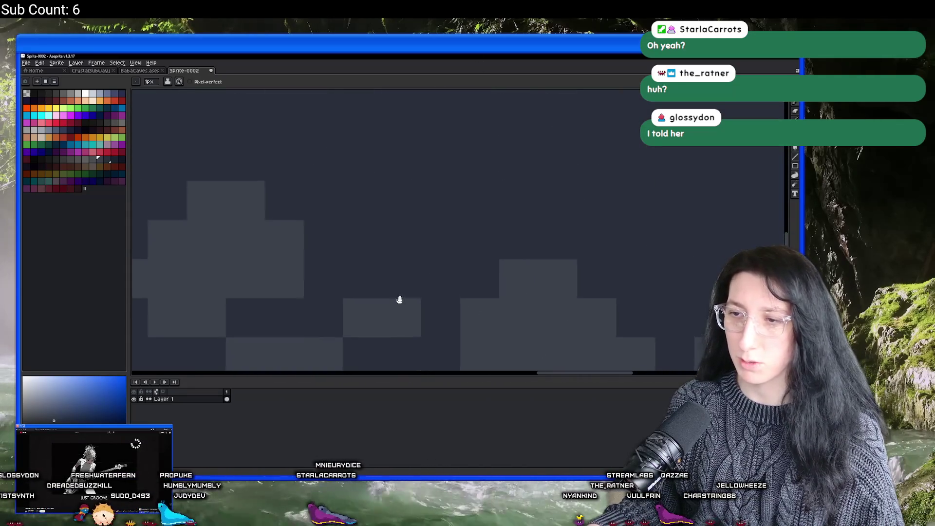
# Build a tall light block with a 2x2 base and lighter peak, undoing one stray pixel.
pyautogui.moveTo(398, 303); pyautogui.dragTo(363, 277)
pyautogui.moveTo(446, 258)
pyautogui.mouseDown()
pyautogui.moveTo(401, 240)
pyautogui.moveTo(467, 226)
pyautogui.mouseUp()
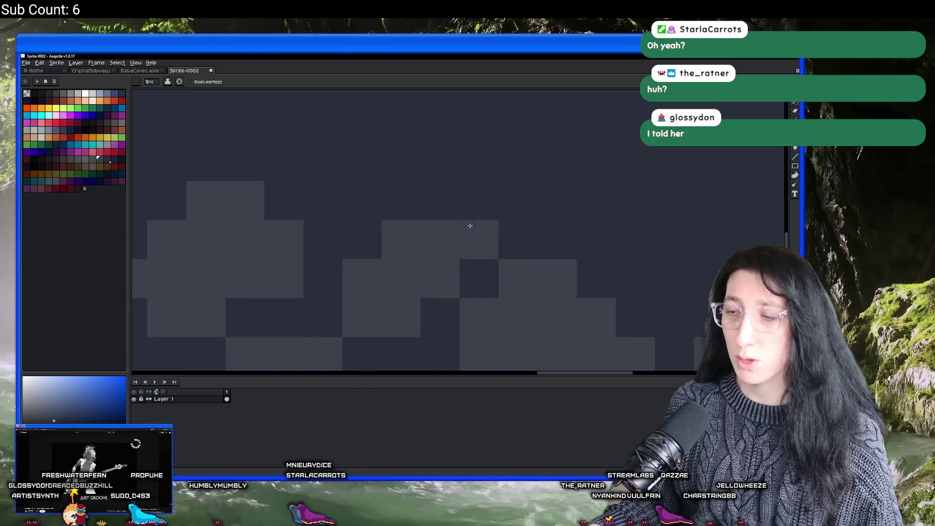
pyautogui.moveTo(389, 228); pyautogui.dragTo(355, 236)
pyautogui.hotkey('ctrl', 'z')
pyautogui.moveTo(479, 200)
pyautogui.mouseDown()
pyautogui.moveTo(424, 203)
pyautogui.moveTo(361, 224)
pyautogui.mouseUp()
pyautogui.moveTo(342, 189)
pyautogui.mouseDown()
pyautogui.moveTo(351, 175)
pyautogui.moveTo(440, 168)
pyautogui.mouseUp()
pyautogui.scroll(-2, 356, 295)
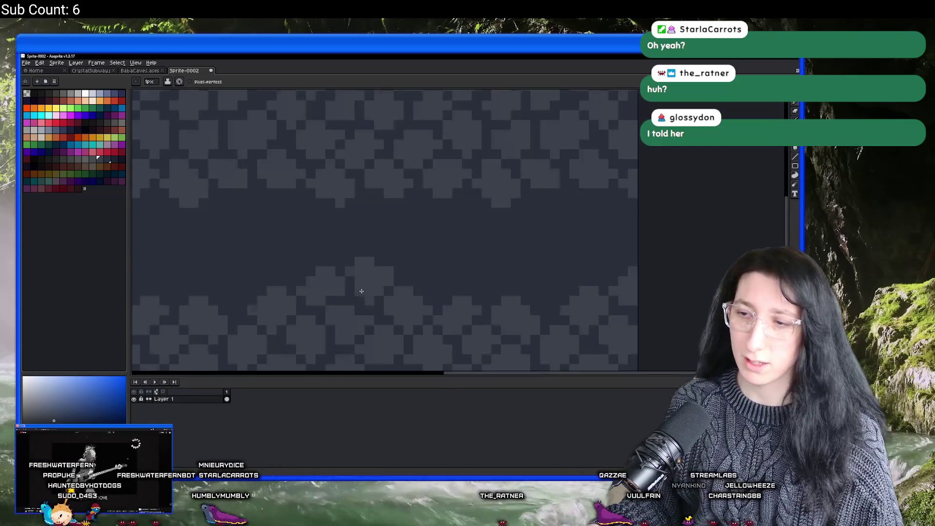
pyautogui.scroll(2, 392, 236)
pyautogui.scroll(-3, 409, 220)
pyautogui.scroll(-2, 405, 261)
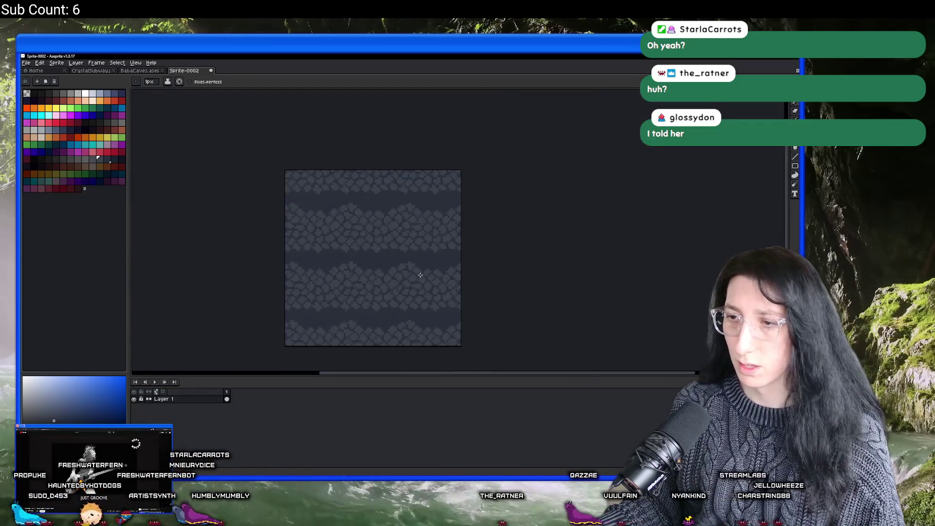
# Start saving the sprite, then cancel so it stays unsaved.
pyautogui.hotkey('ctrl', 's')
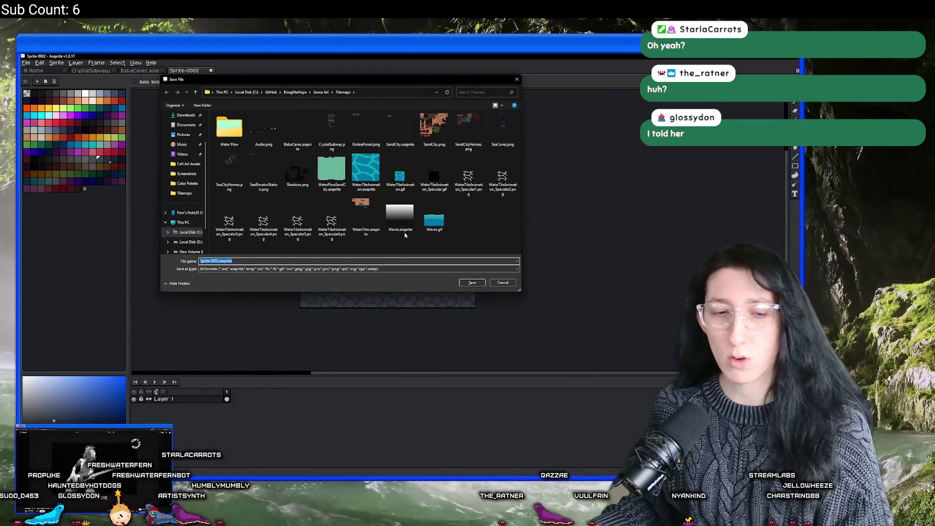
pyautogui.press('Escape')
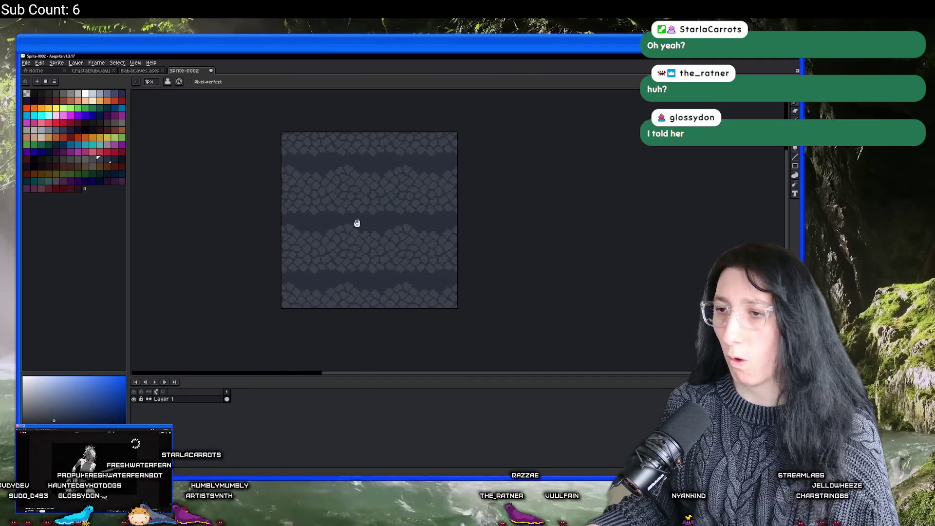
pyautogui.scroll(2, 378, 215)
# Build a raised lighter mound of stone pixels on the rock band.
pyautogui.moveTo(441, 227); pyautogui.dragTo(388, 241)
pyautogui.scroll(4, 409, 239)
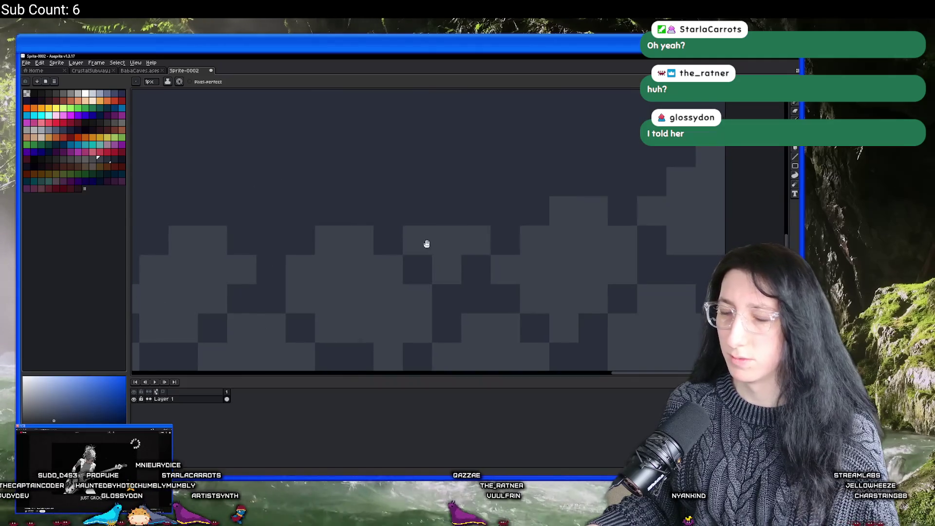
pyautogui.scroll(2, 428, 245)
pyautogui.moveTo(446, 232)
pyautogui.mouseDown()
pyautogui.moveTo(468, 232)
pyautogui.moveTo(428, 209)
pyautogui.moveTo(366, 236)
pyautogui.moveTo(386, 212)
pyautogui.mouseUp()
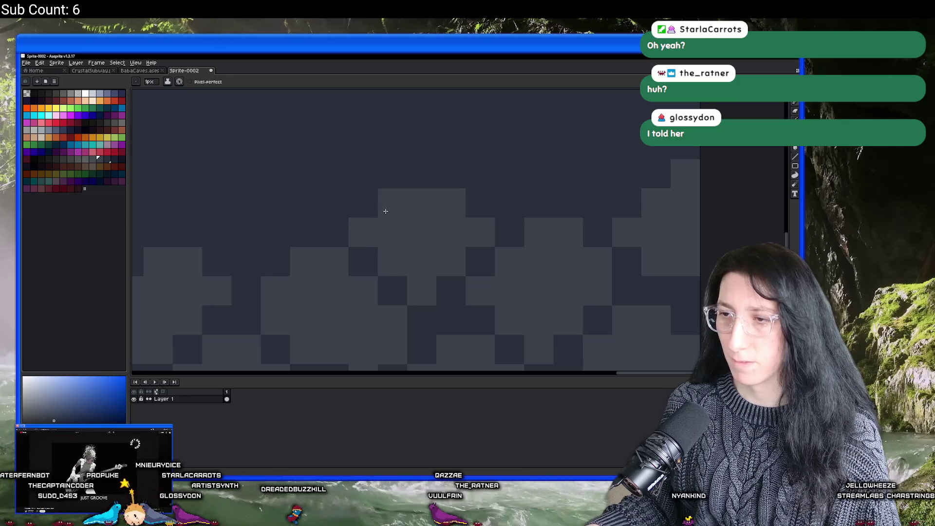
pyautogui.scroll(-3, 424, 239)
pyautogui.scroll(2, 394, 248)
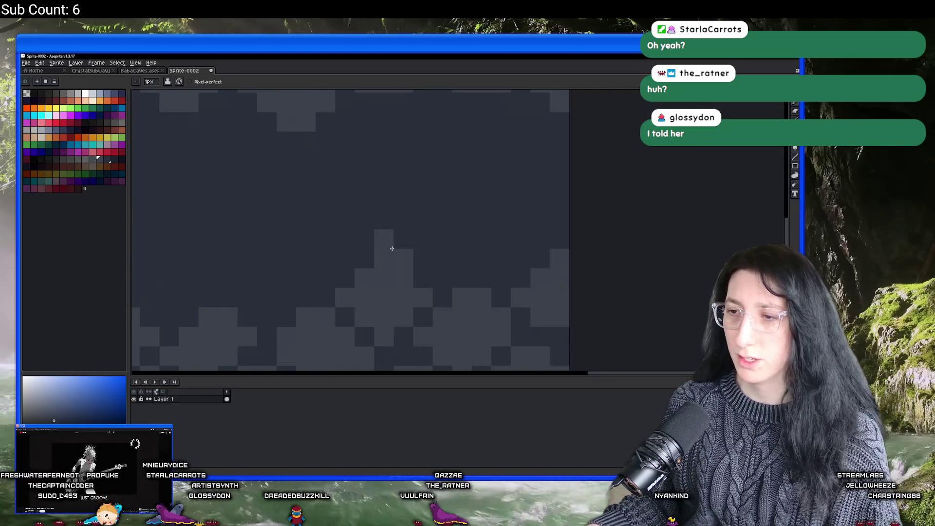
pyautogui.scroll(-3, 403, 261)
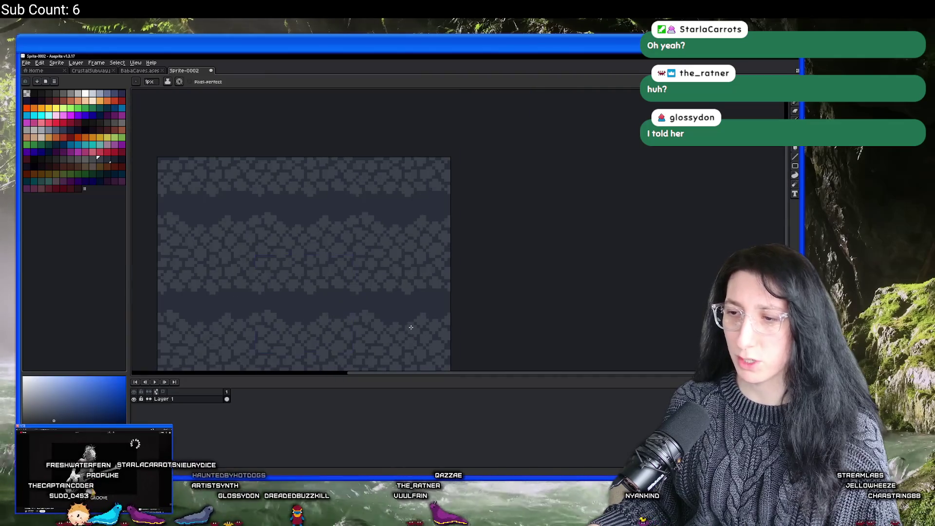
pyautogui.scroll(5, 411, 327)
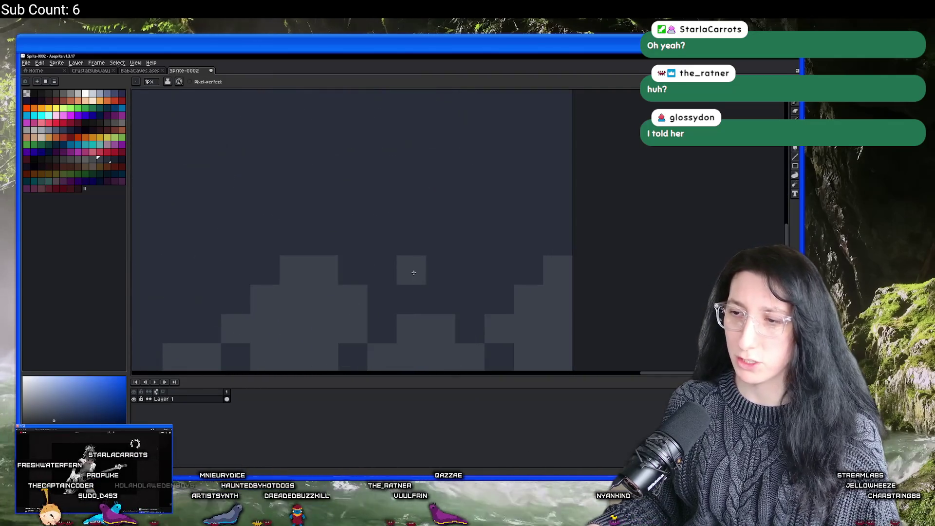
# Paint light stone blocks into the dark gap, extending them into the row above.
pyautogui.moveTo(413, 277); pyautogui.dragTo(478, 269)
pyautogui.moveTo(485, 236)
pyautogui.mouseDown()
pyautogui.moveTo(447, 240)
pyautogui.moveTo(397, 289)
pyautogui.mouseUp()
pyautogui.click(361, 296)
pyautogui.click(412, 257)
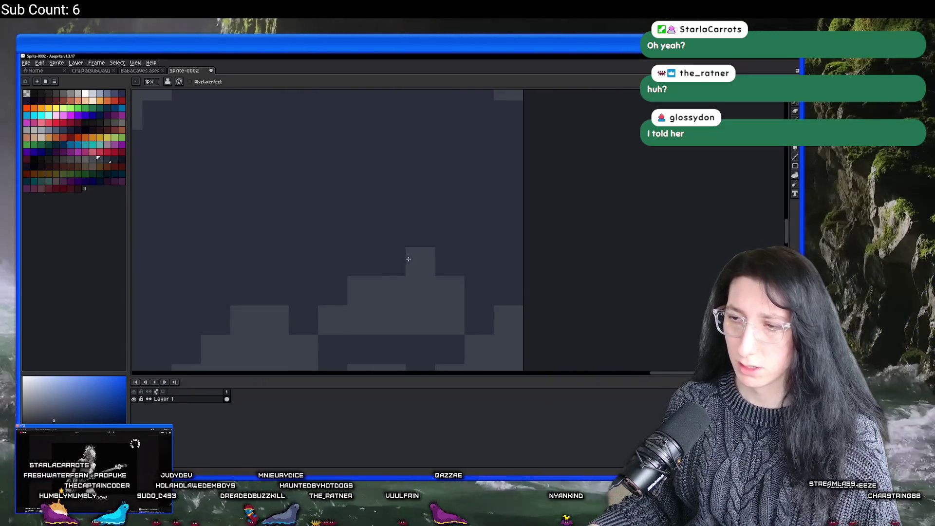
pyautogui.click(392, 261)
# Zoom and pan around the tile to check how the new stone bands tile.
pyautogui.scroll(-3, 409, 267)
pyautogui.moveTo(481, 322); pyautogui.dragTo(439, 284)
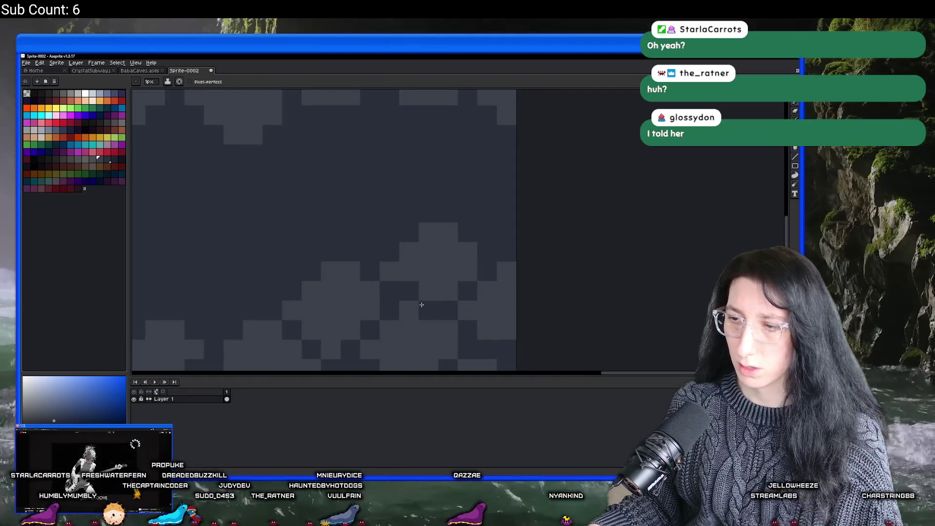
pyautogui.scroll(-5, 423, 305)
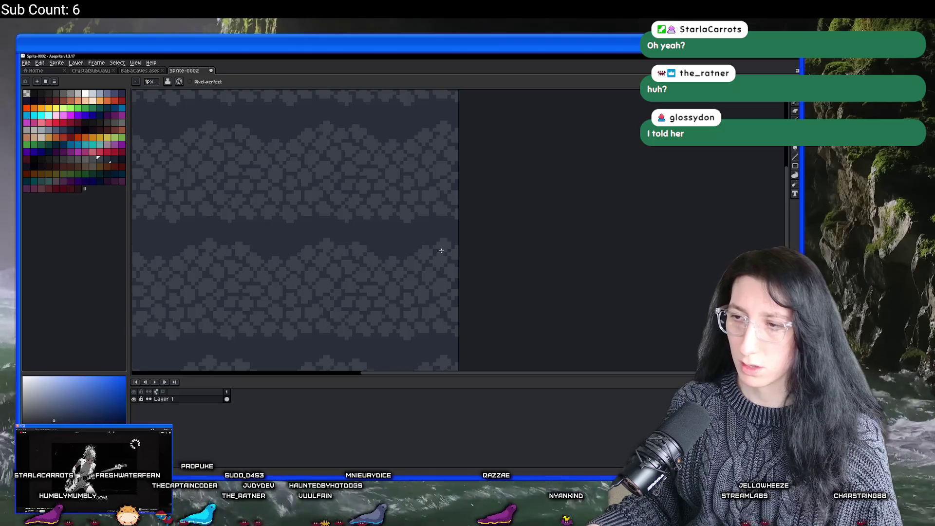
pyautogui.scroll(2, 442, 250)
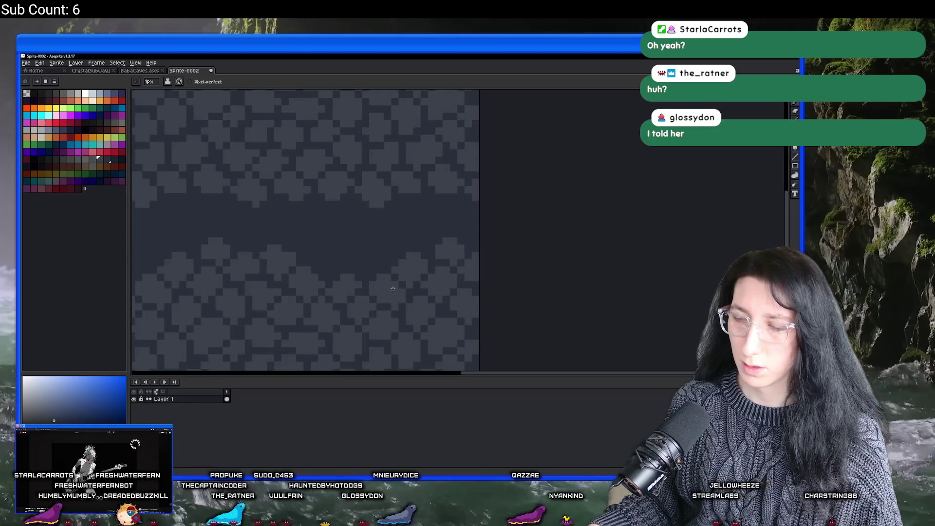
pyautogui.scroll(1, 423, 239)
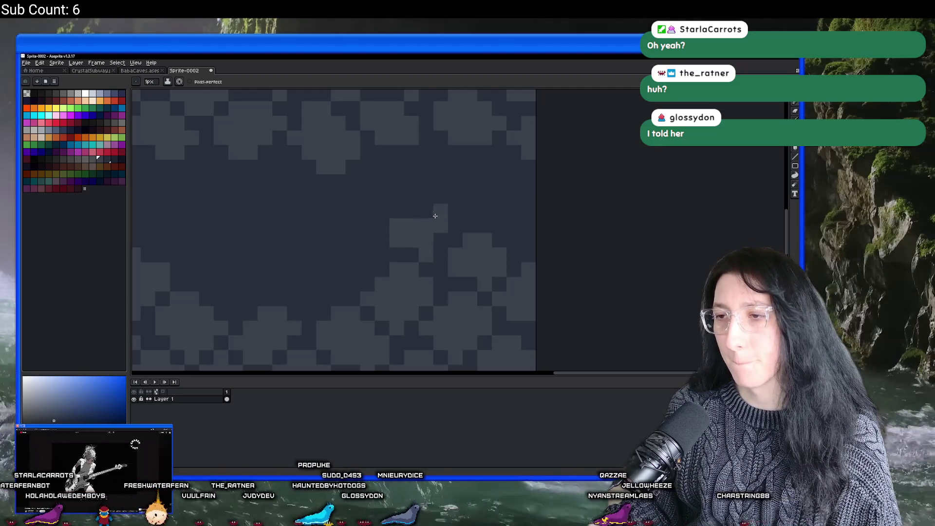
pyautogui.scroll(-2, 426, 229)
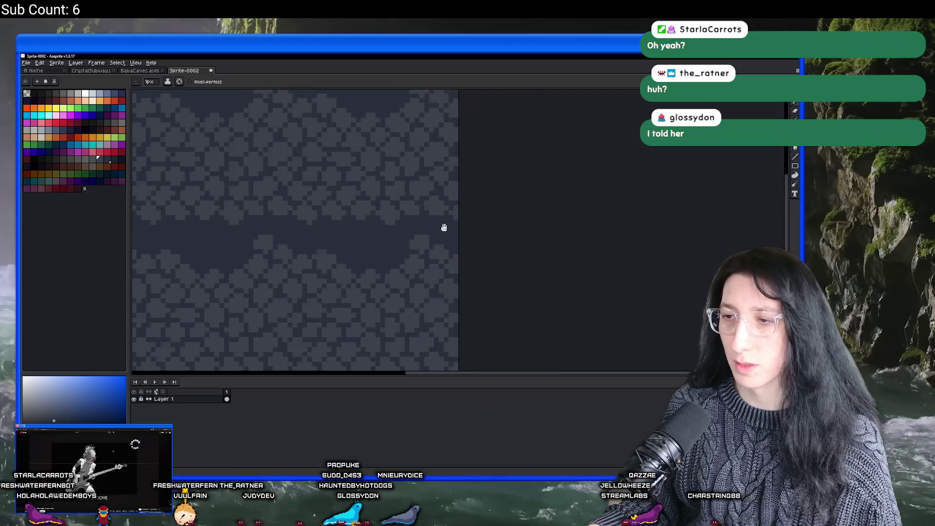
pyautogui.scroll(1, 423, 258)
pyautogui.scroll(-1, 441, 261)
pyautogui.moveTo(409, 229)
pyautogui.mouseDown()
pyautogui.moveTo(397, 213)
pyautogui.moveTo(403, 136)
pyautogui.mouseUp()
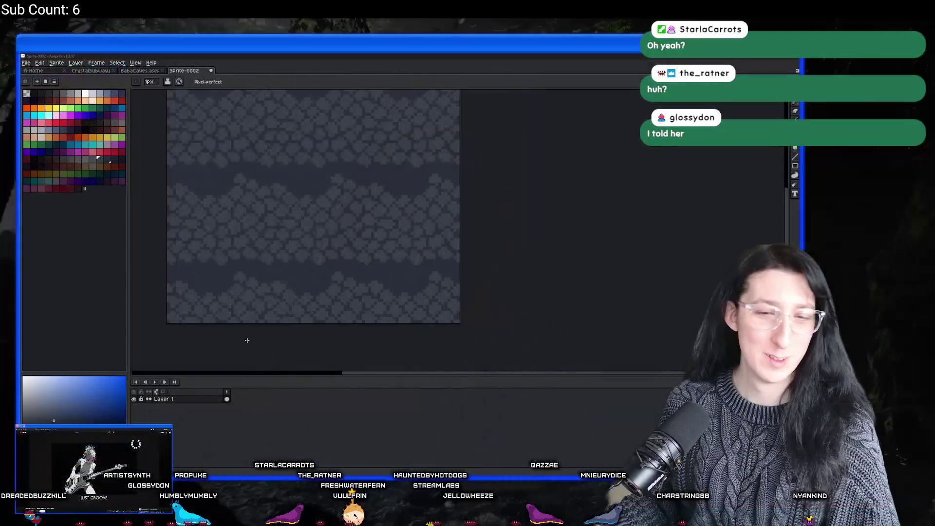
# Build a lighter stone block down into the dark band.
pyautogui.scroll(2, 281, 218)
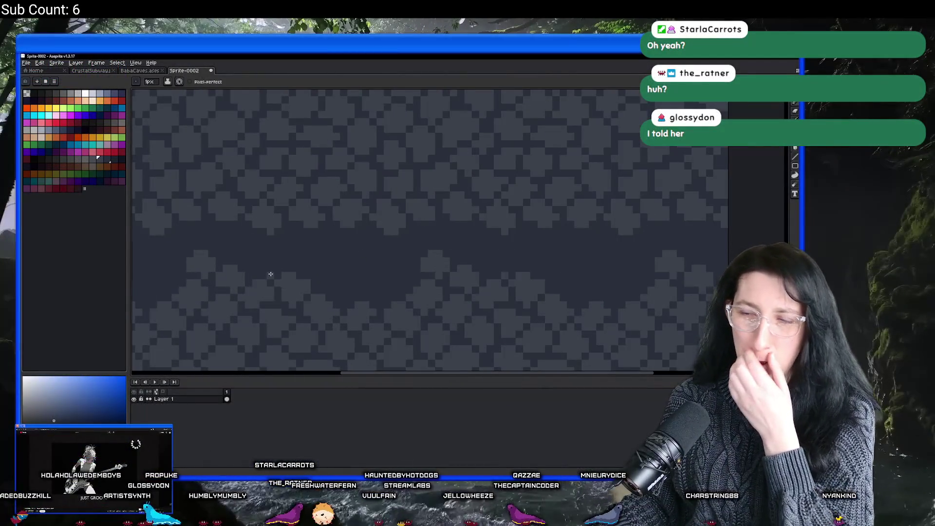
pyautogui.scroll(5, 281, 244)
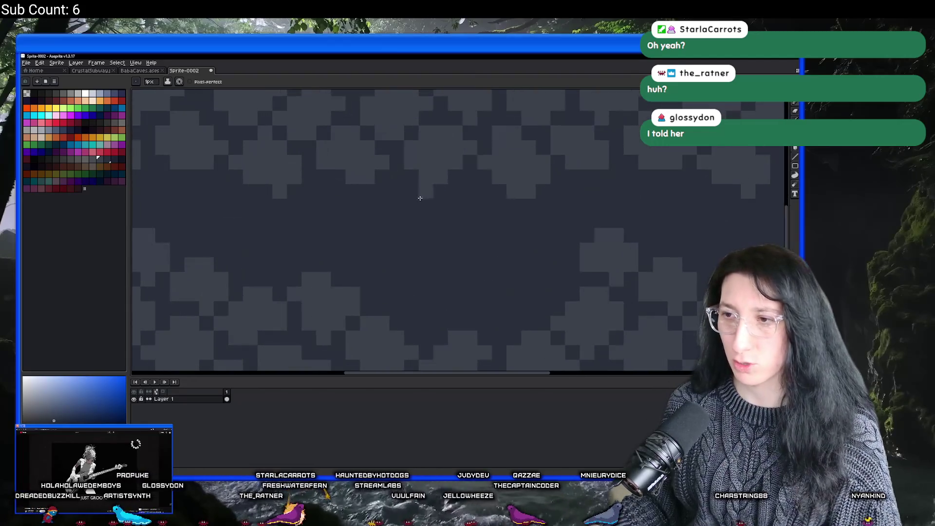
pyautogui.moveTo(405, 178)
pyautogui.mouseDown()
pyautogui.moveTo(393, 203)
pyautogui.moveTo(374, 201)
pyautogui.moveTo(379, 225)
pyautogui.moveTo(419, 223)
pyautogui.mouseUp()
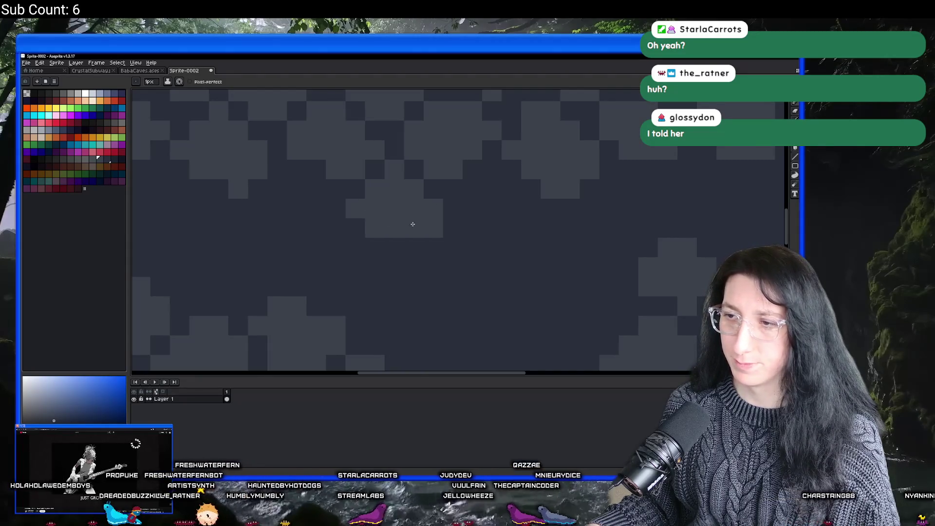
pyautogui.scroll(-1, 357, 256)
pyautogui.scroll(-2, 362, 254)
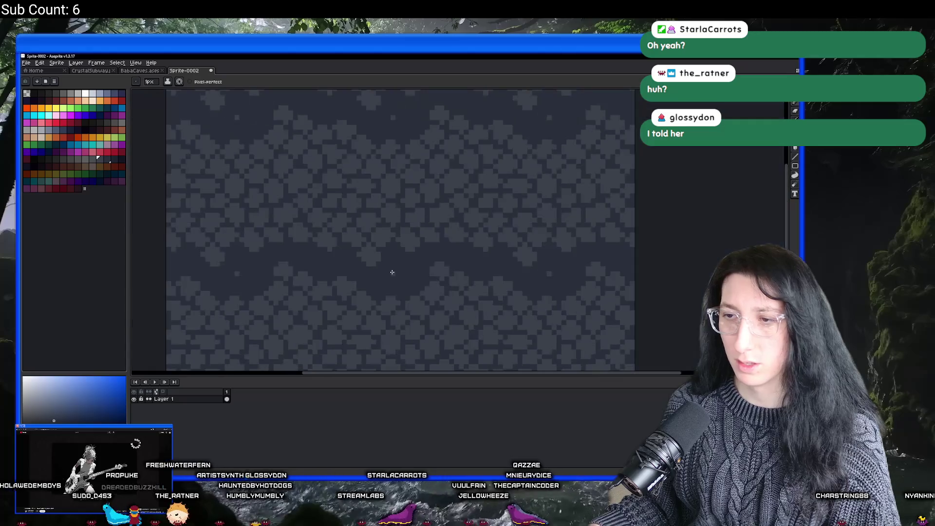
pyautogui.scroll(4, 390, 263)
# Paint more light stones along the gap's edge and into the dark gap.
pyautogui.moveTo(342, 200)
pyautogui.mouseDown()
pyautogui.moveTo(364, 201)
pyautogui.moveTo(342, 217)
pyautogui.moveTo(393, 219)
pyautogui.moveTo(418, 190)
pyautogui.mouseUp()
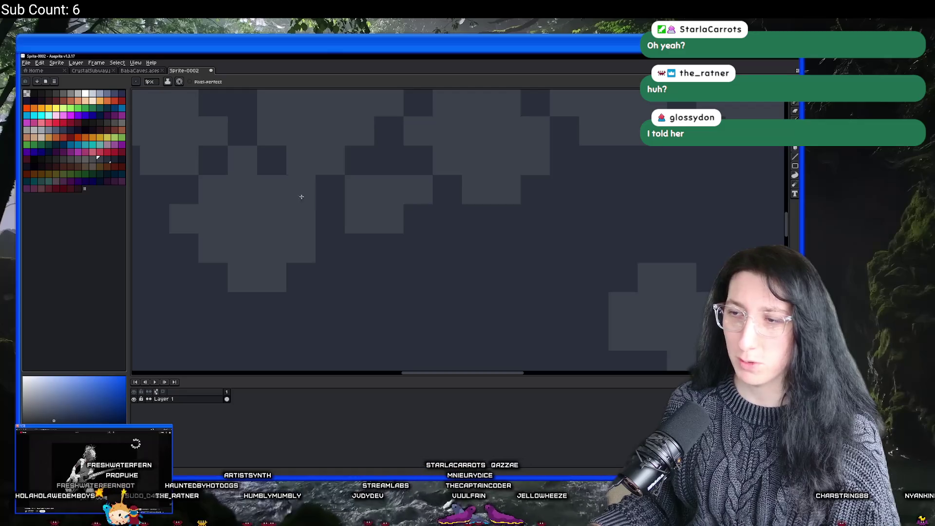
pyautogui.moveTo(396, 236)
pyautogui.mouseDown()
pyautogui.moveTo(426, 229)
pyautogui.moveTo(434, 242)
pyautogui.moveTo(396, 250)
pyautogui.moveTo(435, 246)
pyautogui.mouseUp()
pyautogui.scroll(-4, 405, 257)
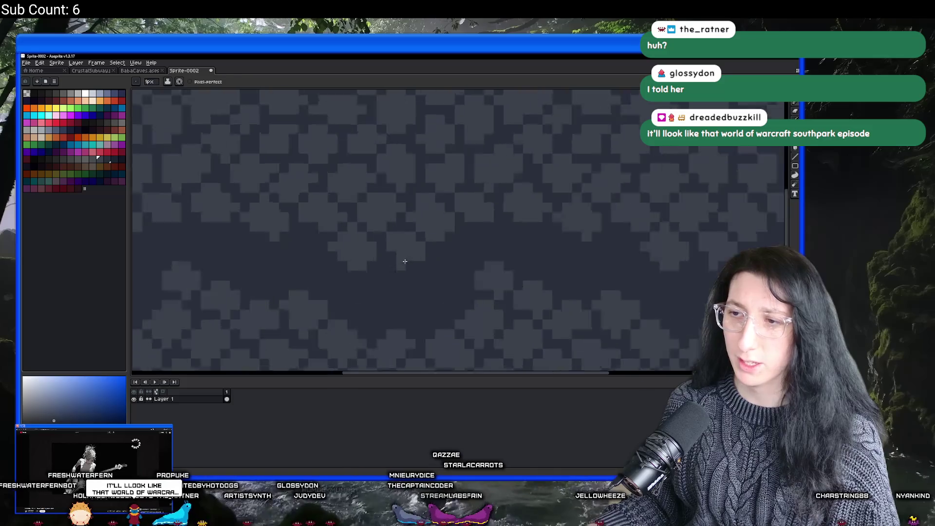
pyautogui.scroll(2, 411, 263)
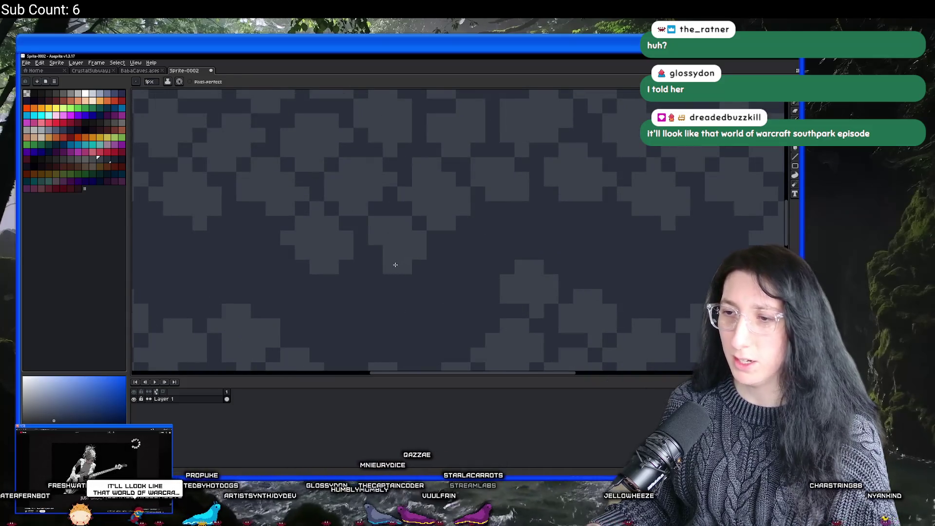
pyautogui.scroll(-2, 381, 252)
pyautogui.scroll(4, 388, 261)
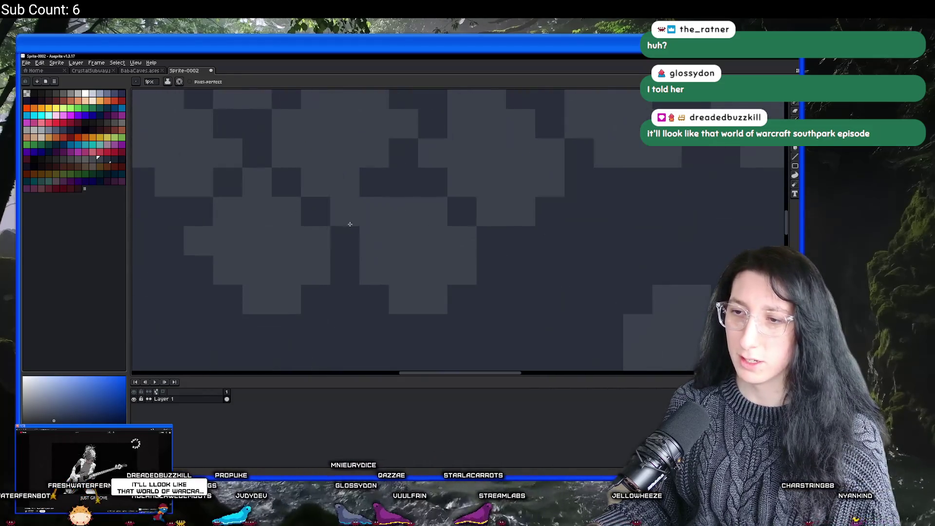
pyautogui.scroll(-3, 371, 246)
pyautogui.scroll(4, 383, 272)
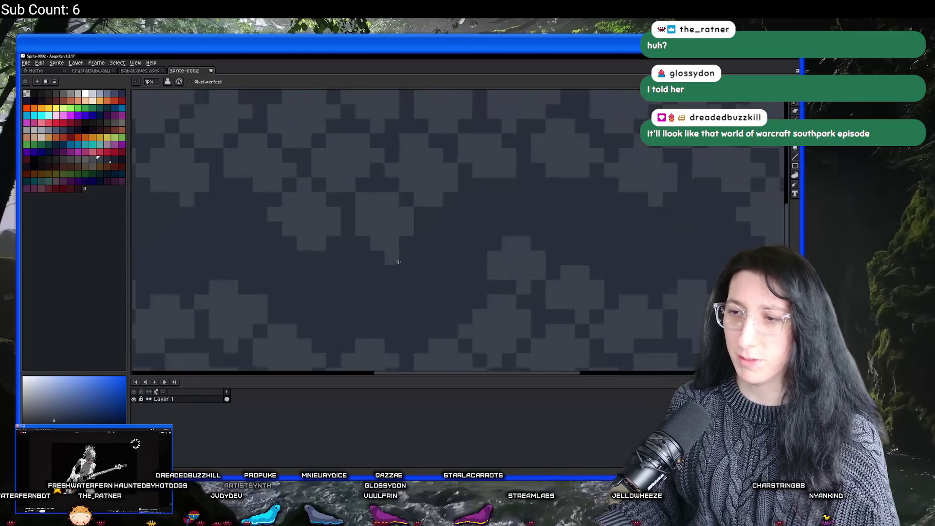
# Lighten blocks on both sides of the next row, then zoom out to review.
pyautogui.hscroll(1, 312, 241)
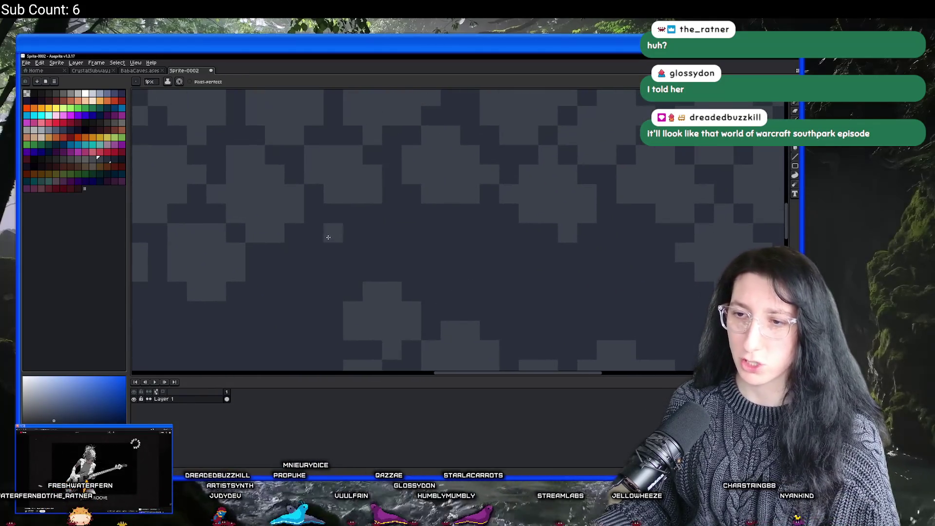
pyautogui.moveTo(317, 229)
pyautogui.mouseDown()
pyautogui.moveTo(340, 229)
pyautogui.moveTo(330, 248)
pyautogui.moveTo(309, 253)
pyautogui.moveTo(309, 268)
pyautogui.moveTo(368, 268)
pyautogui.moveTo(371, 256)
pyautogui.moveTo(332, 284)
pyautogui.moveTo(296, 272)
pyautogui.moveTo(323, 261)
pyautogui.moveTo(342, 293)
pyautogui.mouseUp()
pyautogui.scroll(-3, 296, 271)
pyautogui.scroll(3, 292, 274)
pyautogui.scroll(-5, 336, 302)
pyautogui.scroll(3, 379, 269)
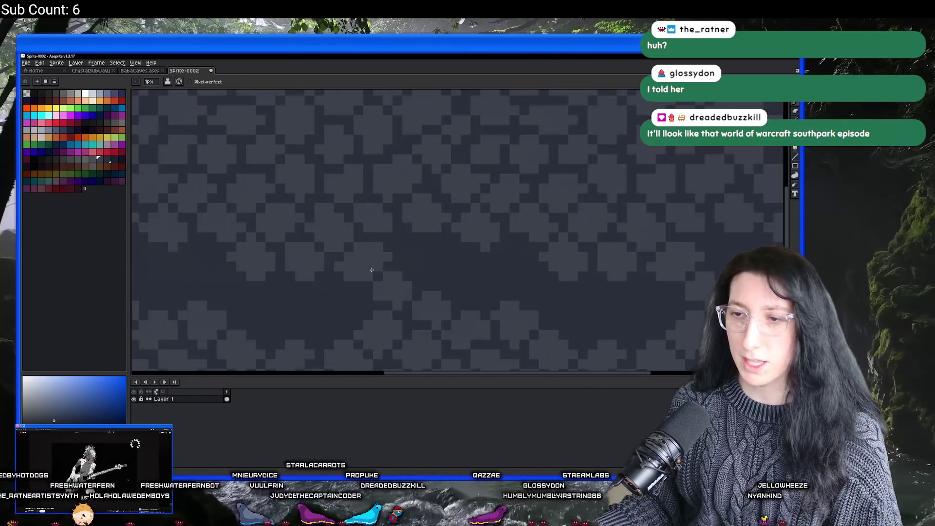
pyautogui.scroll(-3, 296, 289)
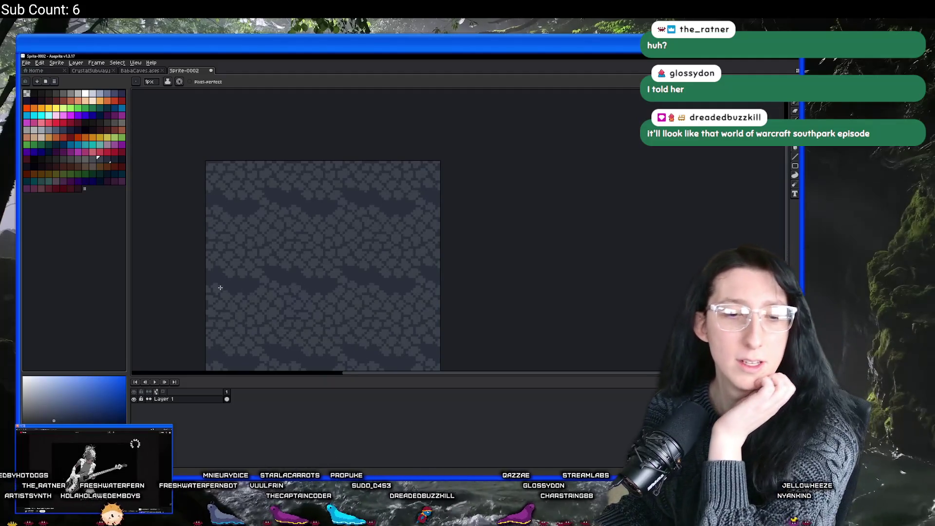
pyautogui.scroll(2, 294, 268)
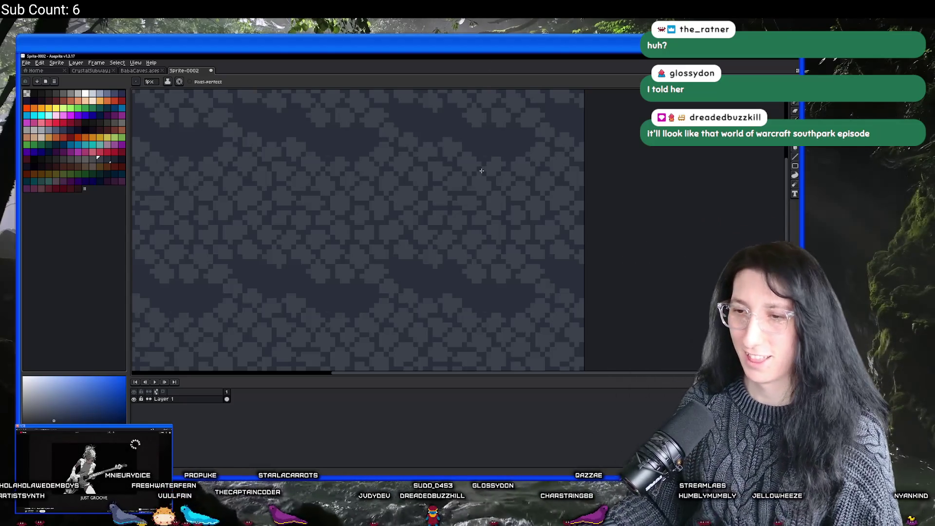
pyautogui.scroll(5, 481, 175)
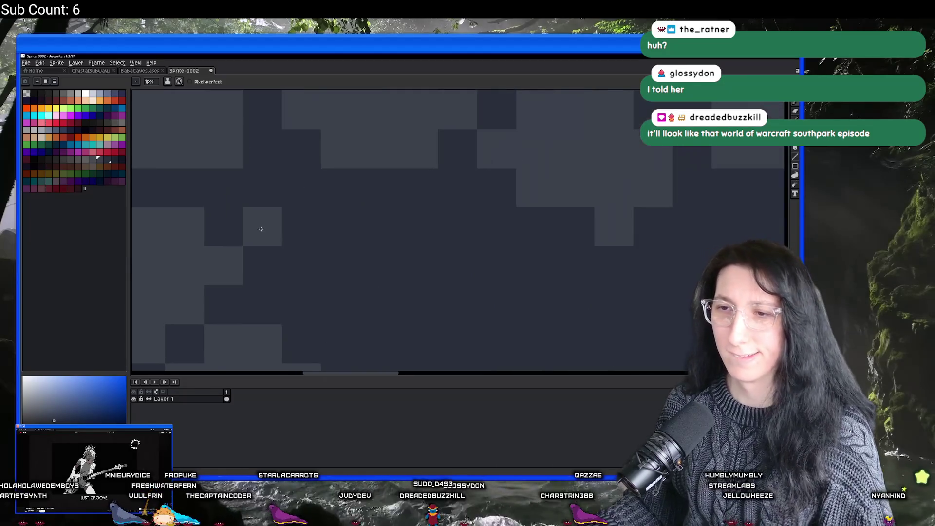
pyautogui.moveTo(334, 211)
pyautogui.mouseDown()
pyautogui.moveTo(367, 199)
pyautogui.moveTo(408, 213)
pyautogui.moveTo(388, 260)
pyautogui.moveTo(430, 249)
pyautogui.moveTo(432, 233)
pyautogui.moveTo(367, 297)
pyautogui.moveTo(332, 251)
pyautogui.mouseUp()
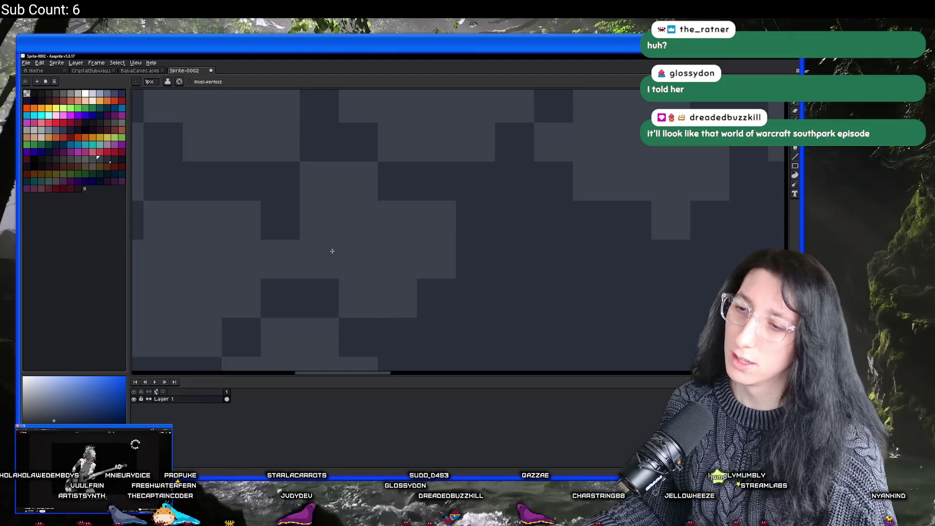
pyautogui.scroll(-4, 334, 272)
pyautogui.scroll(4, 359, 246)
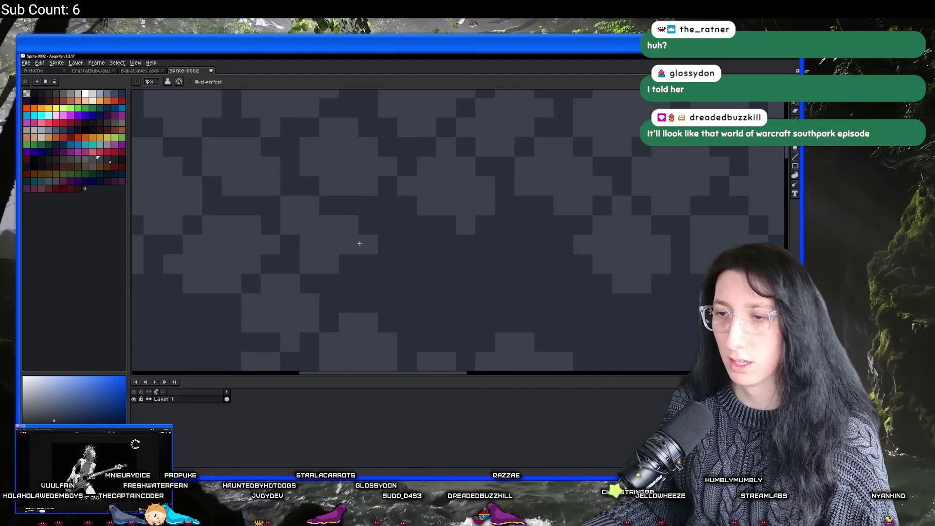
pyautogui.scroll(-2, 347, 241)
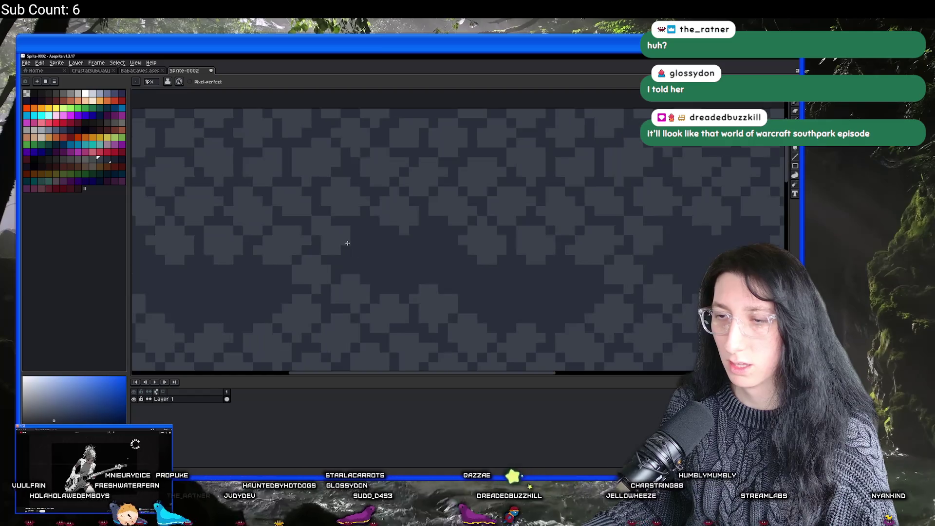
pyautogui.scroll(-3, 346, 242)
pyautogui.scroll(4, 358, 244)
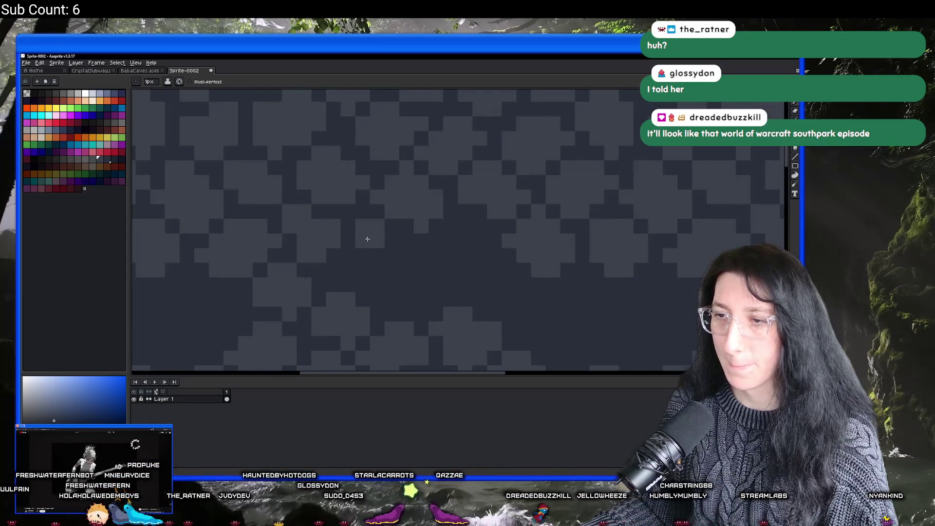
pyautogui.moveTo(391, 248)
pyautogui.mouseDown()
pyautogui.moveTo(351, 255)
pyautogui.moveTo(403, 251)
pyautogui.moveTo(370, 268)
pyautogui.mouseUp()
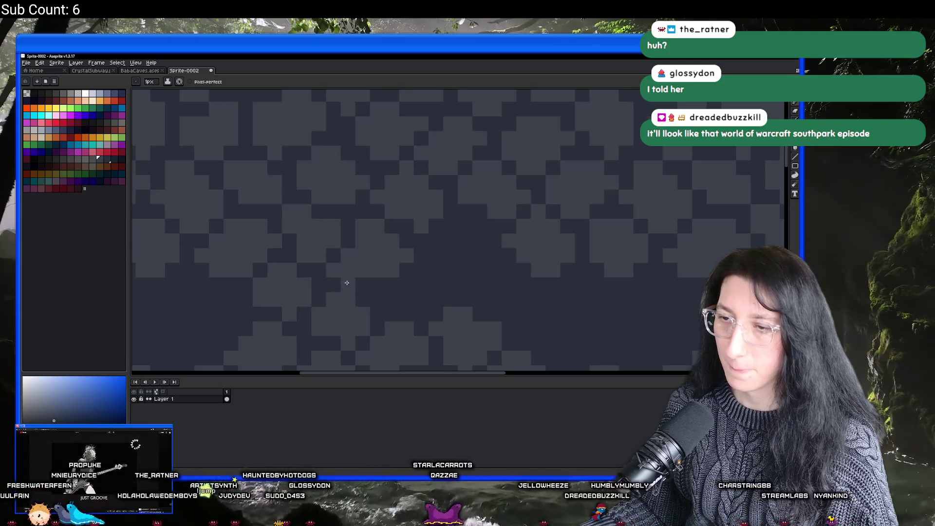
pyautogui.scroll(-4, 380, 290)
pyautogui.scroll(3, 368, 246)
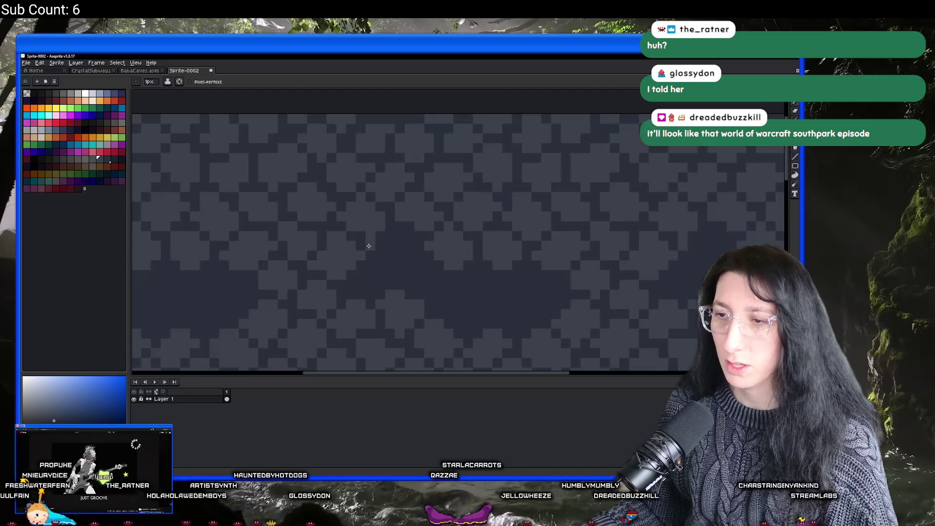
pyautogui.scroll(1, 368, 246)
pyautogui.moveTo(422, 224)
pyautogui.mouseDown()
pyautogui.moveTo(451, 247)
pyautogui.moveTo(388, 250)
pyautogui.moveTo(439, 261)
pyautogui.moveTo(408, 263)
pyautogui.moveTo(455, 265)
pyautogui.moveTo(442, 272)
pyautogui.mouseUp()
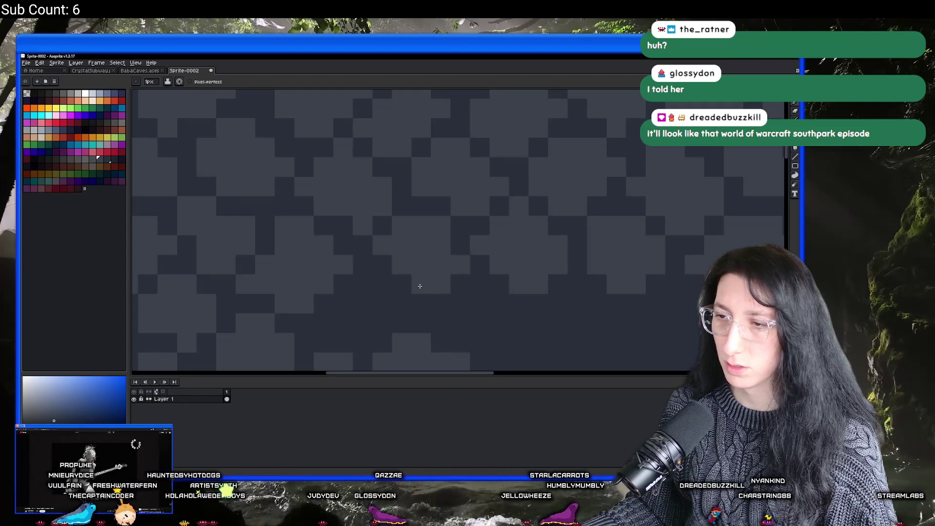
pyautogui.scroll(-3, 420, 286)
pyautogui.scroll(4, 355, 244)
pyautogui.moveTo(343, 247)
pyautogui.mouseDown()
pyautogui.moveTo(340, 271)
pyautogui.moveTo(290, 292)
pyautogui.moveTo(321, 293)
pyautogui.moveTo(271, 316)
pyautogui.moveTo(342, 314)
pyautogui.moveTo(371, 291)
pyautogui.moveTo(387, 209)
pyautogui.moveTo(372, 247)
pyautogui.mouseUp()
pyautogui.scroll(-4, 395, 275)
pyautogui.scroll(-1, 403, 244)
pyautogui.scroll(1, 404, 230)
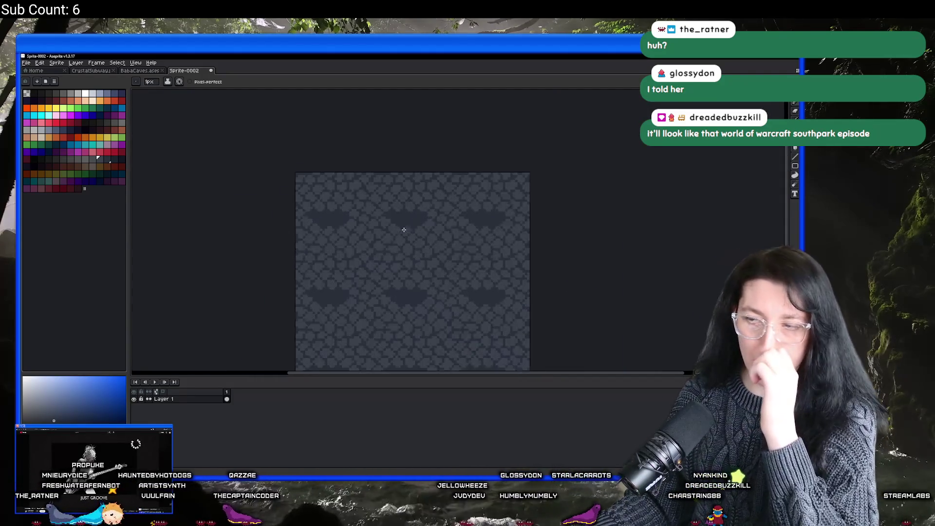
pyautogui.scroll(4, 404, 230)
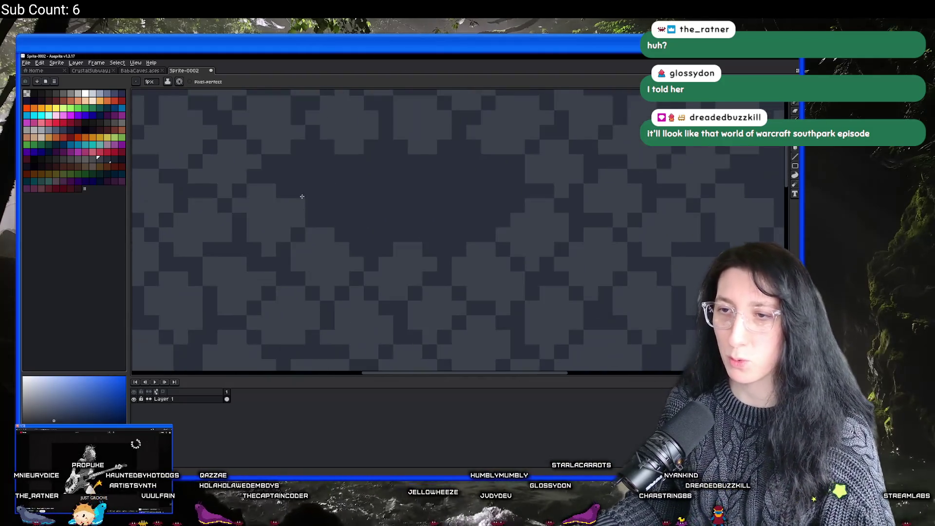
pyautogui.moveTo(302, 210); pyautogui.dragTo(305, 209)
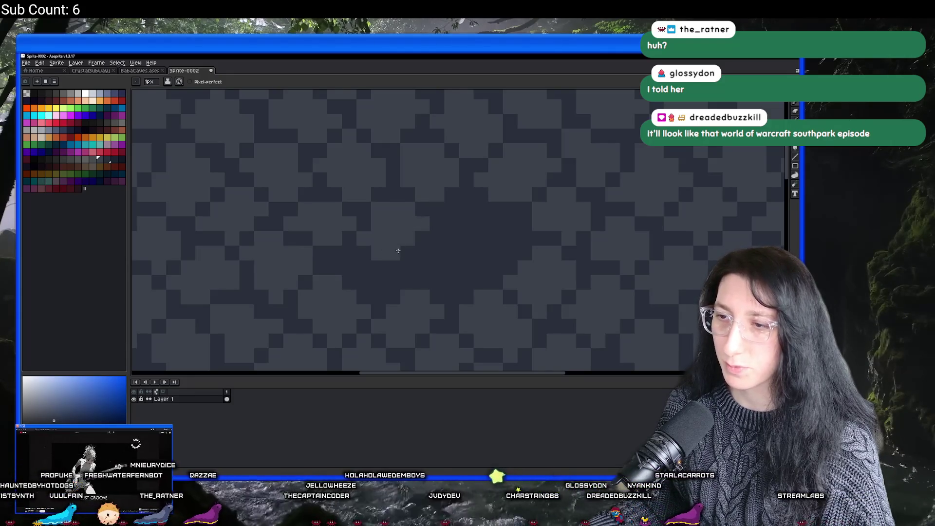
pyautogui.scroll(-1, 403, 231)
pyautogui.scroll(2, 411, 242)
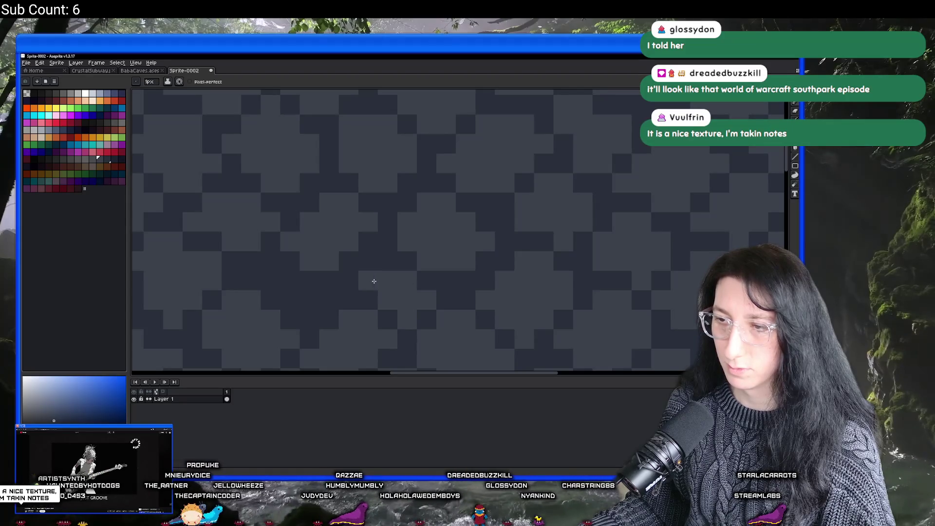
pyautogui.scroll(3, 369, 279)
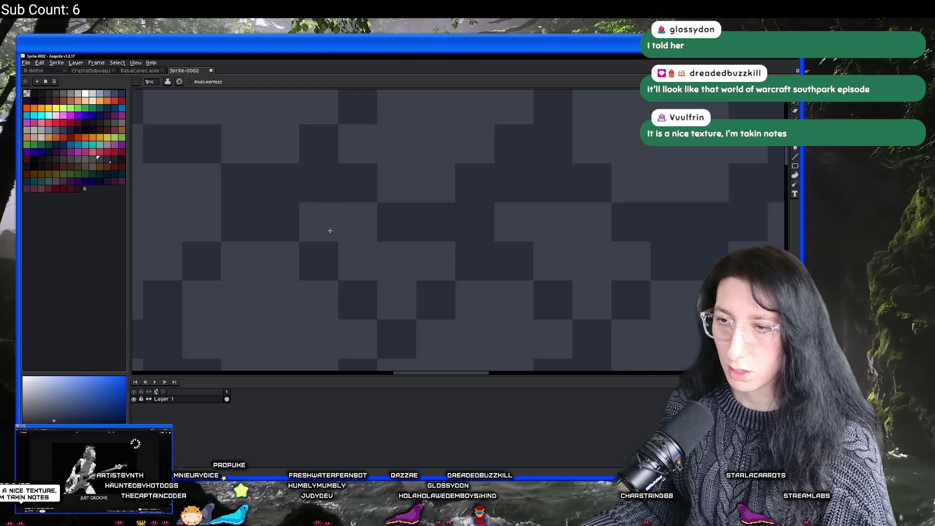
pyautogui.scroll(-3, 360, 284)
pyautogui.scroll(-3, 360, 284)
pyautogui.moveTo(363, 293)
pyautogui.mouseDown()
pyautogui.moveTo(371, 129)
pyautogui.moveTo(360, 183)
pyautogui.moveTo(402, 234)
pyautogui.mouseUp()
# Copy a 32×32 stone selection and paste it into a slot on the BabaCaves sheet.
pyautogui.press('m')
pyautogui.hotkey('ctrl', 'c')
pyautogui.click(140, 70)
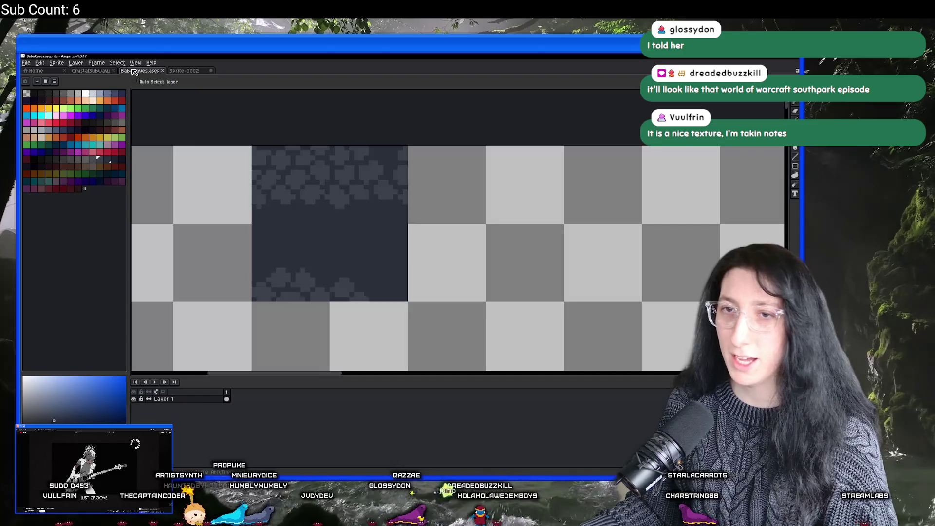
pyautogui.hotkey('ctrl', 'v')
pyautogui.moveTo(283, 225)
pyautogui.mouseDown()
pyautogui.moveTo(367, 278)
pyautogui.moveTo(366, 235)
pyautogui.mouseUp()
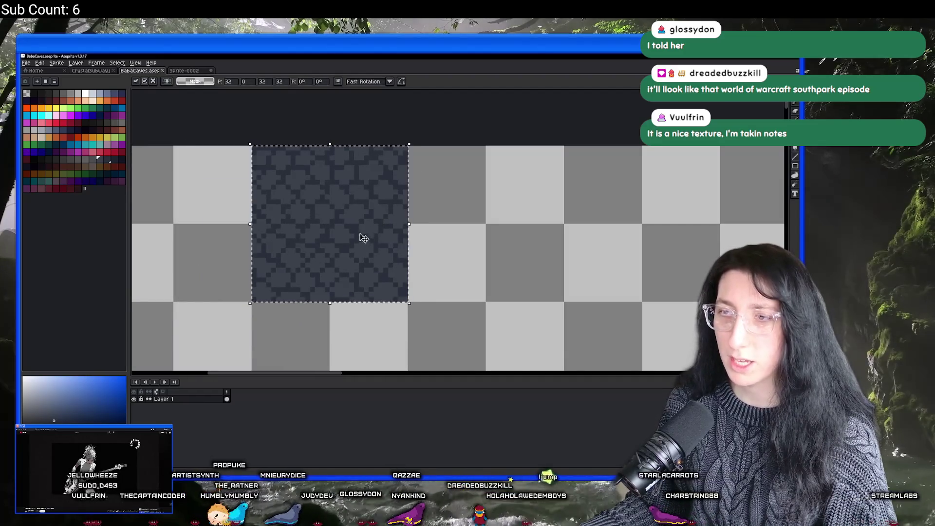
pyautogui.press('Return')
# Return to Sprite-0002 and copy a fresh 32×32 piece of the stone texture.
pyautogui.scroll(-2, 361, 234)
pyautogui.scroll(-3, 401, 268)
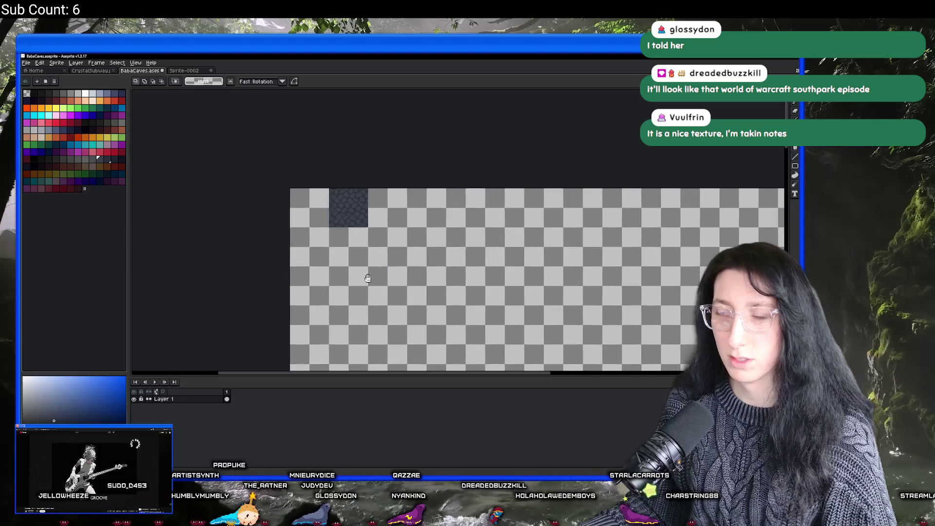
pyautogui.click(194, 72)
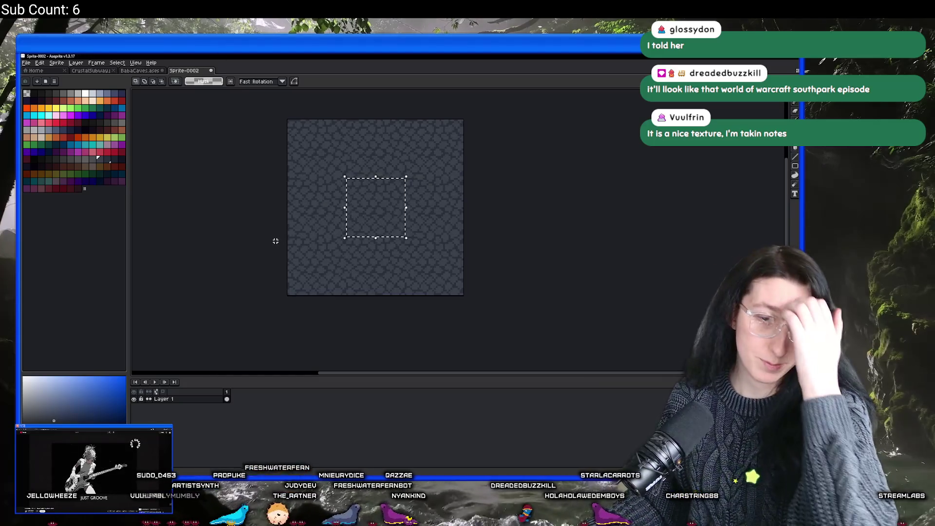
pyautogui.scroll(2, 390, 221)
pyautogui.scroll(-1, 343, 185)
pyautogui.scroll(3, 349, 228)
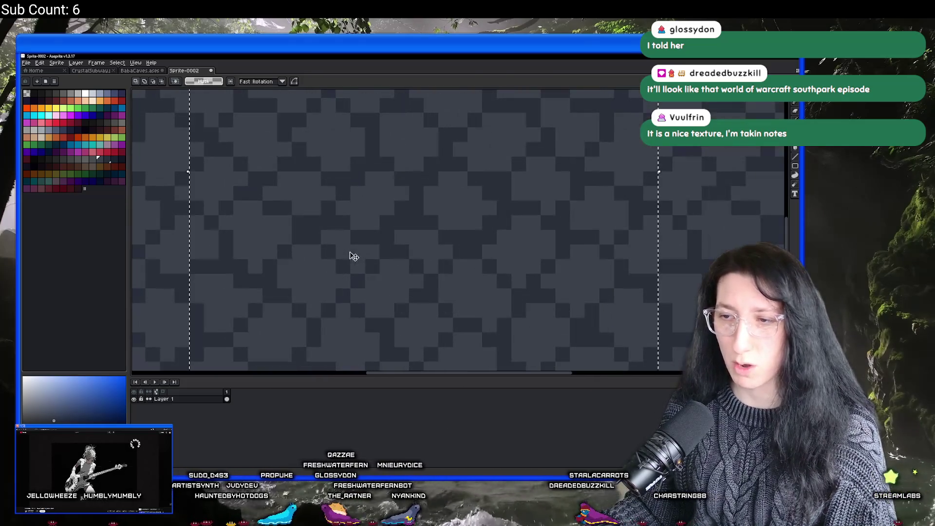
pyautogui.press('g')
pyautogui.press('b')
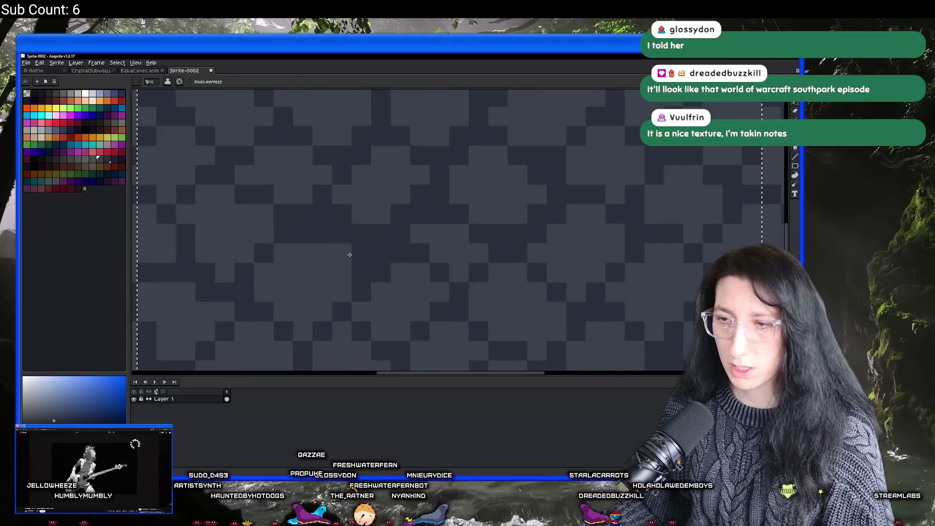
pyautogui.scroll(-3, 320, 275)
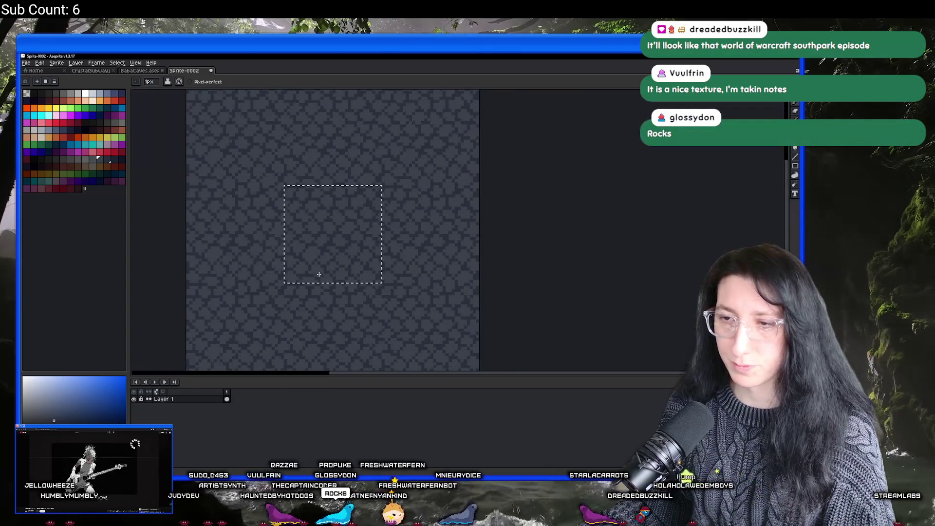
pyautogui.press('m')
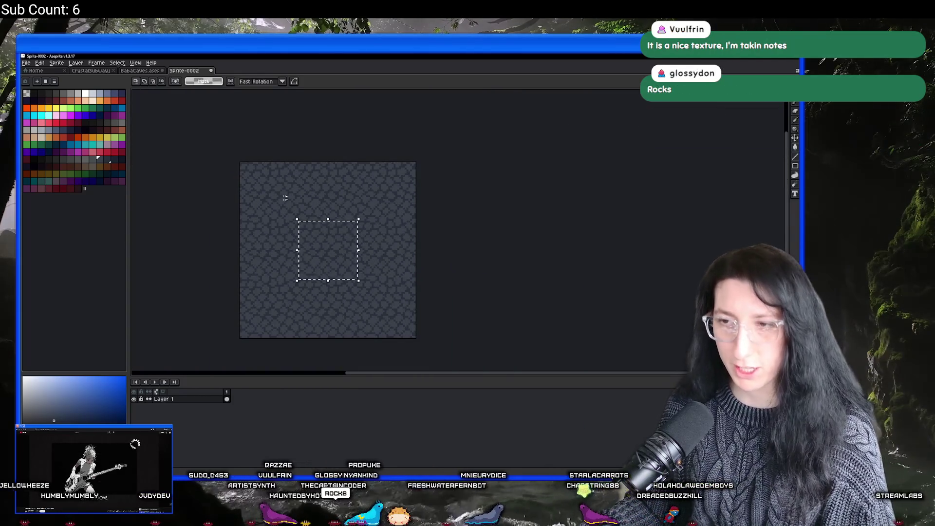
pyautogui.hotkey('ctrl', 'c')
# Paste the stone piece into BabaCaves and place it in the second top-row tile.
pyautogui.hotkey('ctrl', 'shift', 'Tab')
pyautogui.hotkey('ctrl', 'v')
pyautogui.scroll(2, 343, 191)
pyautogui.moveTo(230, 207)
pyautogui.mouseDown()
pyautogui.moveTo(328, 211)
pyautogui.moveTo(344, 201)
pyautogui.mouseUp()
pyautogui.press('Return')
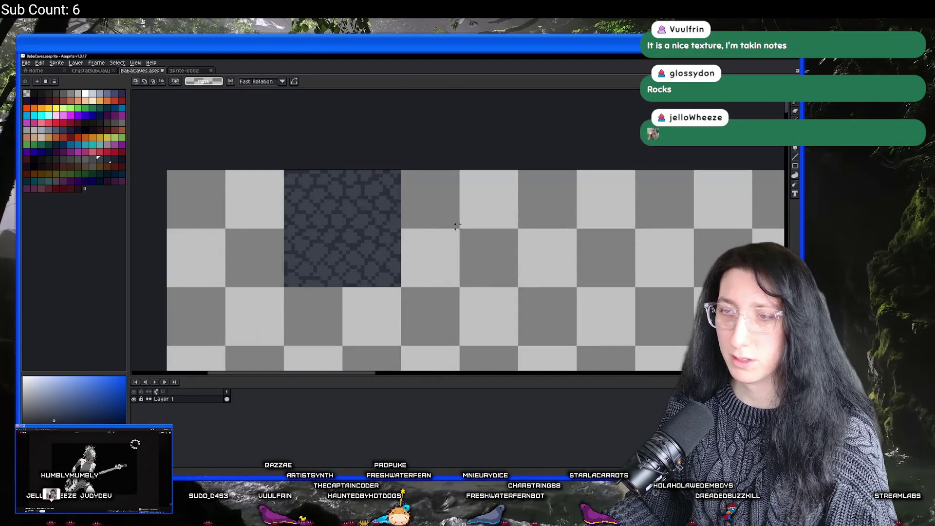
pyautogui.scroll(-2, 456, 223)
pyautogui.moveTo(463, 224); pyautogui.dragTo(441, 227)
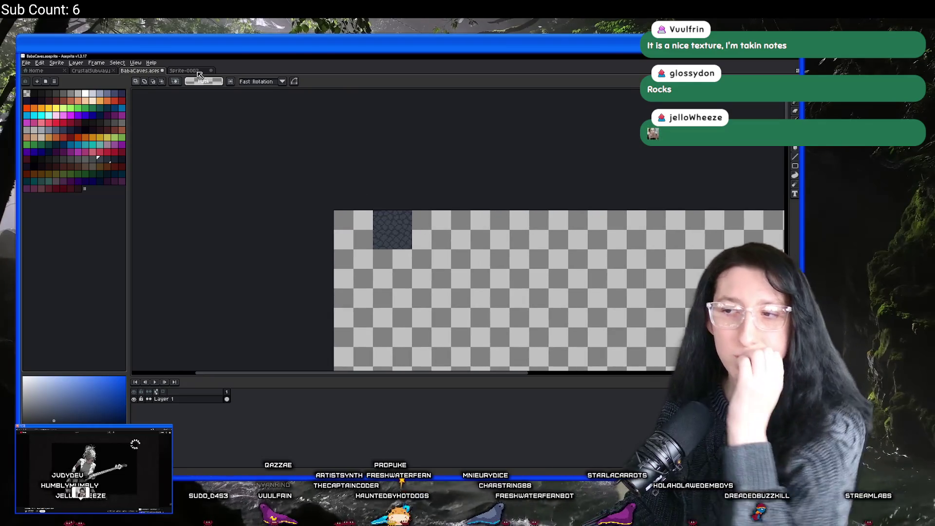
# Go back to Sprite-0002's 32×32 selection, then bring GameMaker to the front.
pyautogui.click(188, 73)
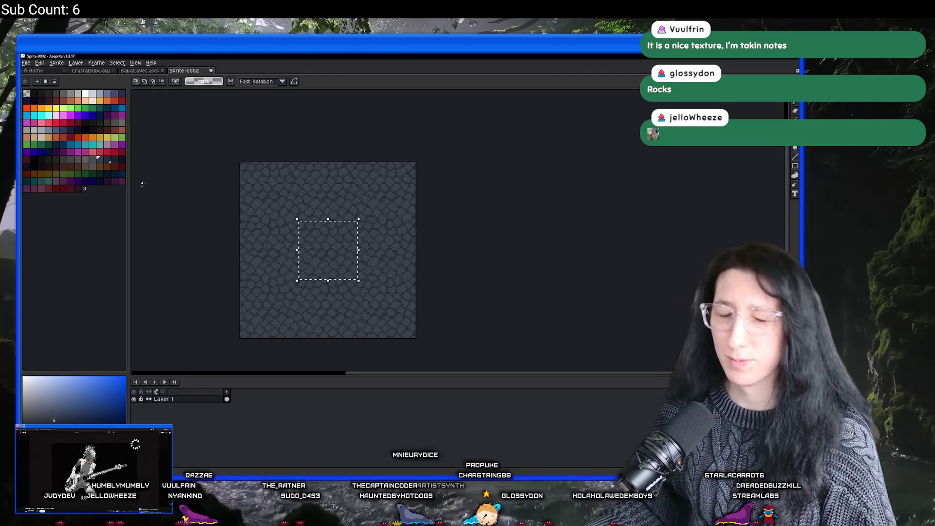
pyautogui.scroll(1, 254, 217)
pyautogui.scroll(2, 385, 253)
pyautogui.scroll(-3, 380, 246)
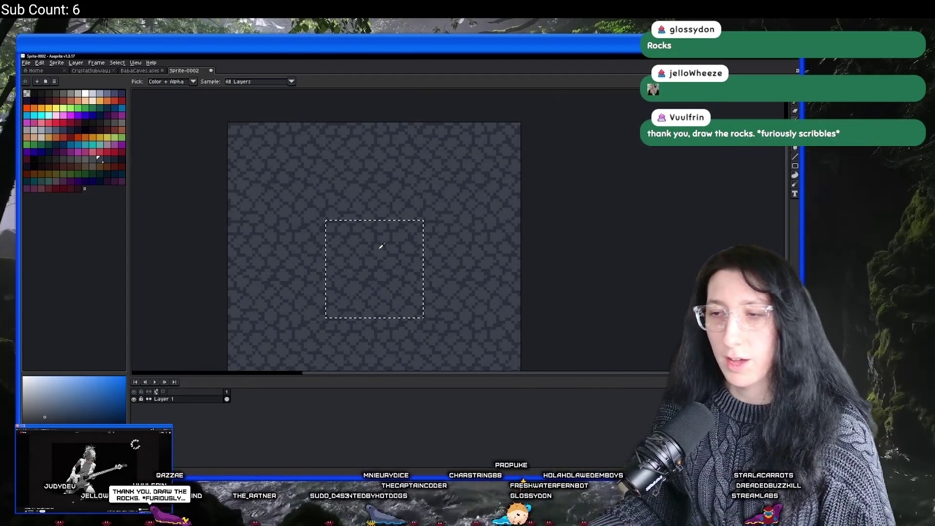
pyautogui.click(379, 250)
pyautogui.scroll(1, 382, 253)
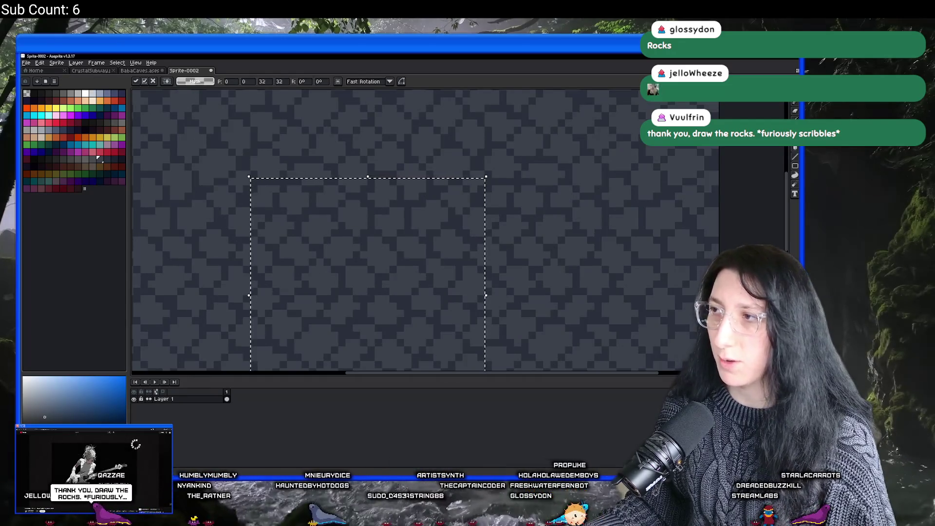
pyautogui.hotkey('alt', 'Tab')
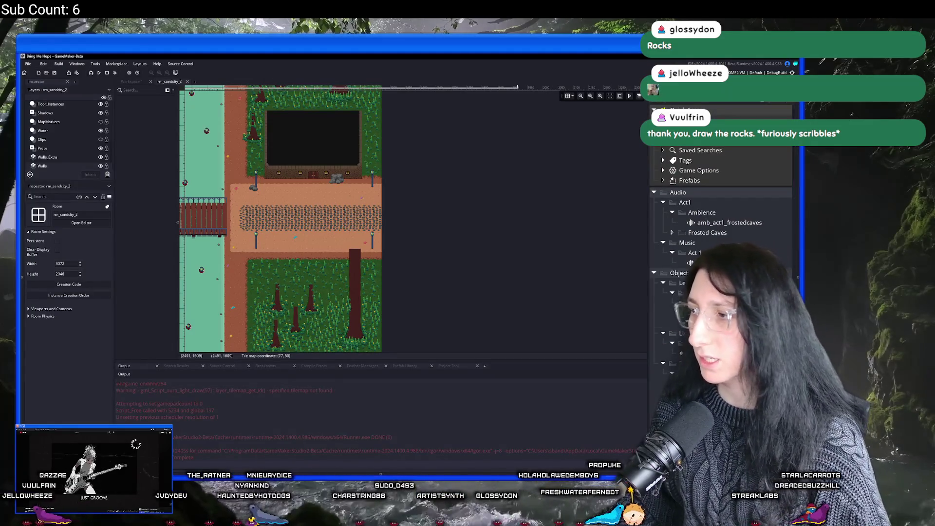
# Select the tss_seacaves tileset sprite in the Asset Browser and open it.
pyautogui.scroll(-10, 745, 219)
pyautogui.scroll(3, 786, 166)
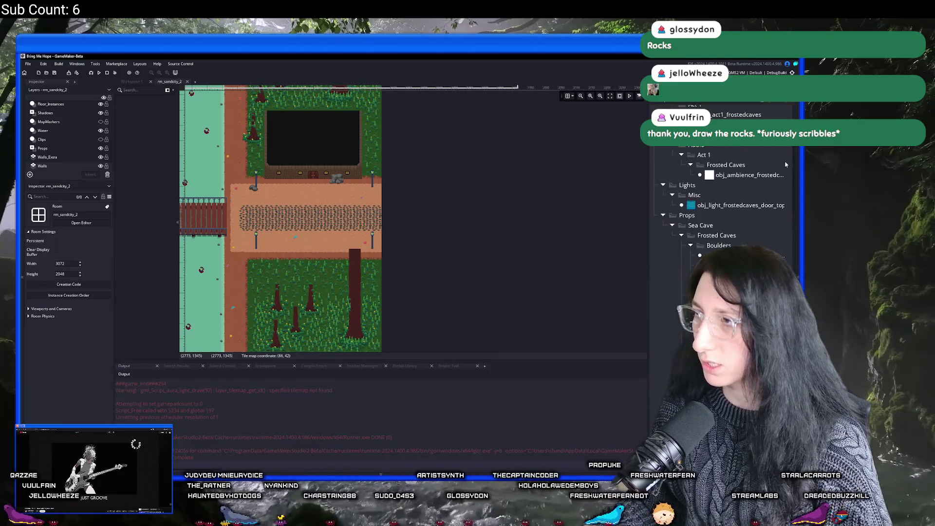
pyautogui.scroll(-5, 791, 148)
pyautogui.scroll(-3, 745, 195)
pyautogui.scroll(15, 733, 188)
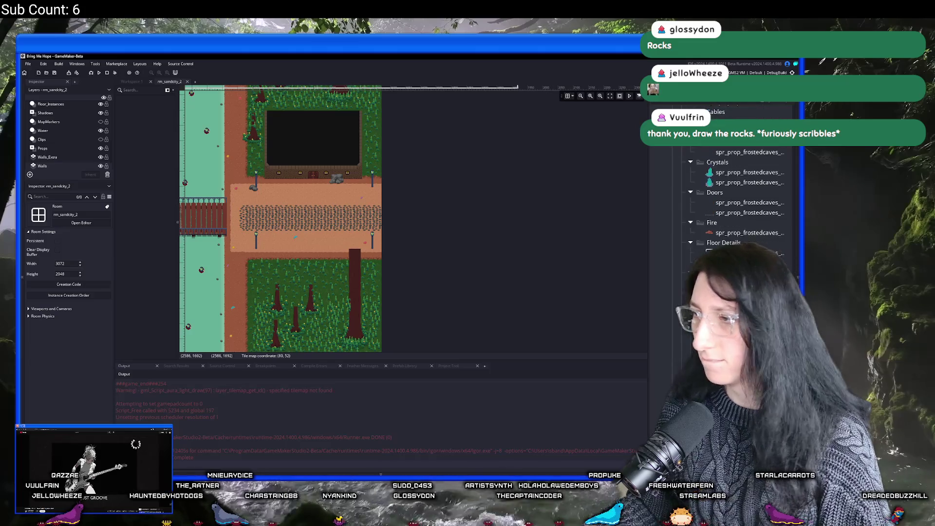
pyautogui.scroll(3, 733, 188)
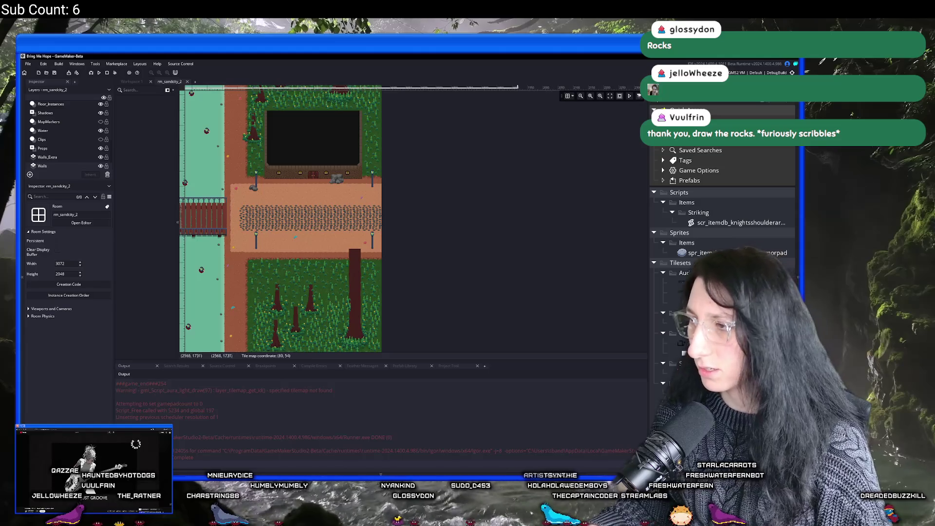
pyautogui.click(706, 283)
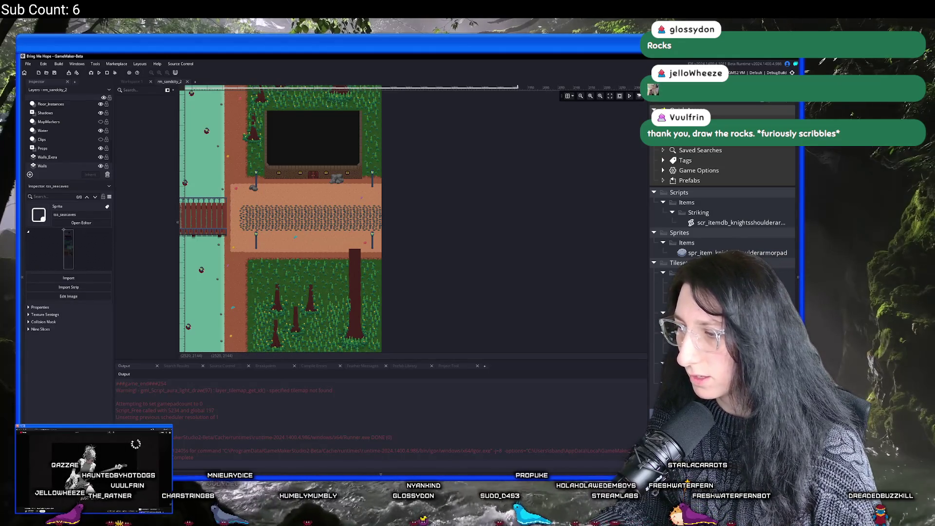
pyautogui.doubleClick(706, 283)
pyautogui.scroll(3, 426, 174)
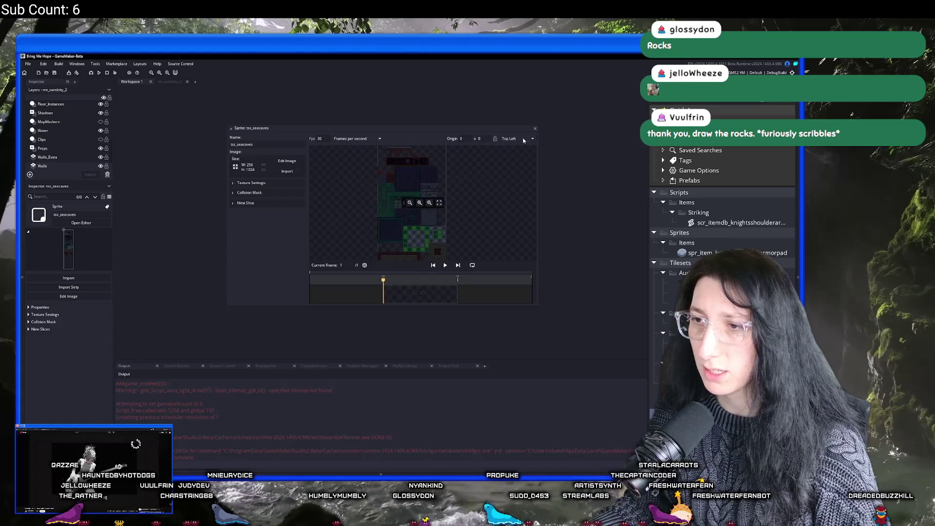
# Compare the tss_sandcity, tss_embraforest, tss_seacityhomes and tss_sandcityhomes tilesets, then reselect tss_seacaves.
pyautogui.click(536, 129)
pyautogui.click(658, 373)
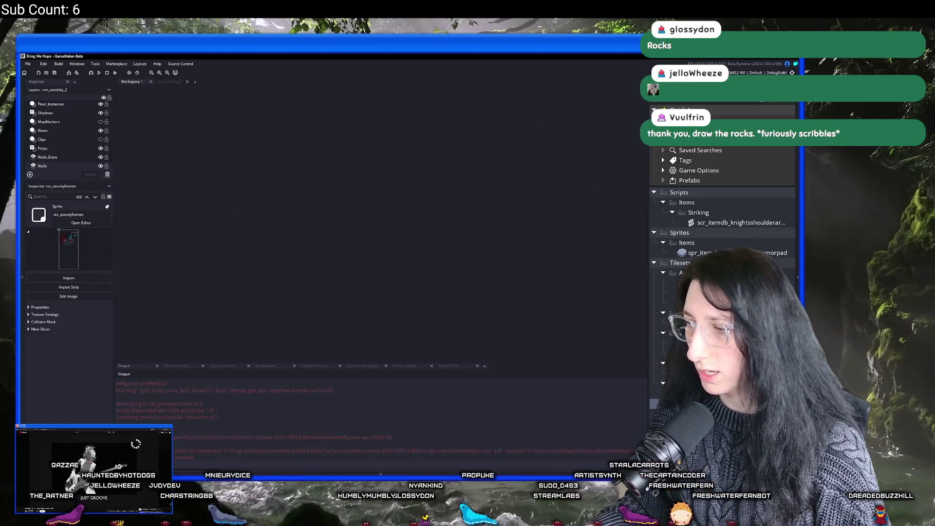
pyautogui.click(657, 322)
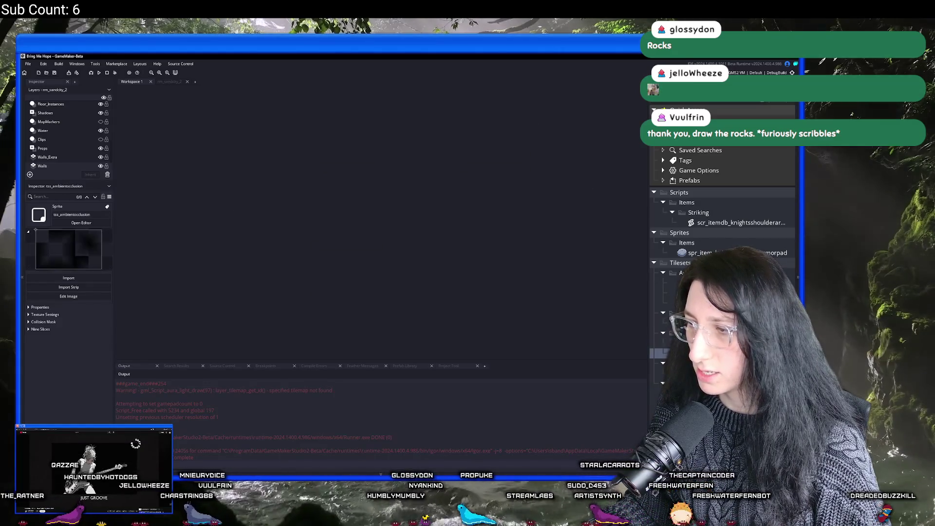
pyautogui.click(658, 393)
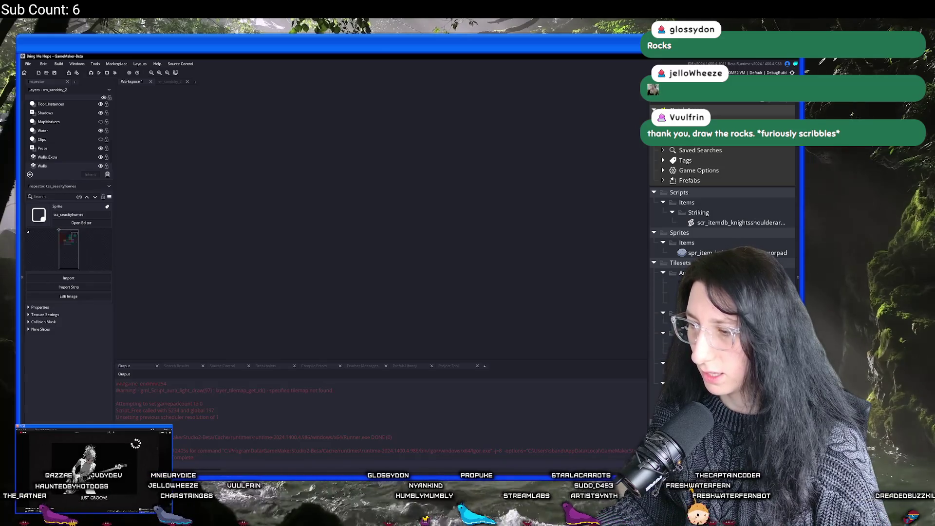
pyautogui.click(658, 383)
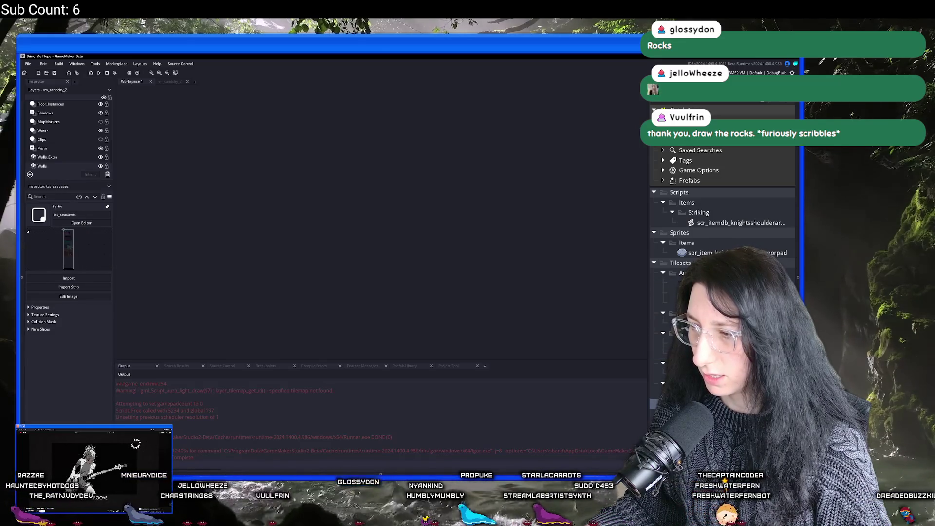
pyautogui.click(655, 393)
pyautogui.click(656, 404)
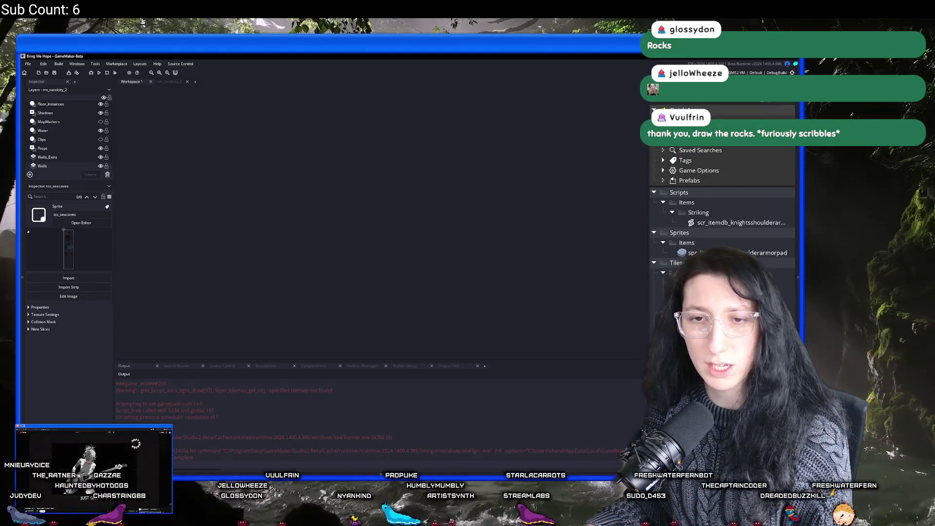
# Enlarge the tss_seacaves sprite view to fill the workspace and launch Edit Image.
pyautogui.moveTo(417, 164)
pyautogui.mouseDown()
pyautogui.moveTo(433, 176)
pyautogui.moveTo(426, 234)
pyautogui.mouseUp()
pyautogui.scroll(5, 458, 190)
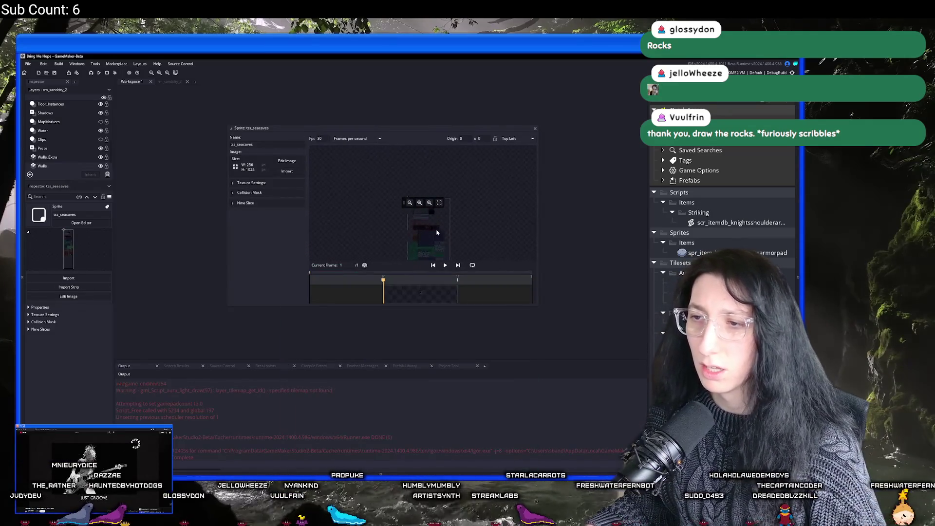
pyautogui.scroll(5, 457, 190)
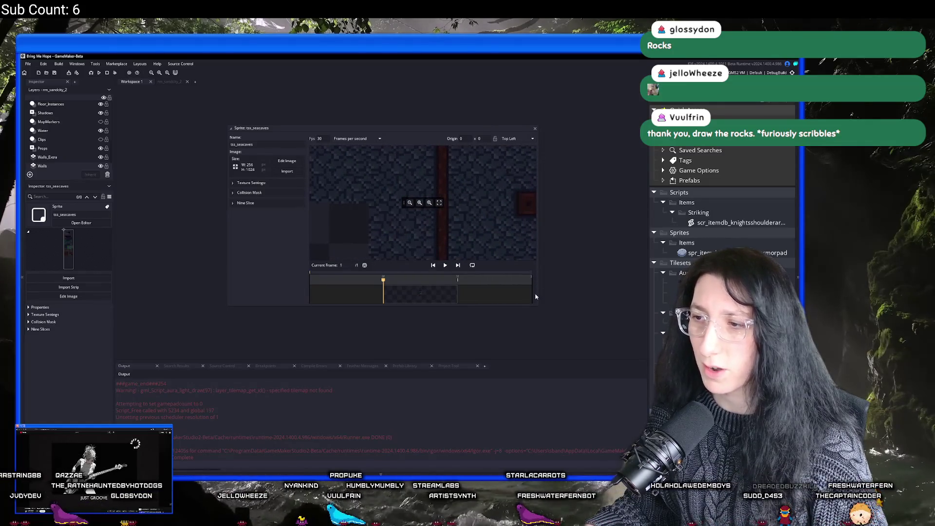
pyautogui.moveTo(538, 306); pyautogui.dragTo(642, 357)
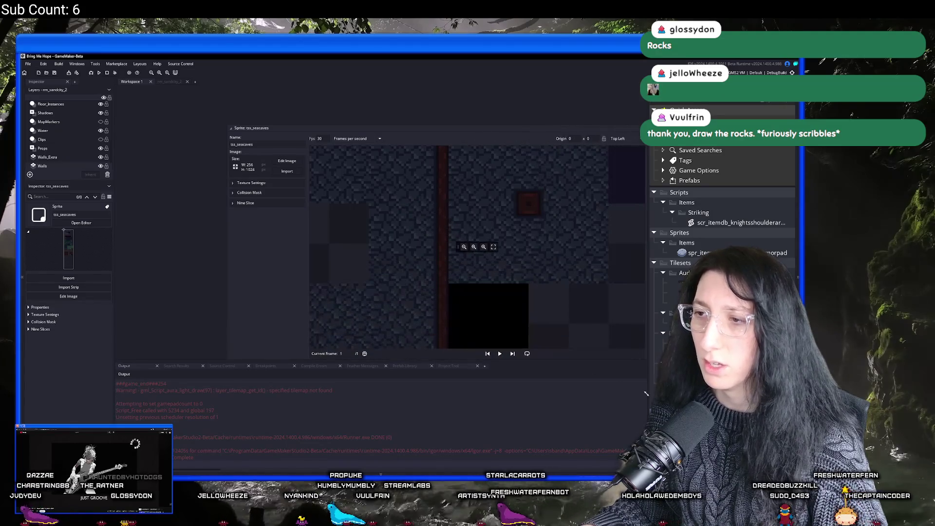
pyautogui.click(287, 160)
pyautogui.scroll(5, 335, 182)
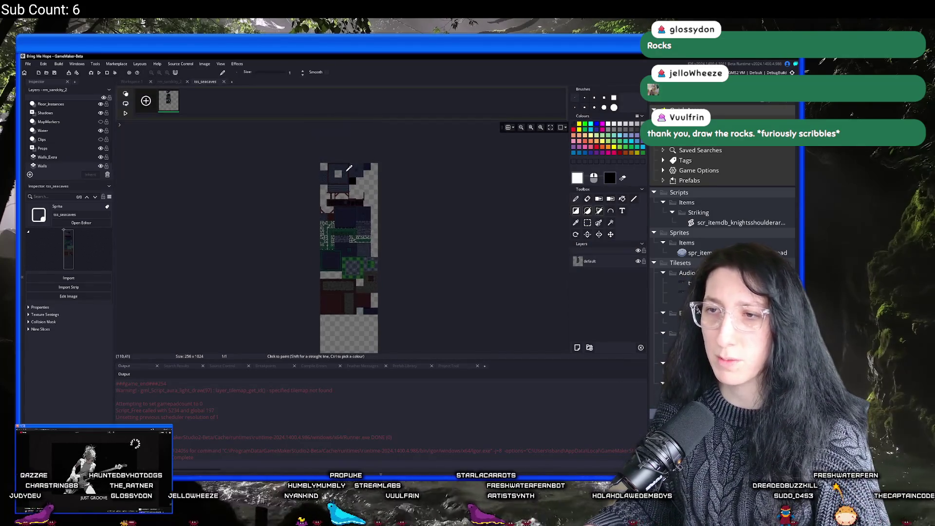
# Zoom into the tss_seacaves tileset in GameMaker to study the cave tile art.
pyautogui.scroll(3, 336, 181)
pyautogui.moveTo(349, 57)
pyautogui.mouseDown()
pyautogui.moveTo(405, 328)
pyautogui.moveTo(404, 521)
pyautogui.mouseUp()
pyautogui.scroll(-3, 476, 177)
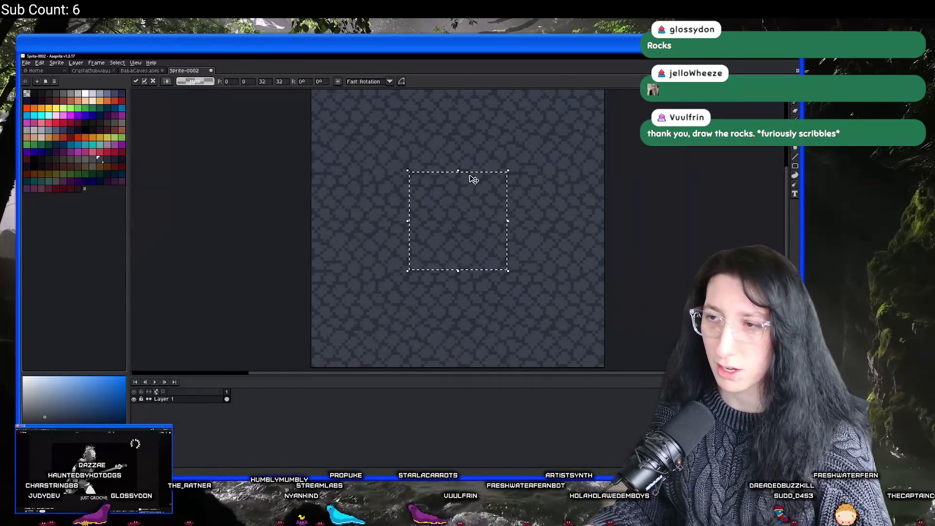
pyautogui.hotkey('alt', 'Tab')
pyautogui.scroll(5, 292, 244)
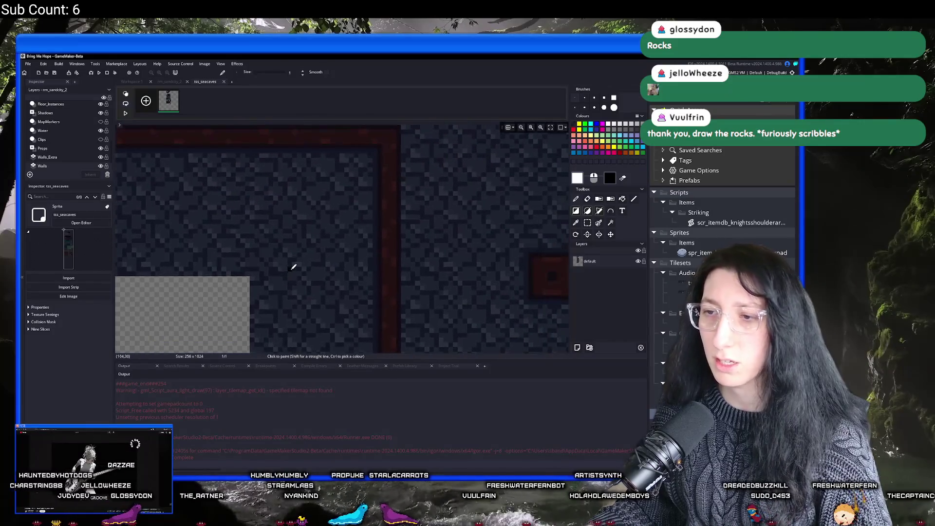
pyautogui.scroll(5, 376, 216)
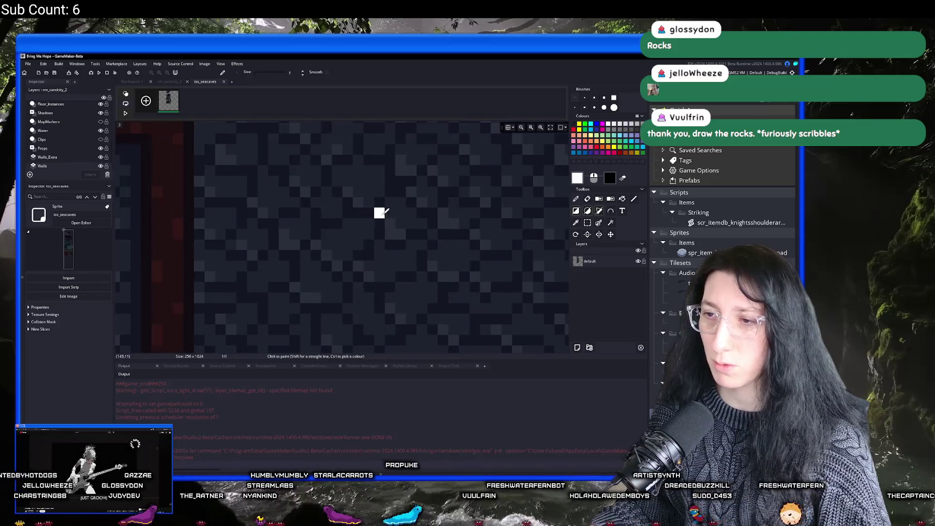
pyautogui.scroll(-5, 411, 255)
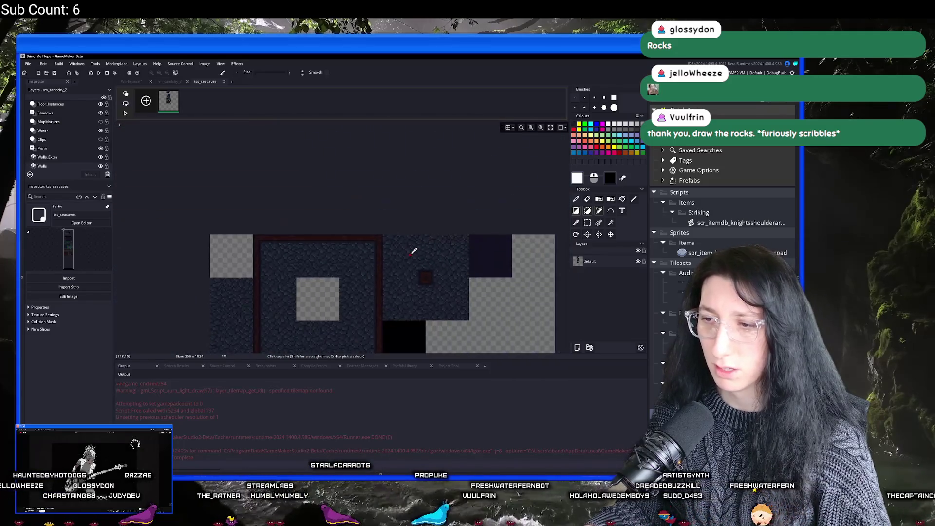
# Return to Aseprite and bring the Sprite-0002 rock texture tab to the front.
pyautogui.hotkey('alt', 'Tab')
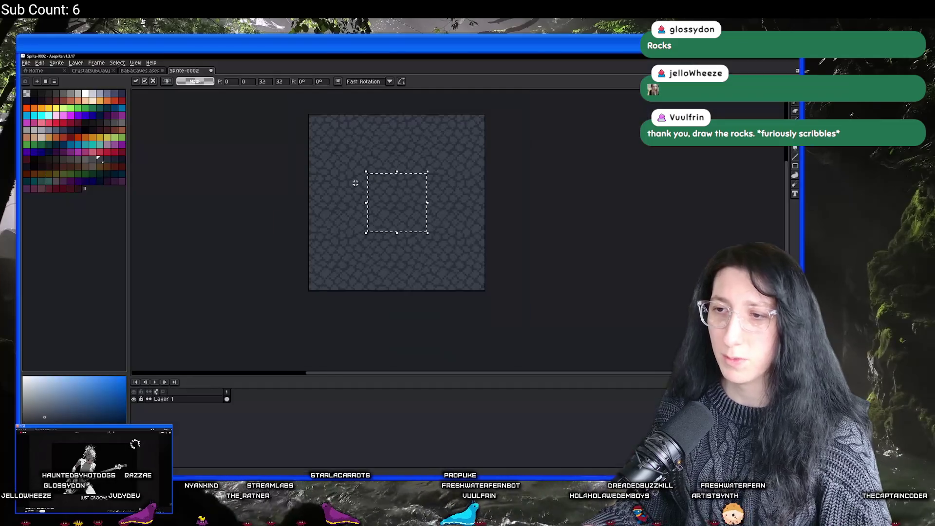
pyautogui.click(155, 72)
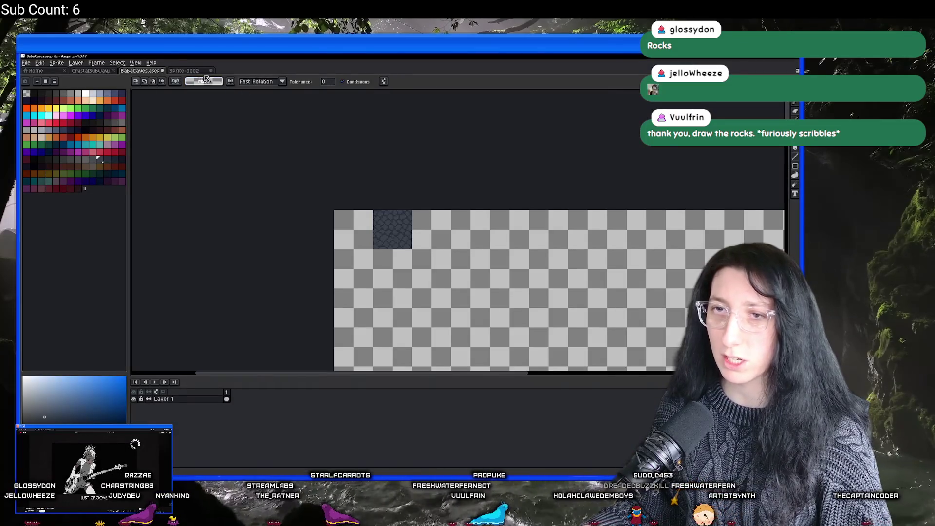
pyautogui.click(187, 71)
pyautogui.scroll(3, 386, 188)
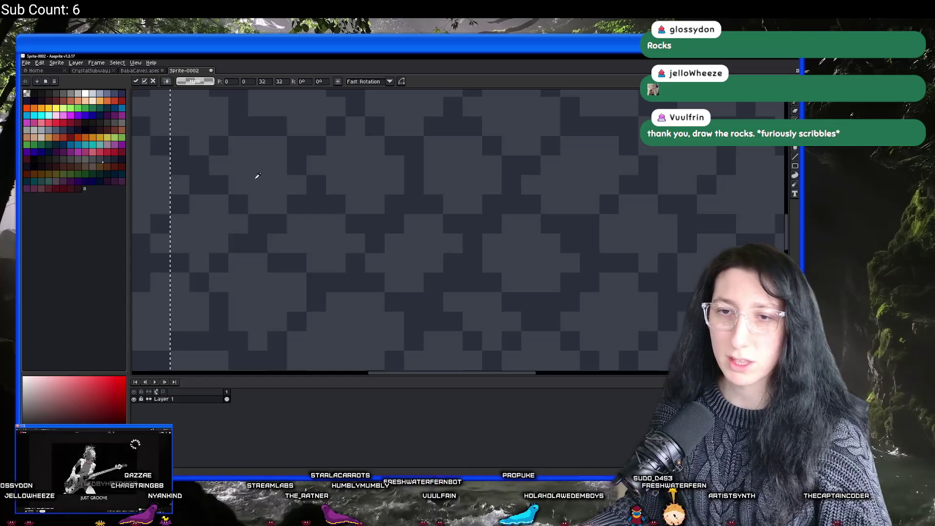
# Choose a light grey swatch and place two 1px pencil highlights on the rocks.
pyautogui.click(90, 157)
pyautogui.press('b')
pyautogui.scroll(2, 338, 178)
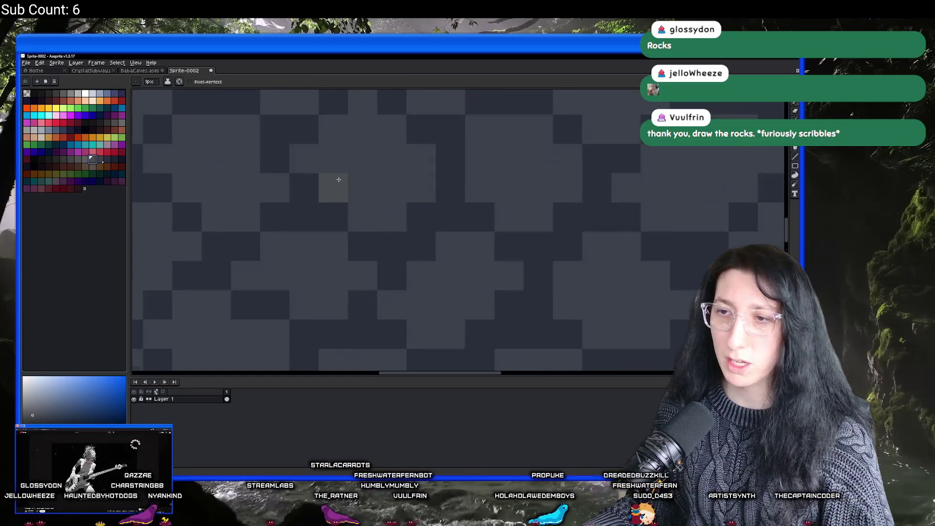
pyautogui.click(371, 229)
pyautogui.click(372, 190)
# Add three more light grey highlight pixels to the rocks.
pyautogui.moveTo(390, 56)
pyautogui.mouseDown()
pyautogui.moveTo(391, 381)
pyautogui.moveTo(389, 54)
pyautogui.mouseUp()
pyautogui.scroll(-2, 328, 217)
pyautogui.scroll(2, 307, 234)
pyautogui.click(308, 249)
pyautogui.click(327, 267)
pyautogui.click(286, 236)
# Move Aseprite aside to compare against the GameMaker tileset, then bring it back.
pyautogui.moveTo(400, 56); pyautogui.dragTo(398, 524)
pyautogui.scroll(5, 393, 216)
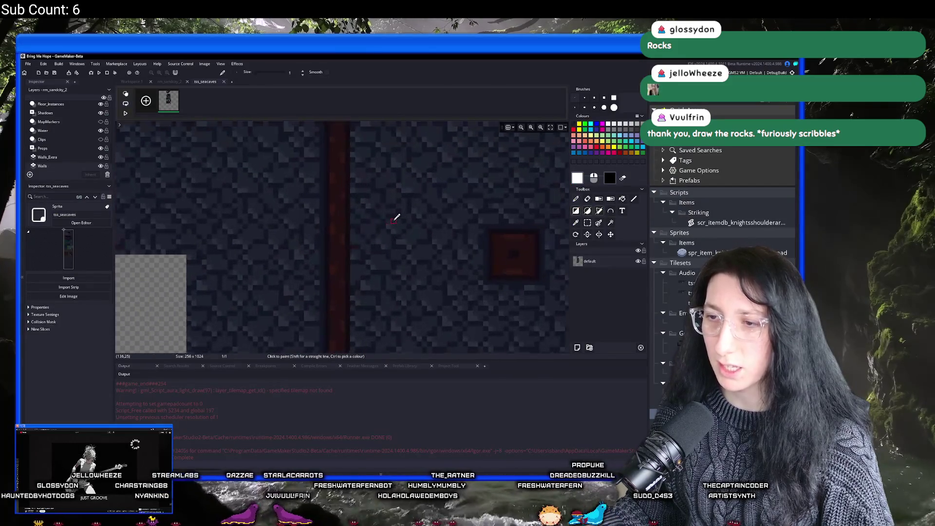
pyautogui.moveTo(398, 524)
pyautogui.mouseDown()
pyautogui.moveTo(398, 38)
pyautogui.moveTo(400, 56)
pyautogui.mouseUp()
pyautogui.scroll(-6, 384, 240)
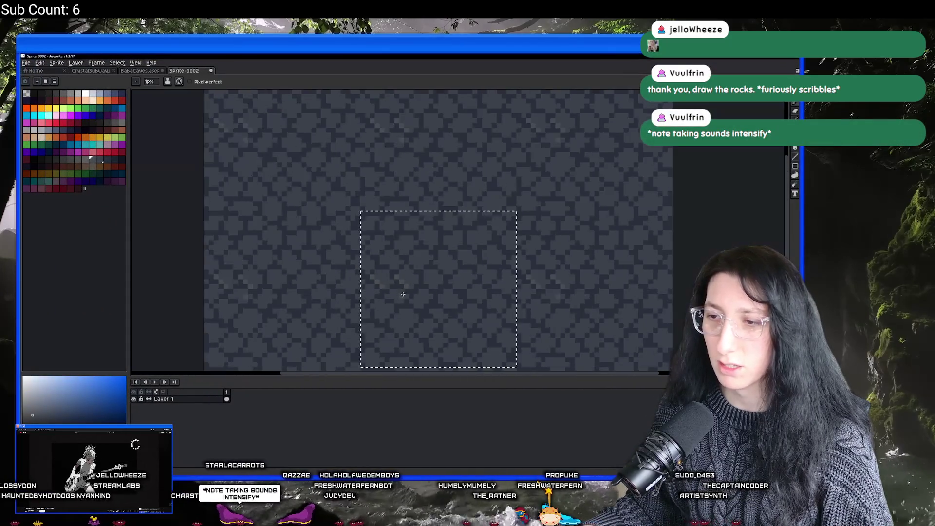
# Dab four more faint highlight pixels across the rocks.
pyautogui.press('v')
pyautogui.press('b')
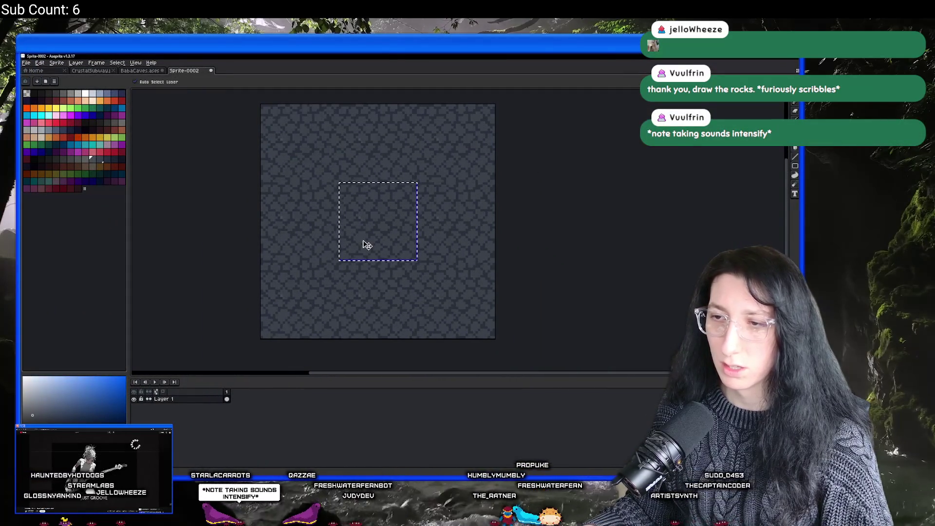
pyautogui.scroll(5, 363, 224)
pyautogui.click(353, 184)
pyautogui.click(335, 262)
pyautogui.click(315, 243)
pyautogui.press('v')
pyautogui.press('b')
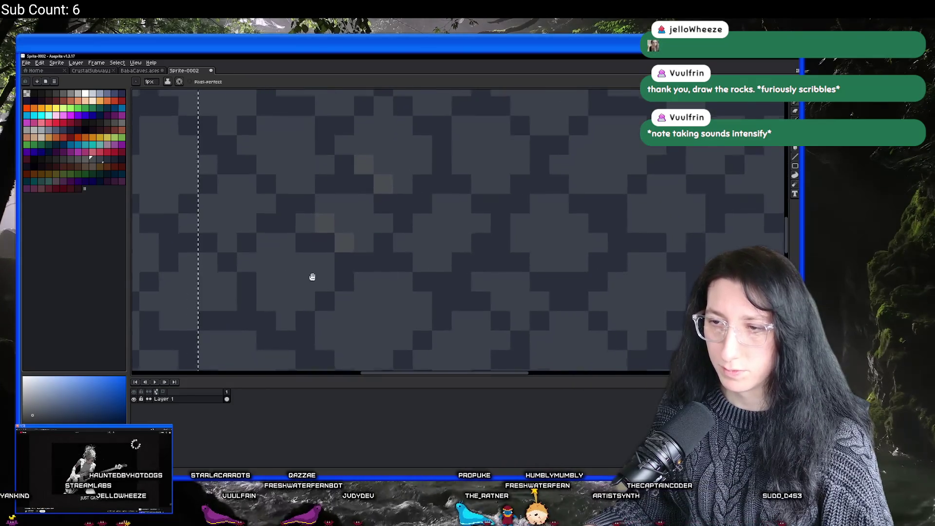
pyautogui.scroll(-2, 311, 277)
pyautogui.click(265, 274)
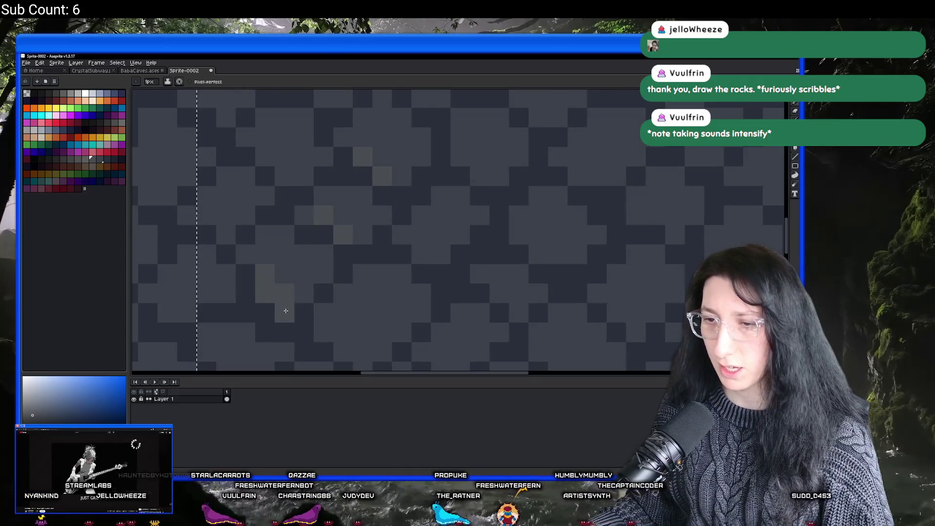
# Pan across the rock texture and clear the tile selection outline.
pyautogui.scroll(-3, 288, 330)
pyautogui.scroll(1, 291, 330)
pyautogui.scroll(-1, 286, 322)
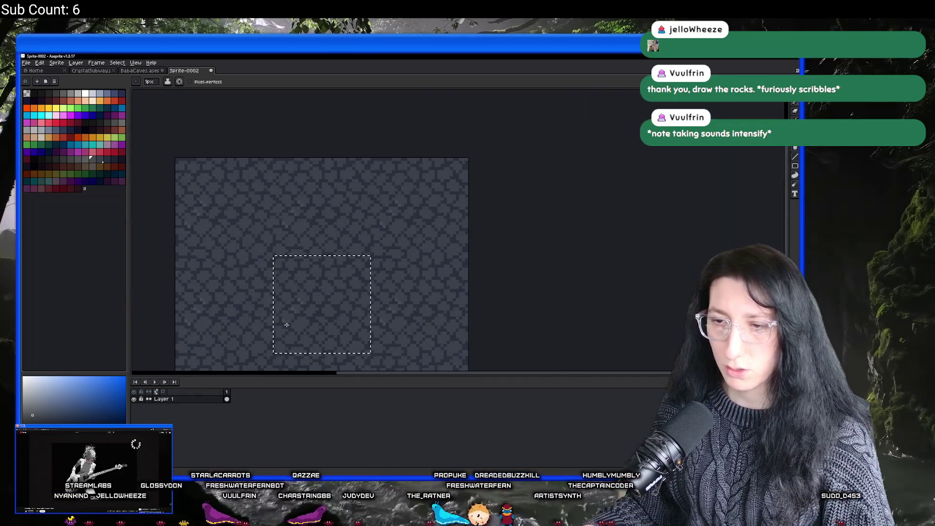
pyautogui.scroll(1, 316, 274)
pyautogui.scroll(1, 316, 273)
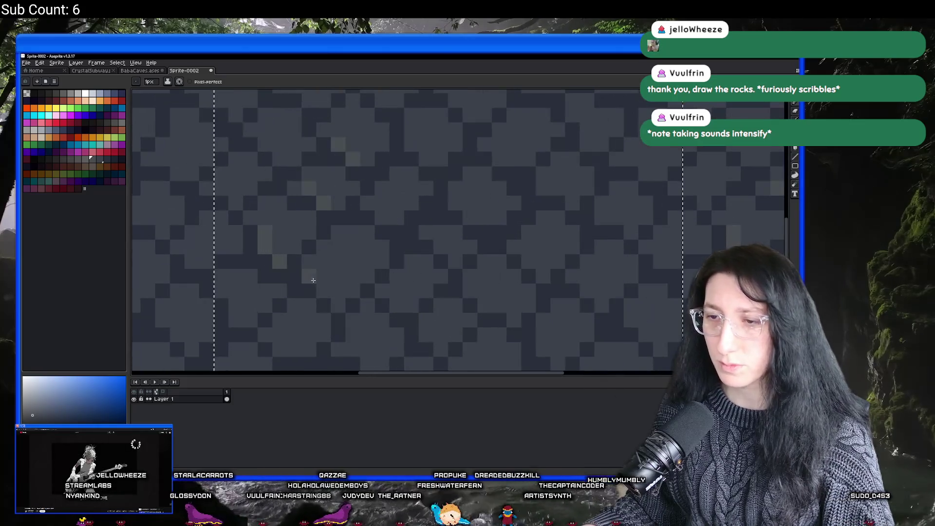
pyautogui.scroll(1, 347, 287)
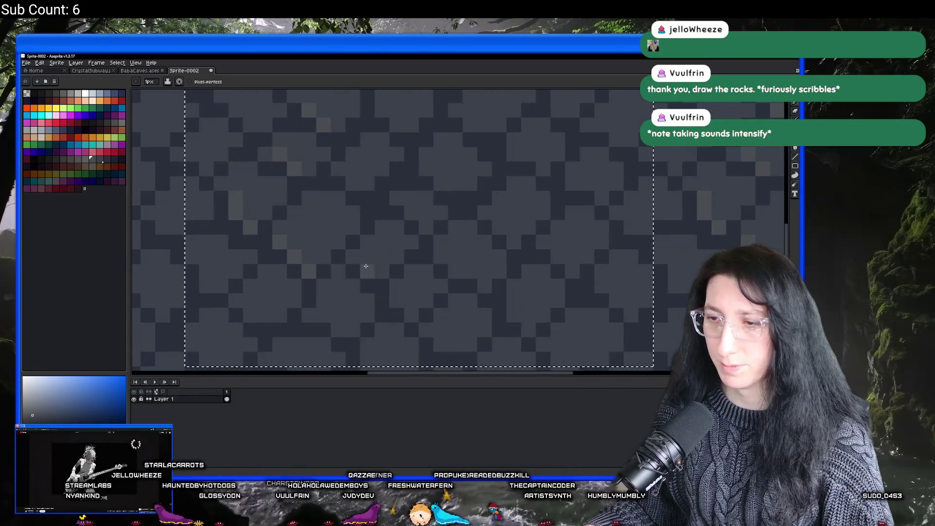
pyautogui.moveTo(319, 318)
pyautogui.mouseDown()
pyautogui.moveTo(319, 268)
pyautogui.moveTo(373, 232)
pyautogui.mouseUp()
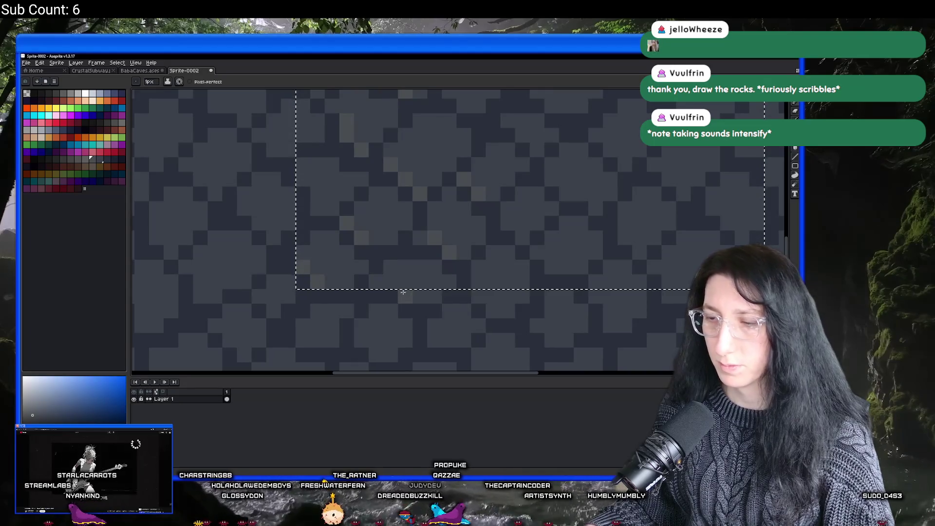
pyautogui.moveTo(385, 282); pyautogui.dragTo(361, 285)
pyautogui.hotkey('ctrl', 'd')
# Add two final lighter highlight pixels and bring up frame 1's Frame Properties.
pyautogui.click(291, 308)
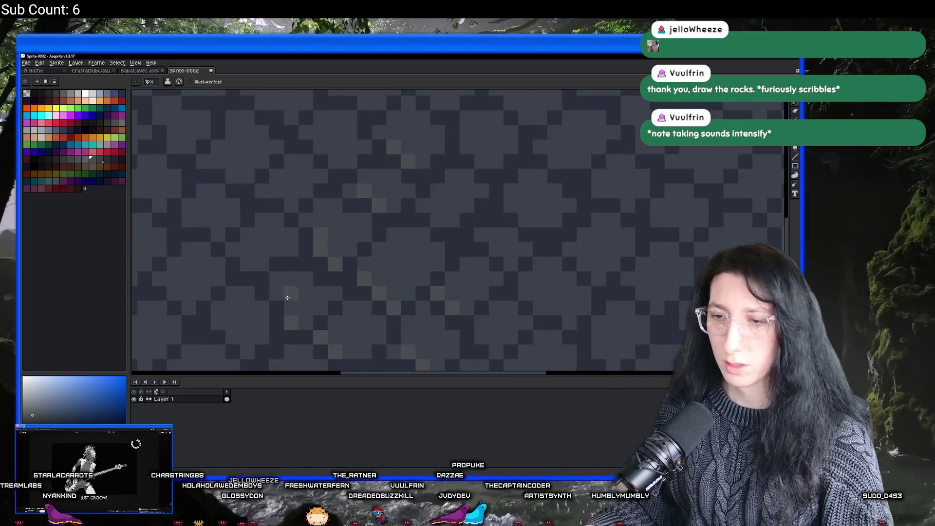
pyautogui.click(277, 294)
pyautogui.scroll(-3, 330, 266)
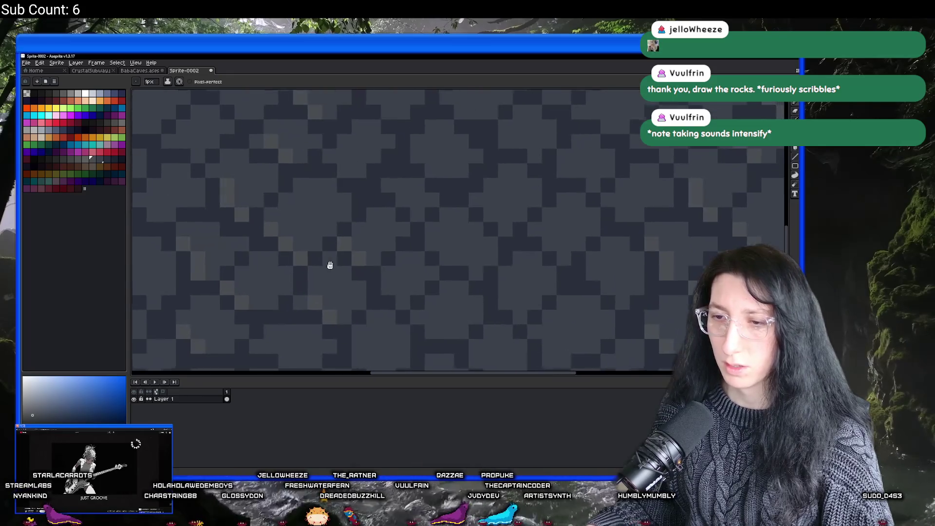
pyautogui.scroll(2, 344, 274)
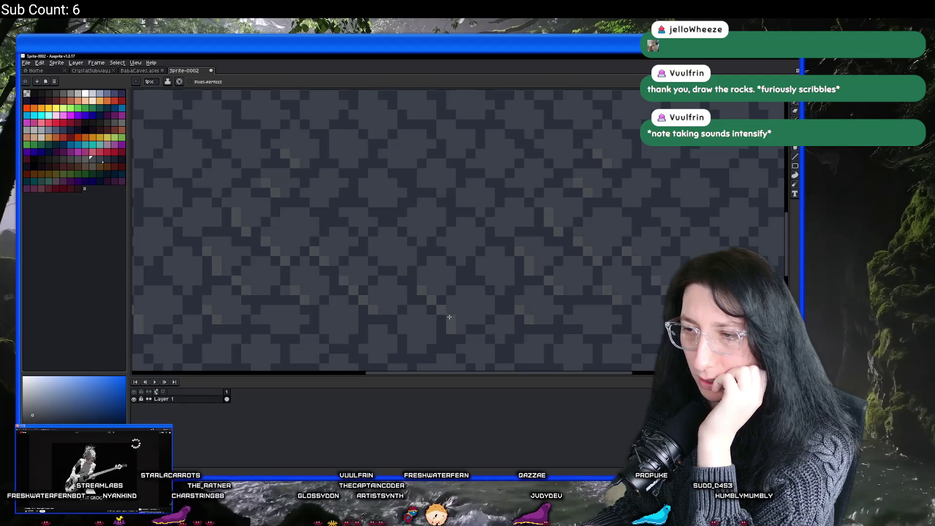
pyautogui.scroll(-2, 415, 301)
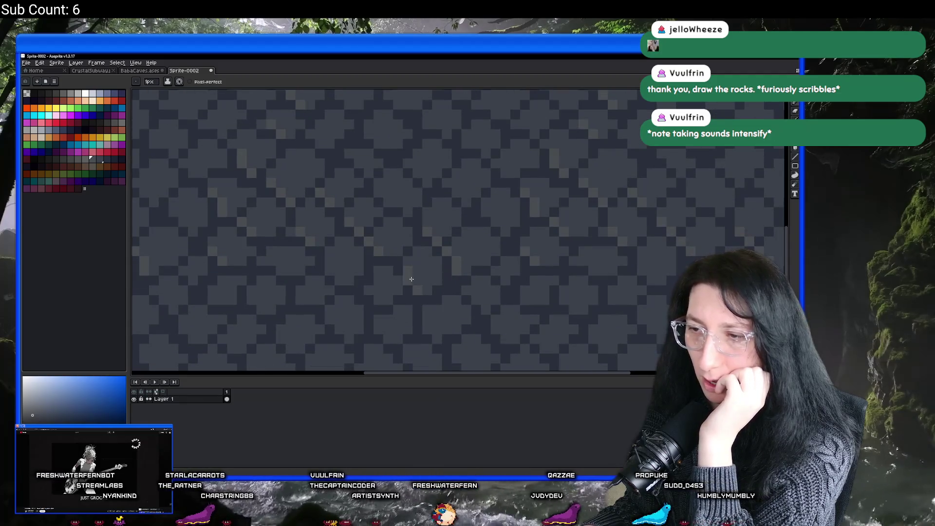
pyautogui.scroll(-3, 374, 292)
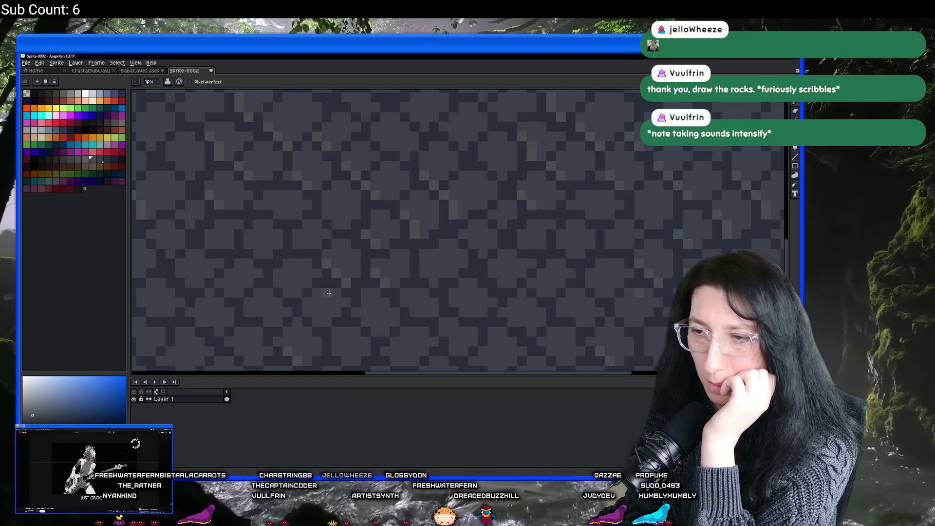
pyautogui.scroll(-3, 365, 268)
pyautogui.press('p')
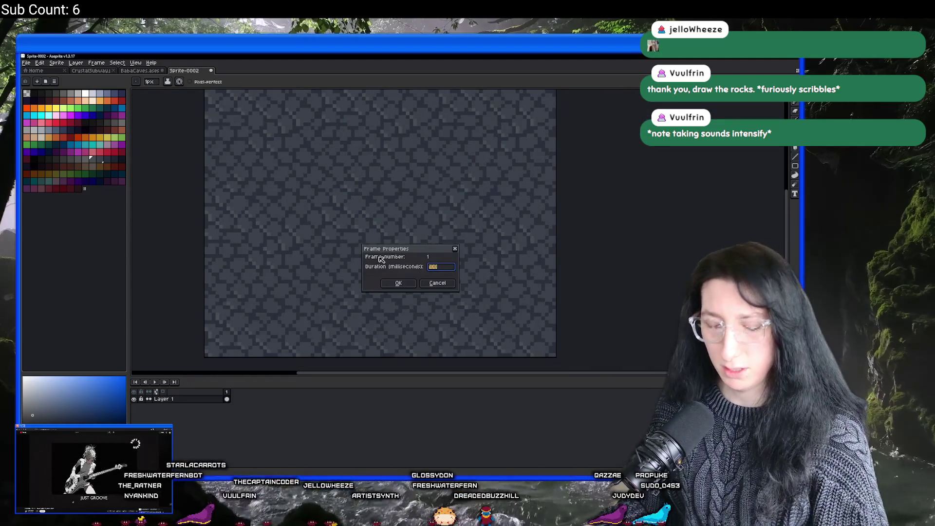
pyautogui.press('Escape')
pyautogui.scroll(5, 380, 256)
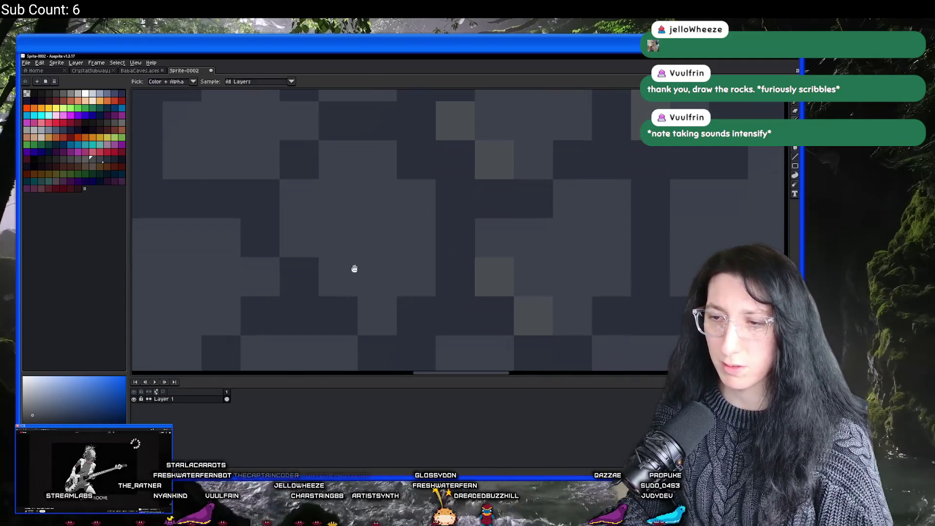
pyautogui.scroll(-5, 309, 263)
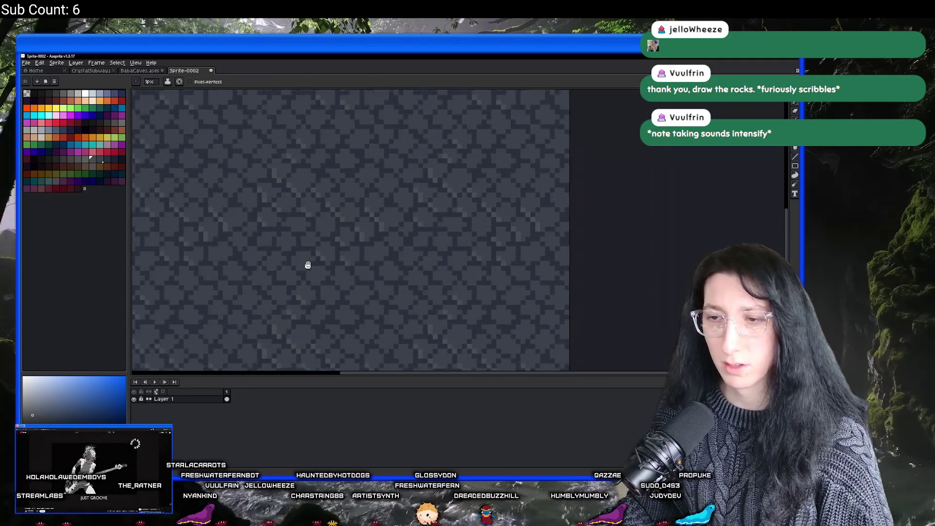
pyautogui.scroll(2, 297, 271)
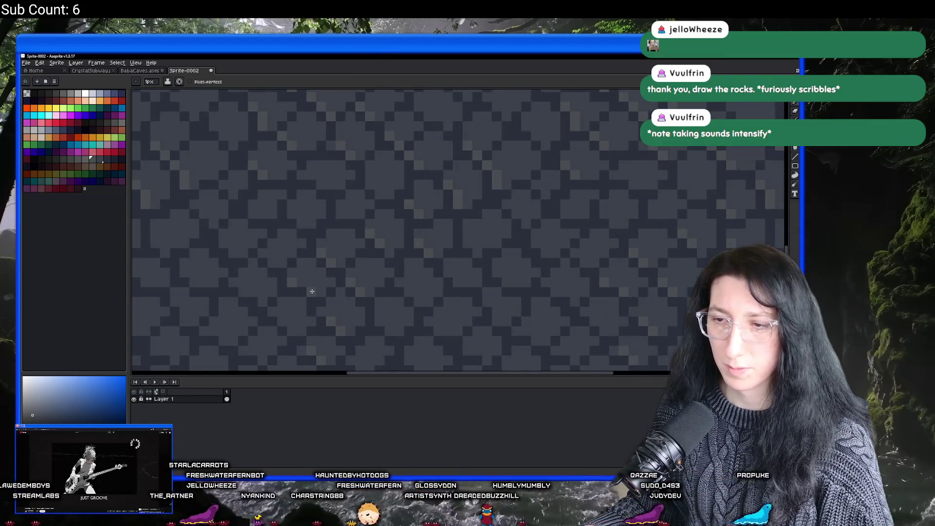
pyautogui.hscroll(-1, 307, 273)
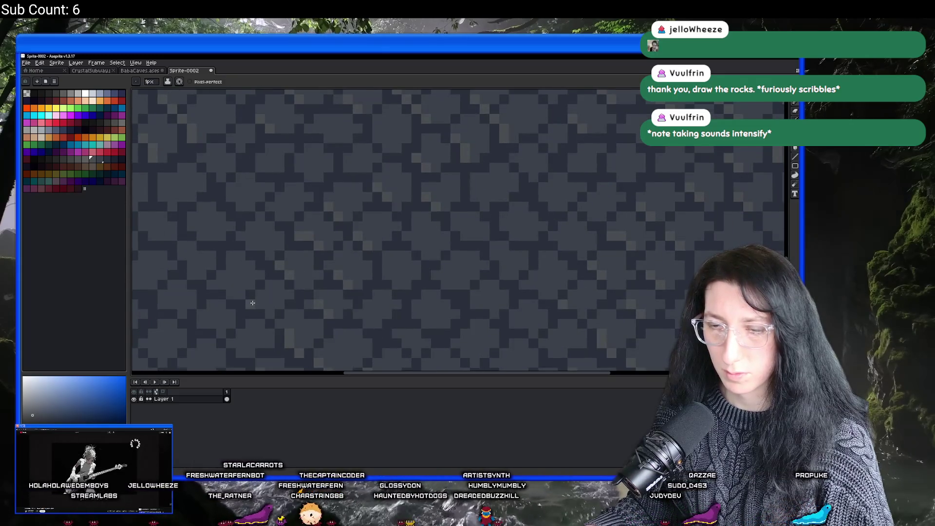
pyautogui.hscroll(-2, 322, 270)
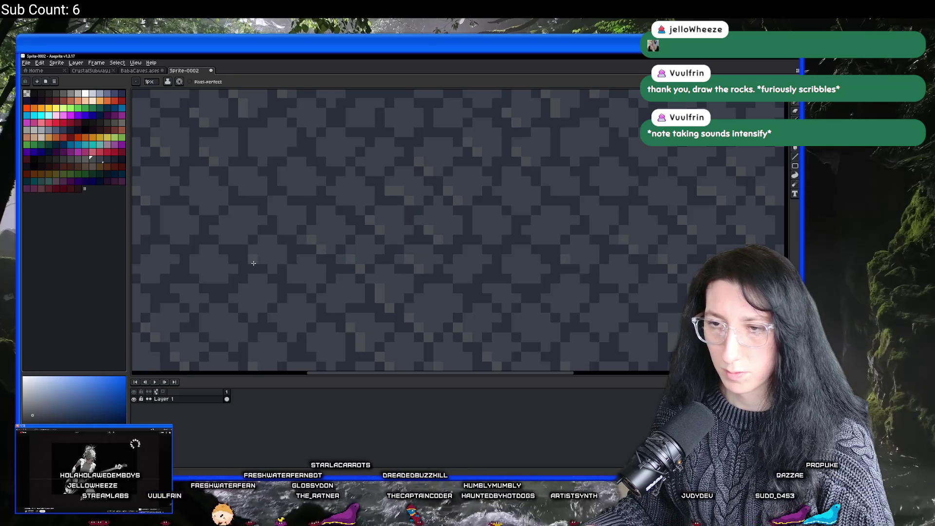
pyautogui.hscroll(-2, 271, 270)
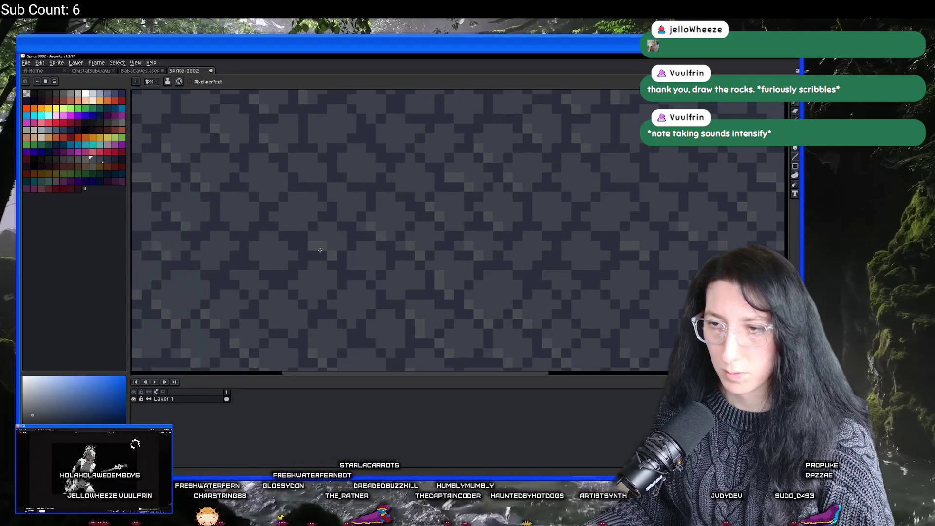
pyautogui.scroll(-4, 265, 250)
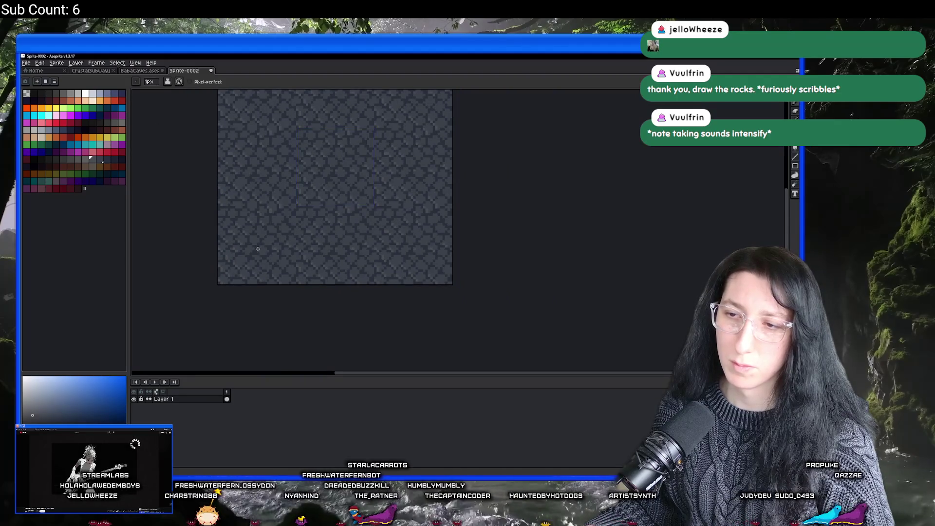
pyautogui.scroll(5, 258, 249)
pyautogui.press('b')
pyautogui.hscroll(-3, 230, 267)
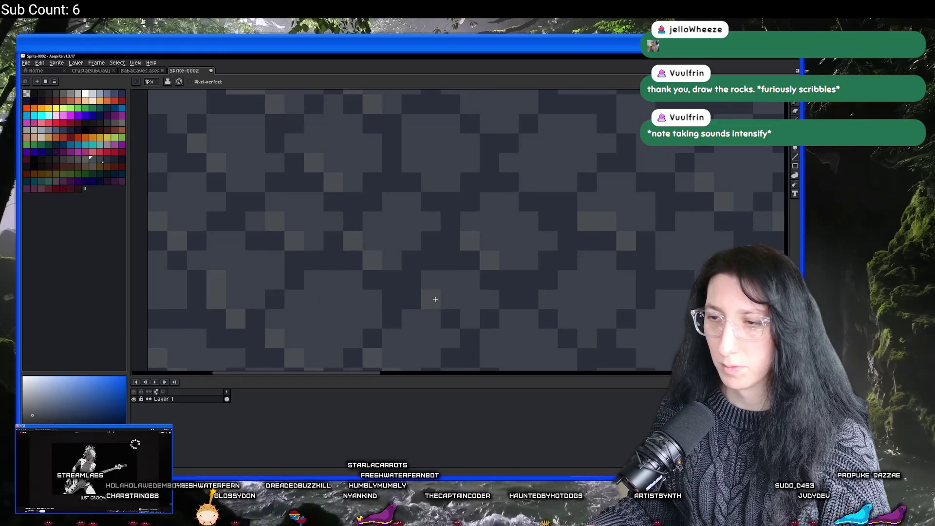
pyautogui.hscroll(3, 429, 287)
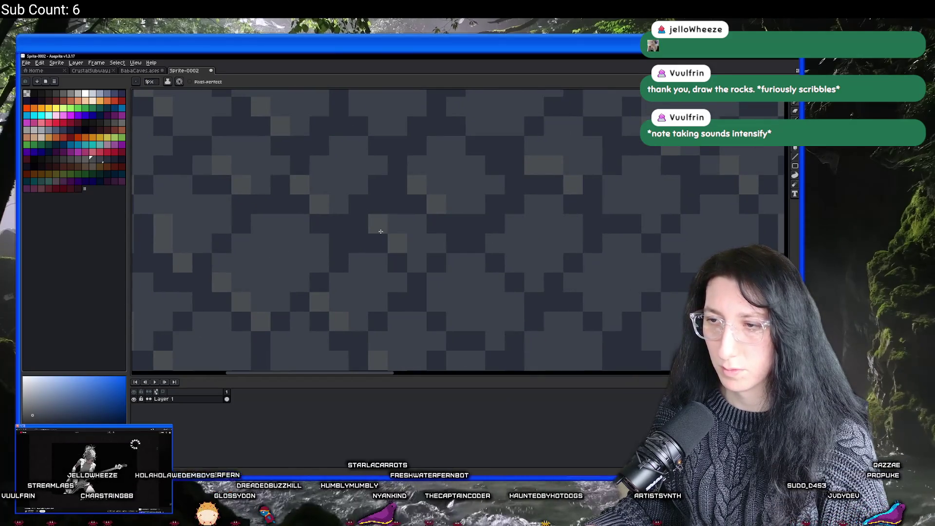
pyautogui.hscroll(2, 390, 232)
pyautogui.scroll(-3, 364, 256)
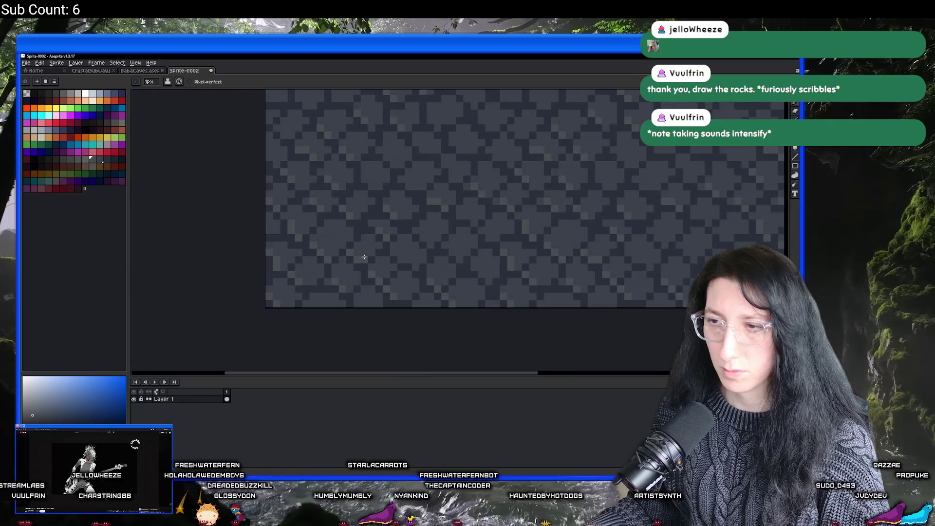
pyautogui.scroll(-1, 364, 257)
pyautogui.scroll(2, 364, 257)
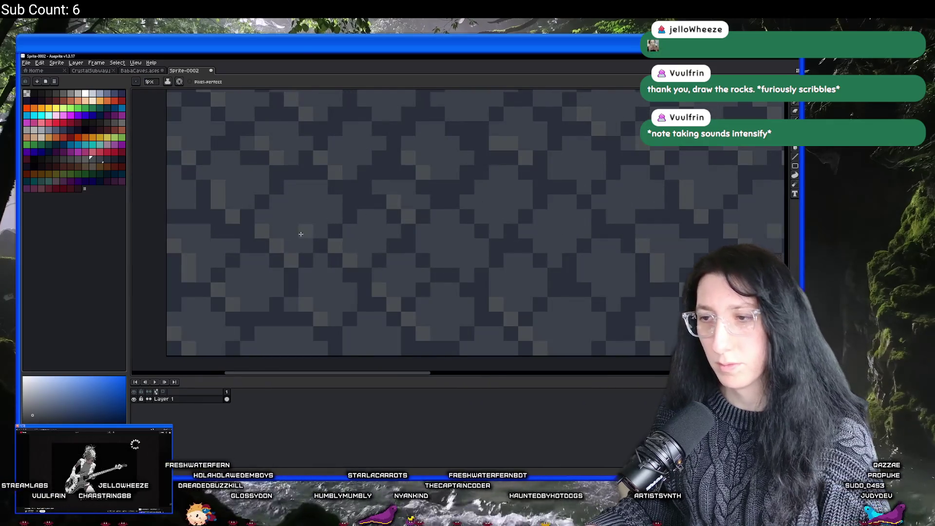
pyautogui.scroll(1, 306, 232)
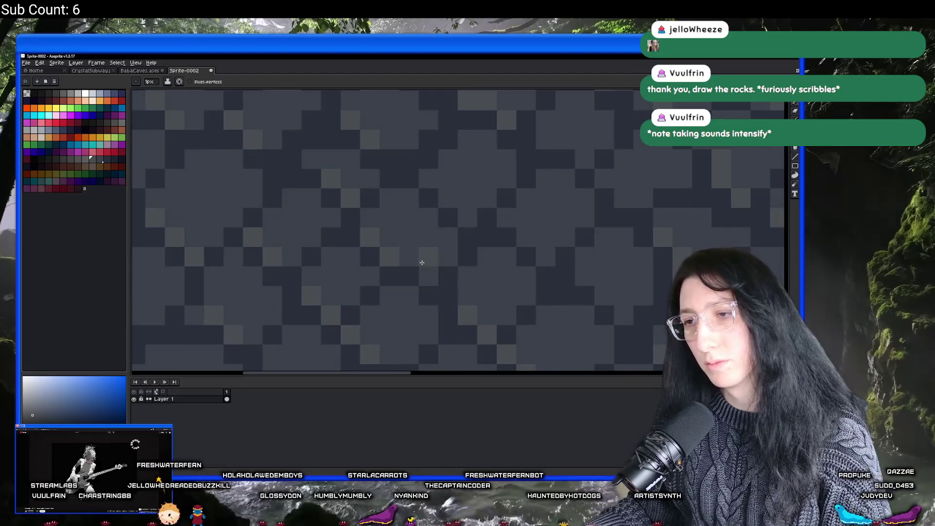
pyautogui.scroll(-2, 420, 285)
pyautogui.moveTo(421, 285); pyautogui.dragTo(310, 252)
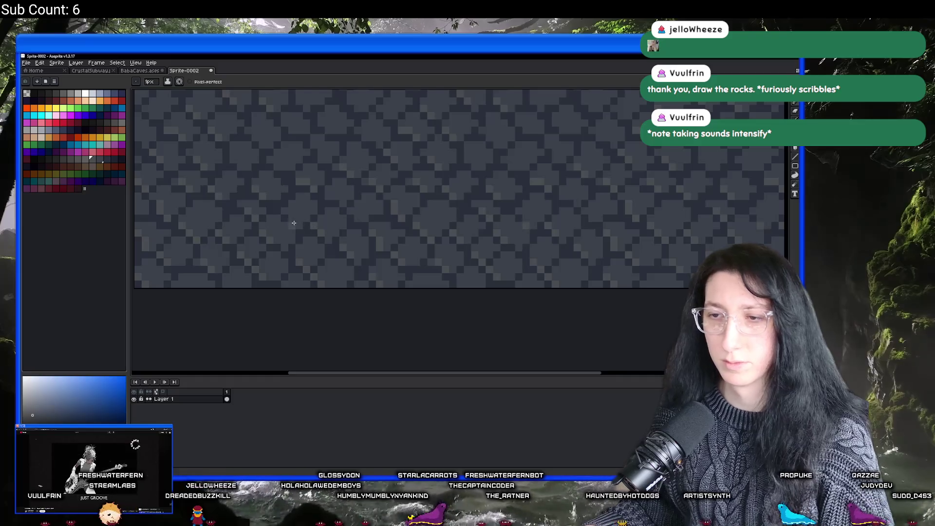
pyautogui.scroll(1, 336, 198)
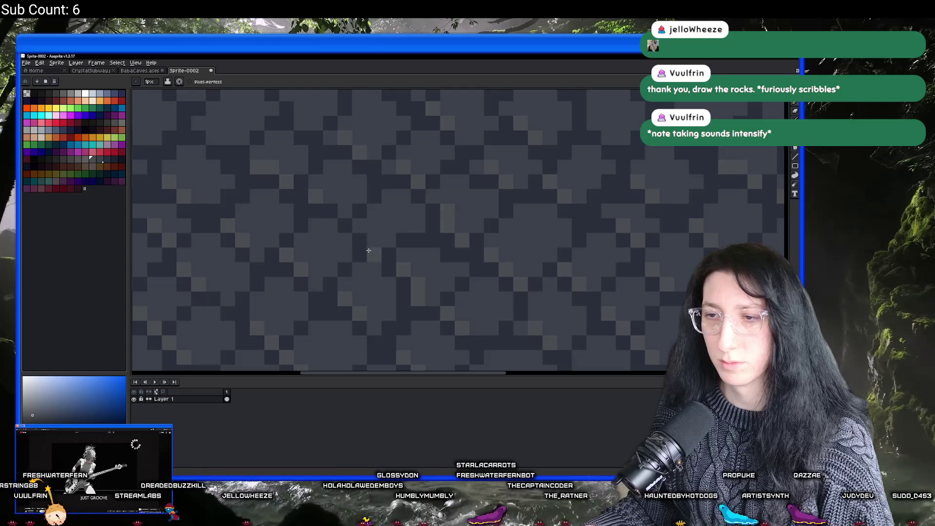
pyautogui.scroll(-1, 319, 242)
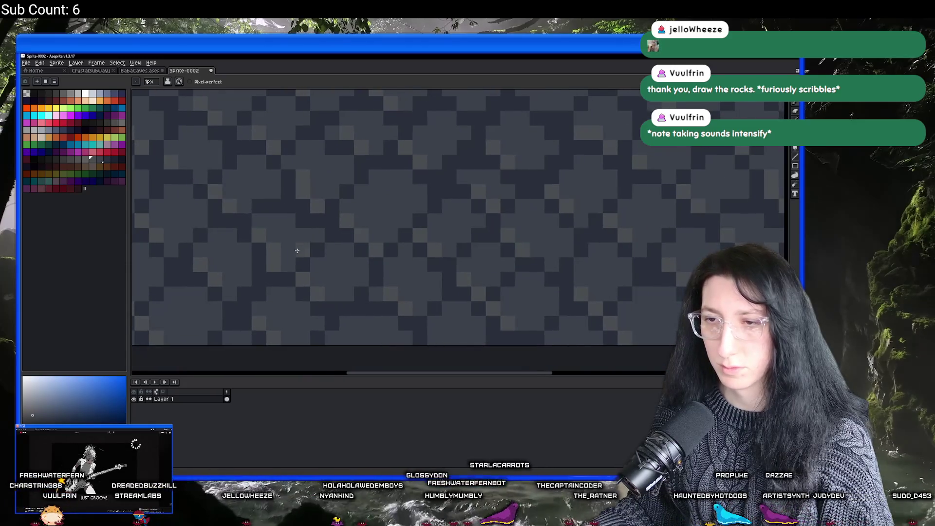
pyautogui.scroll(-1, 303, 254)
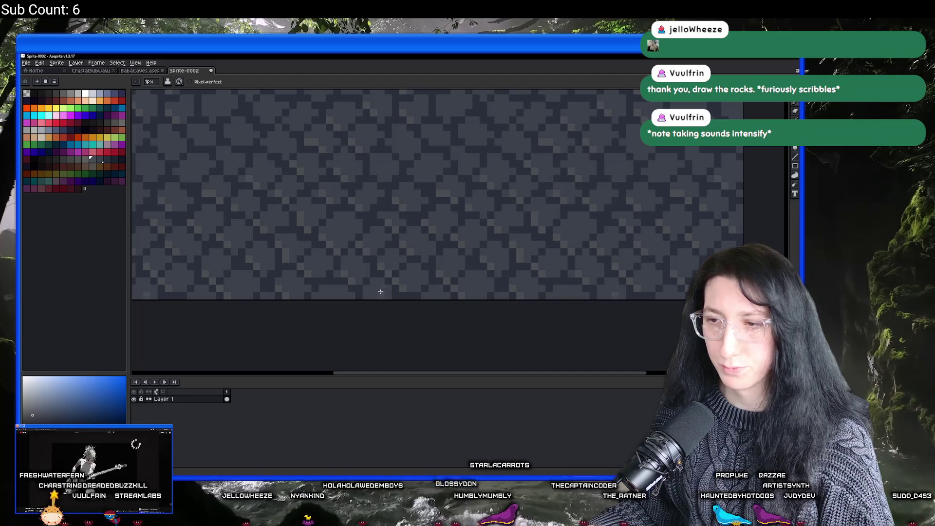
pyautogui.scroll(-2, 375, 272)
pyautogui.scroll(3, 373, 244)
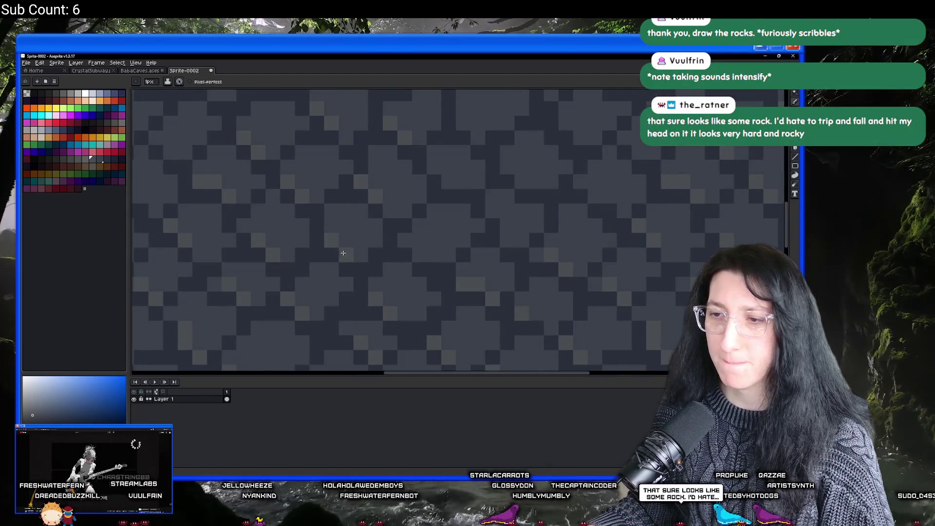
pyautogui.moveTo(436, 250)
pyautogui.mouseDown()
pyautogui.moveTo(402, 232)
pyautogui.moveTo(418, 262)
pyautogui.mouseUp()
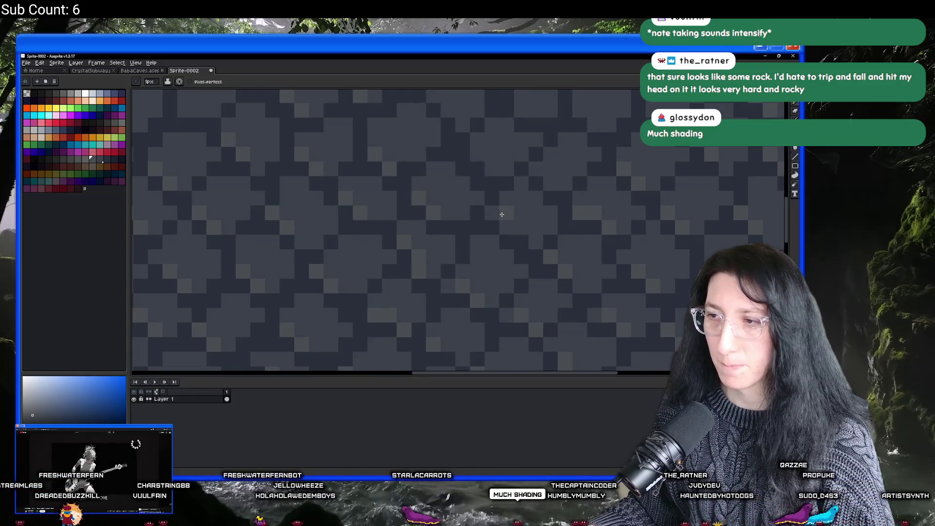
pyautogui.hscroll(2, 552, 241)
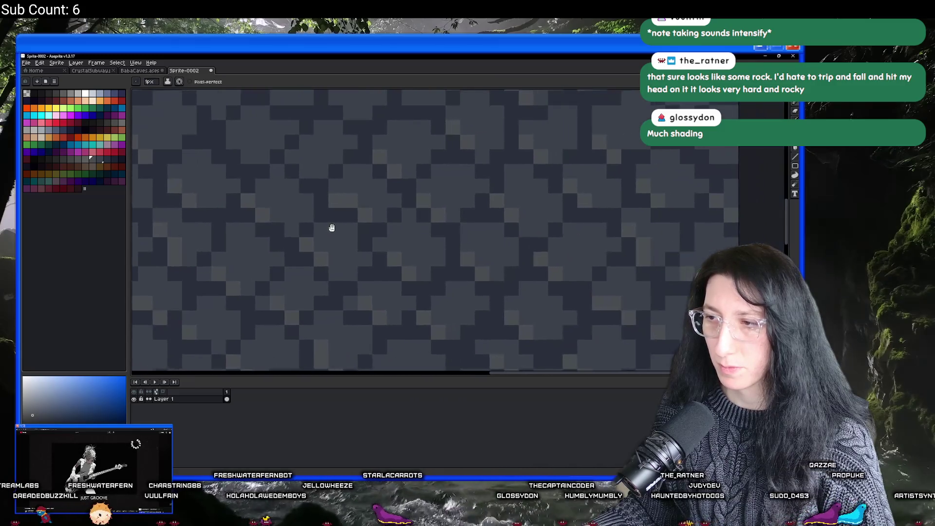
pyautogui.scroll(-3, 331, 225)
pyautogui.scroll(2, 422, 307)
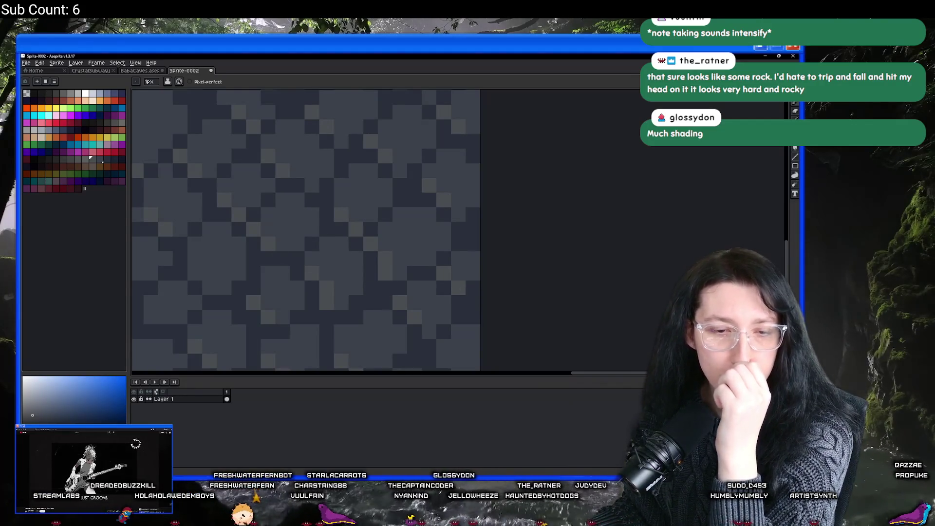
pyautogui.scroll(-5, 417, 204)
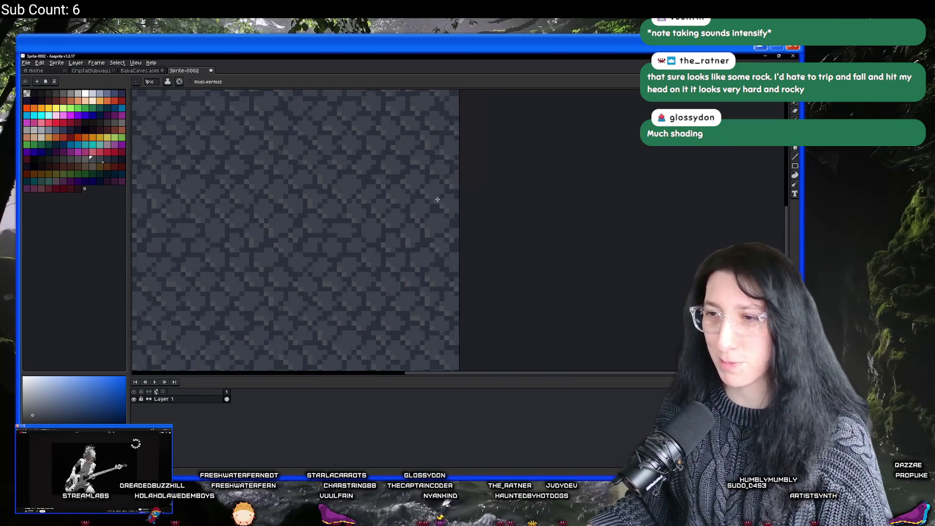
pyautogui.scroll(5, 397, 230)
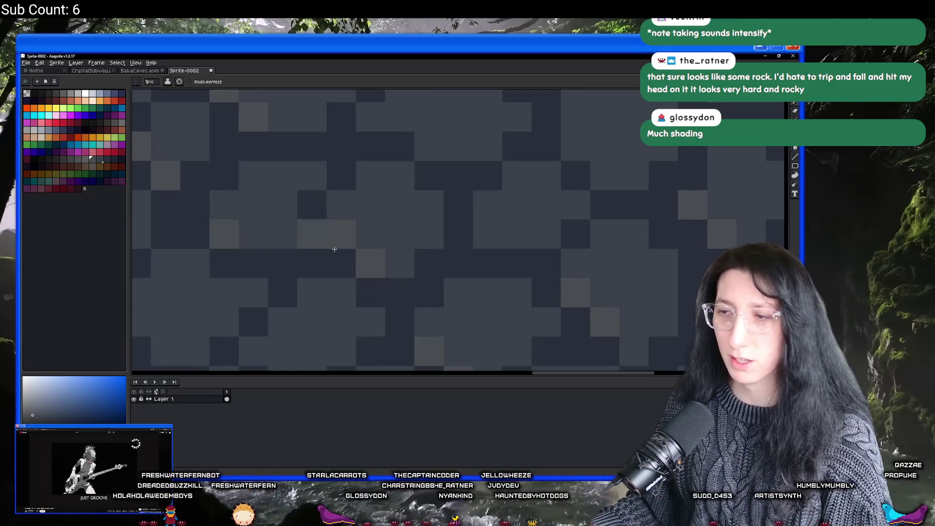
pyautogui.scroll(-2, 434, 292)
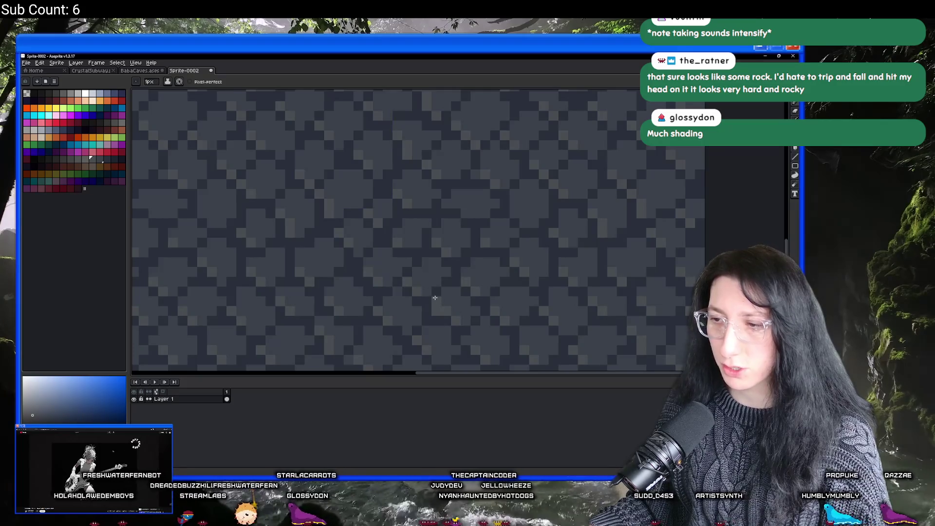
pyautogui.scroll(-3, 347, 201)
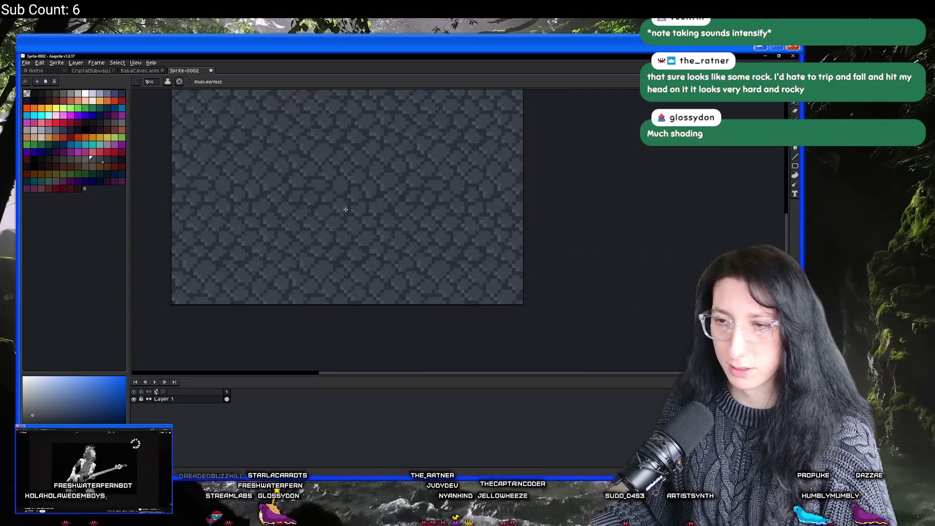
pyautogui.scroll(5, 328, 263)
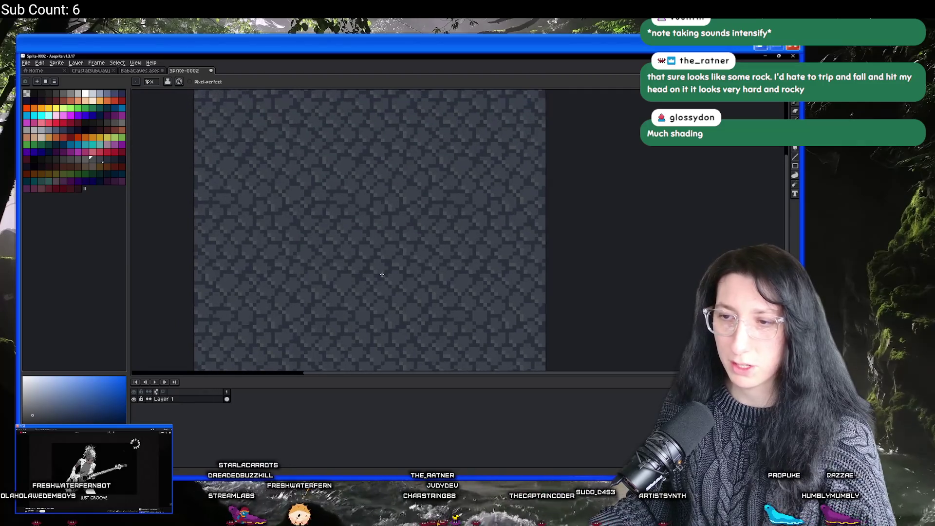
pyautogui.scroll(2, 360, 322)
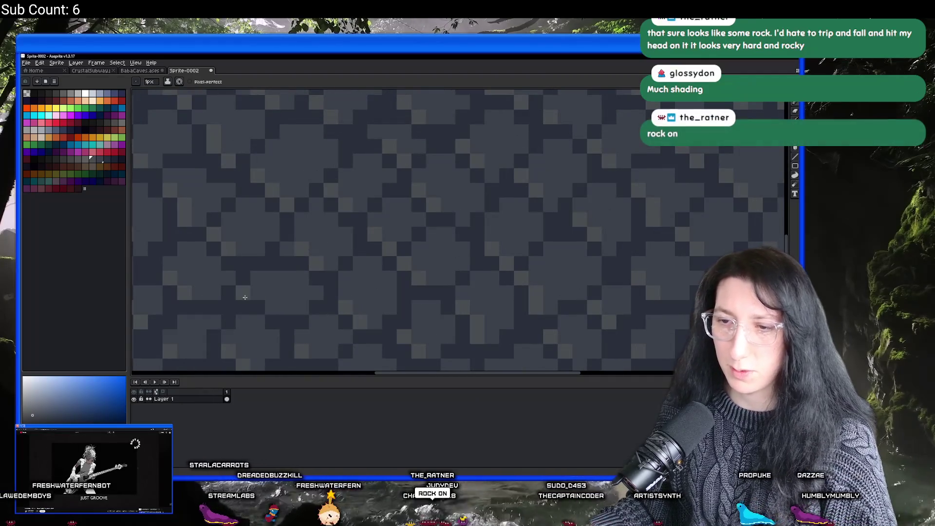
pyautogui.scroll(-2, 262, 297)
pyautogui.moveTo(295, 295)
pyautogui.mouseDown()
pyautogui.moveTo(326, 278)
pyautogui.moveTo(366, 297)
pyautogui.mouseUp()
pyautogui.scroll(-1, 370, 297)
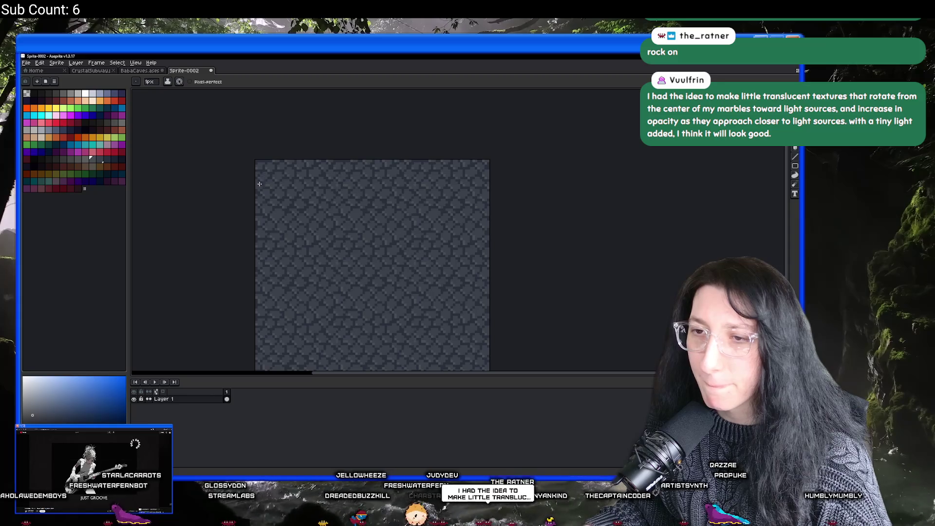
pyautogui.press('w')
pyautogui.click(336, 262)
# Pan the view to frame the whole Sprite-0002 rock tile.
pyautogui.scroll(2, 369, 263)
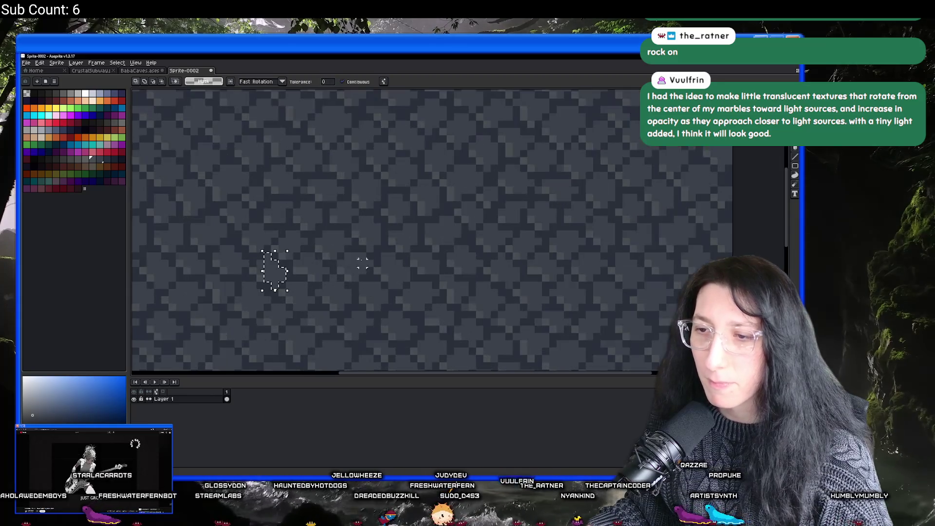
pyautogui.scroll(-2, 259, 282)
pyautogui.moveTo(255, 292); pyautogui.dragTo(303, 211)
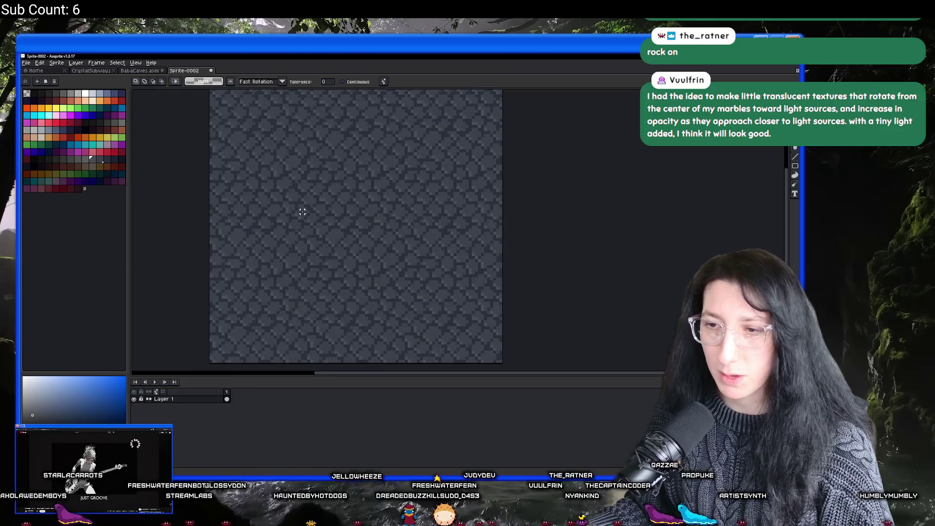
pyautogui.scroll(-1, 297, 197)
pyautogui.moveTo(305, 167); pyautogui.dragTo(299, 193)
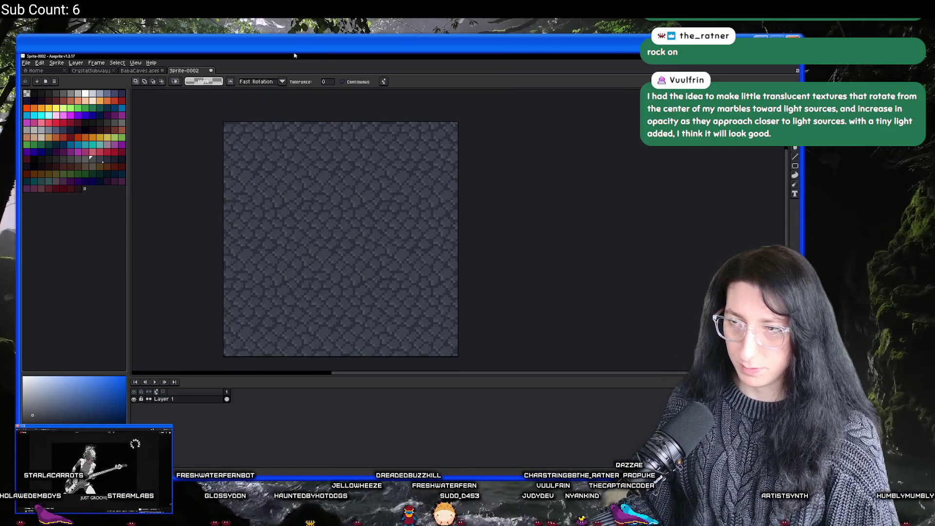
# Paste the rock tile into the BabaCaves sheet at 64,0 beside the original tile.
pyautogui.click(147, 70)
pyautogui.scroll(4, 405, 236)
pyautogui.scroll(-4, 336, 206)
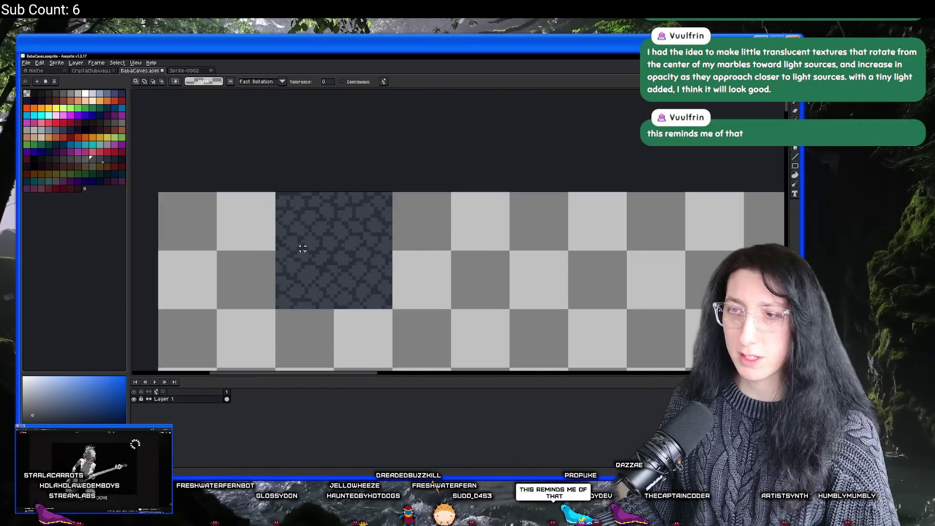
pyautogui.hotkey('ctrl', 'v')
pyautogui.moveTo(214, 243)
pyautogui.mouseDown()
pyautogui.moveTo(438, 261)
pyautogui.moveTo(456, 239)
pyautogui.moveTo(447, 236)
pyautogui.mouseUp()
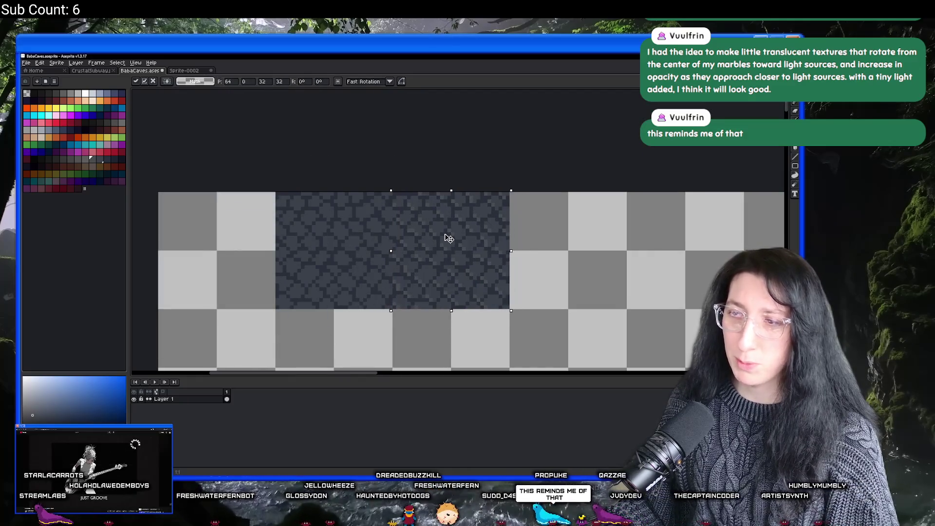
pyautogui.press('Return')
# Export the BabaCaves sheet as BabaCaves.png.
pyautogui.scroll(-3, 405, 240)
pyautogui.scroll(-1, 404, 244)
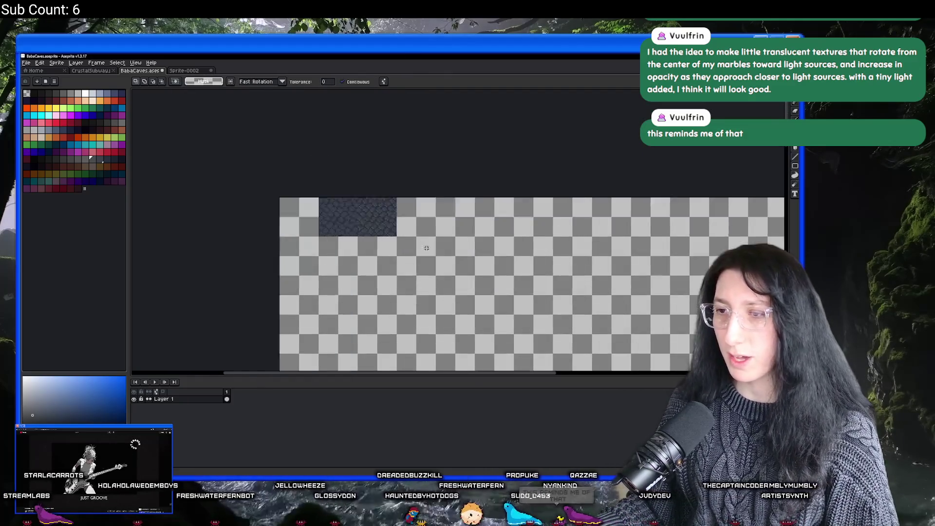
pyautogui.scroll(1, 429, 263)
pyautogui.rightClick(388, 242)
pyautogui.click(490, 98)
pyautogui.hotkey('ctrl', 'alt', 'shift', 's')
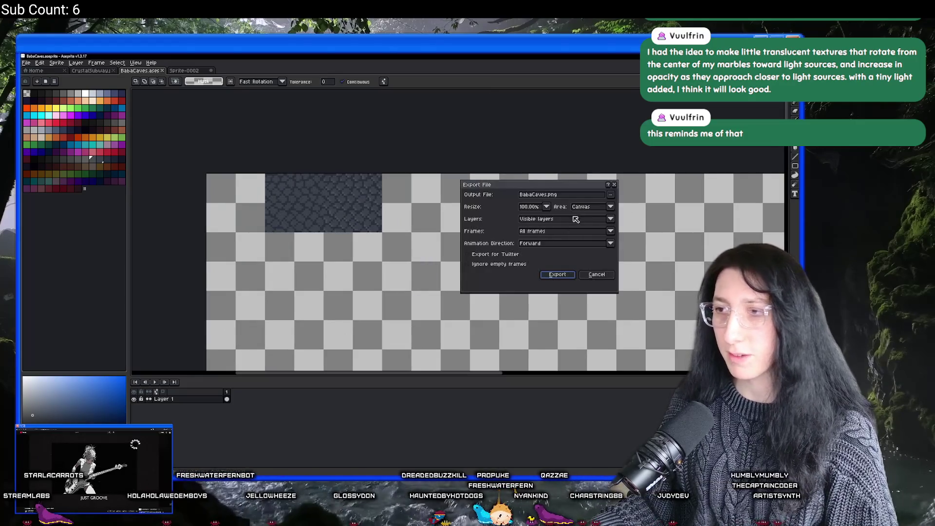
pyautogui.click(556, 274)
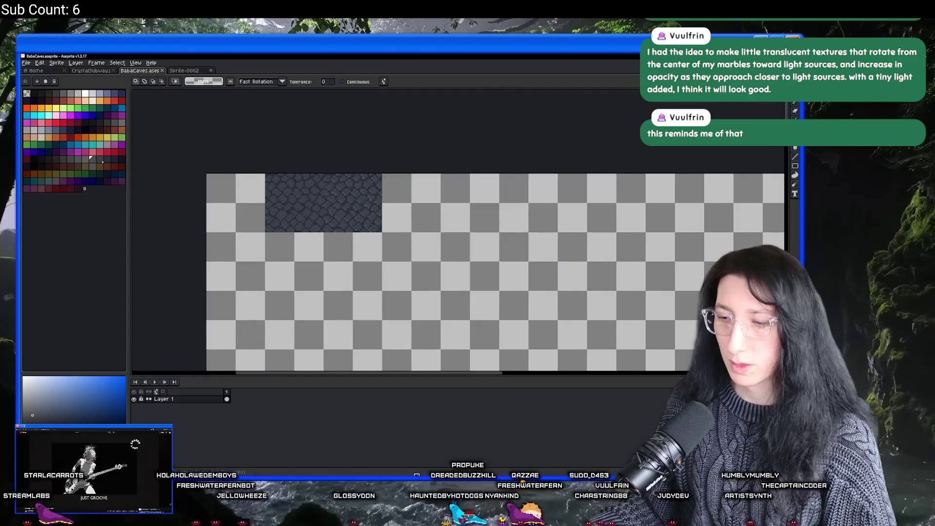
pyautogui.hotkey('alt', 'Tab')
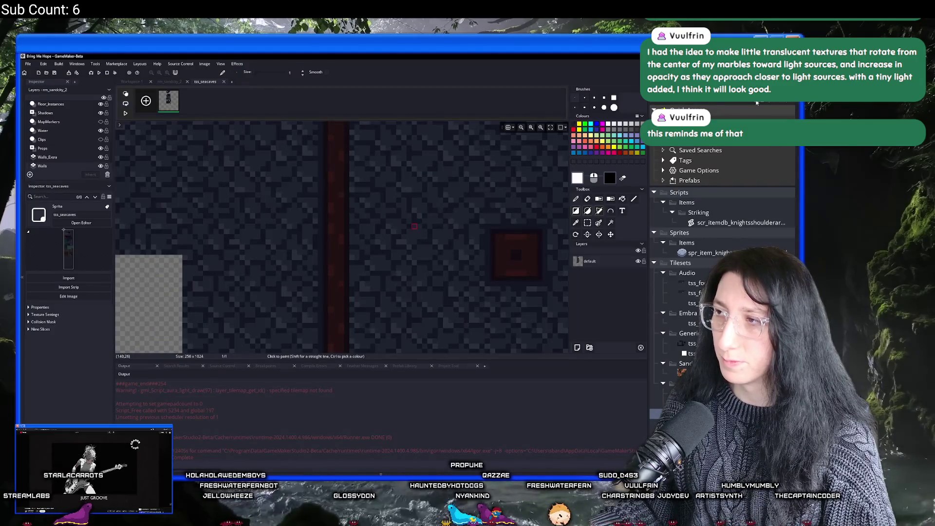
# Open the Texture Groups settings and browse to the SandCity_General group.
pyautogui.click(95, 64)
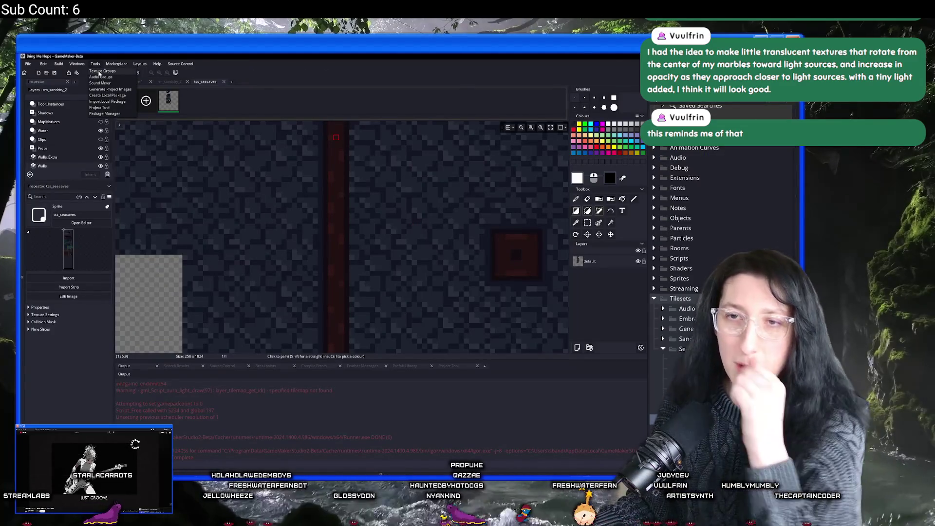
pyautogui.click(100, 72)
pyautogui.click(282, 134)
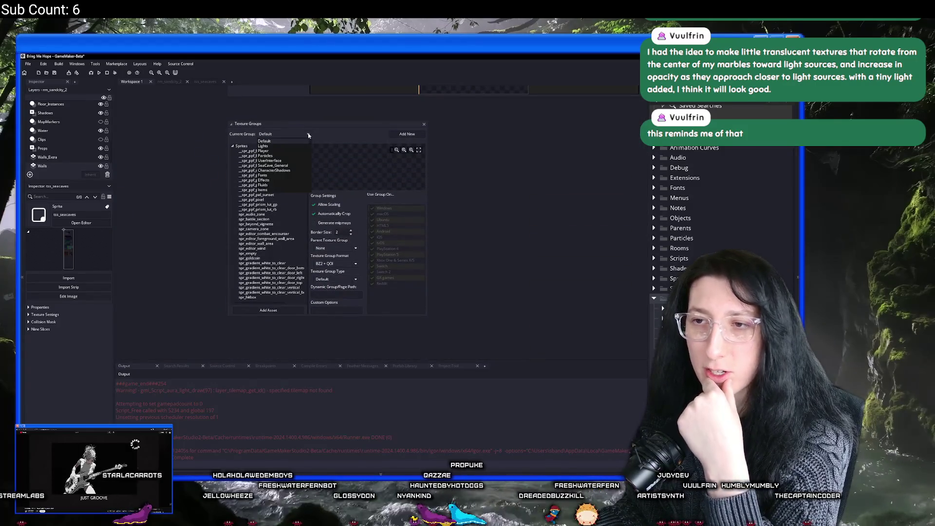
pyautogui.scroll(-5, 293, 173)
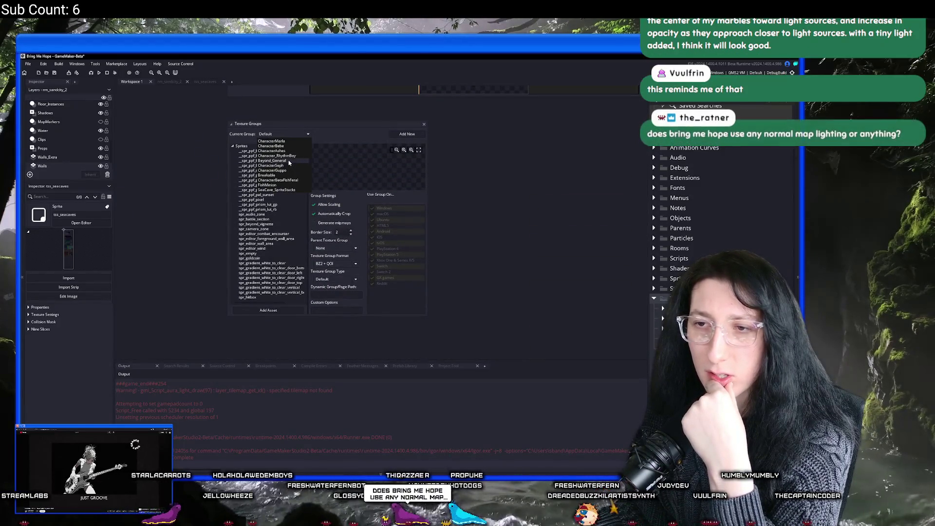
pyautogui.scroll(1, 289, 162)
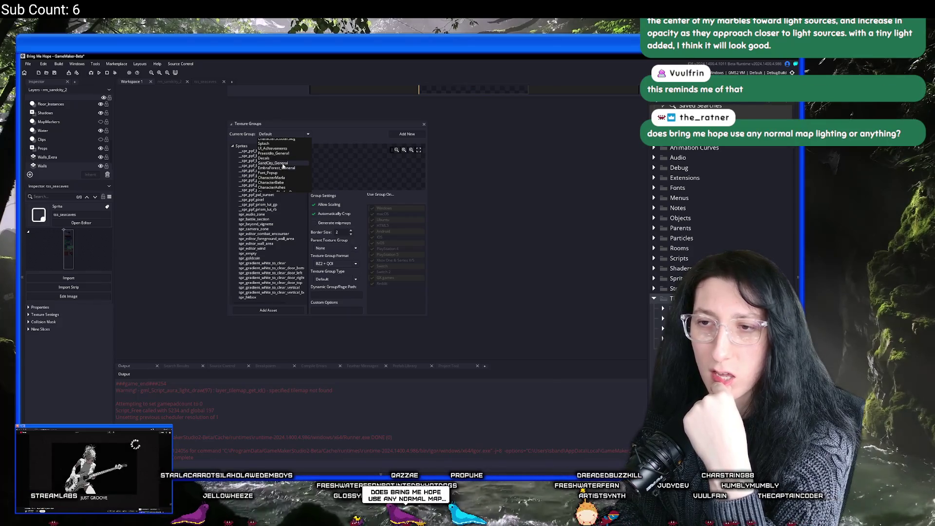
pyautogui.click(283, 165)
pyautogui.scroll(-5, 301, 218)
pyautogui.scroll(-10, 293, 219)
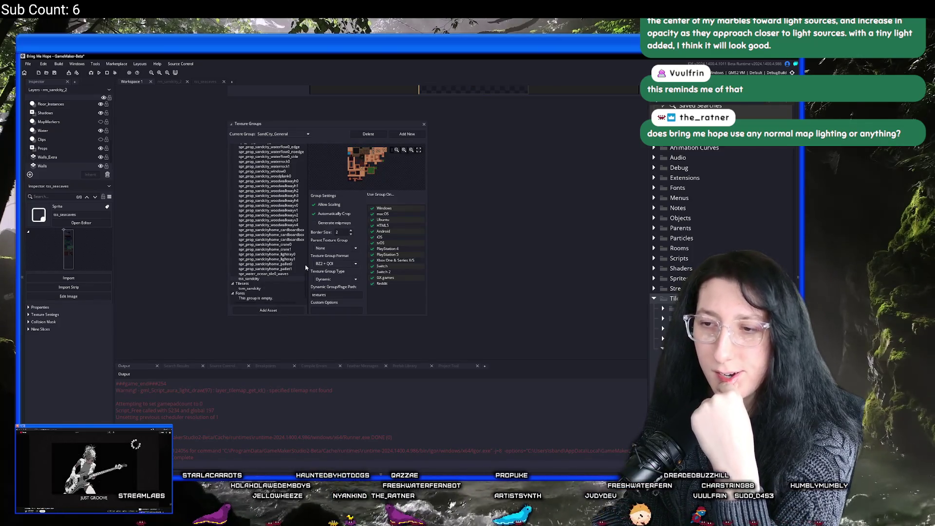
pyautogui.scroll(15, 306, 264)
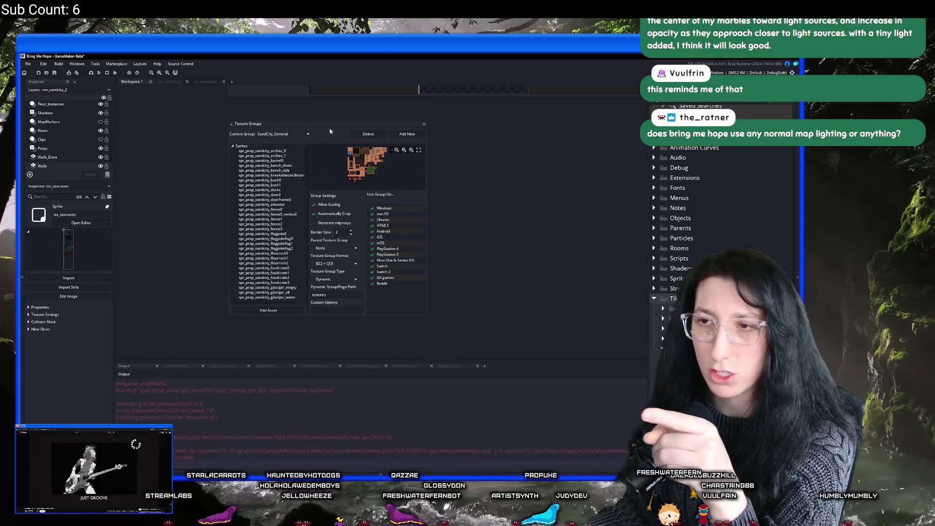
# Add a new texture group named SandCity_Dungeons and close the settings.
pyautogui.click(405, 134)
pyautogui.doubleClick(274, 134)
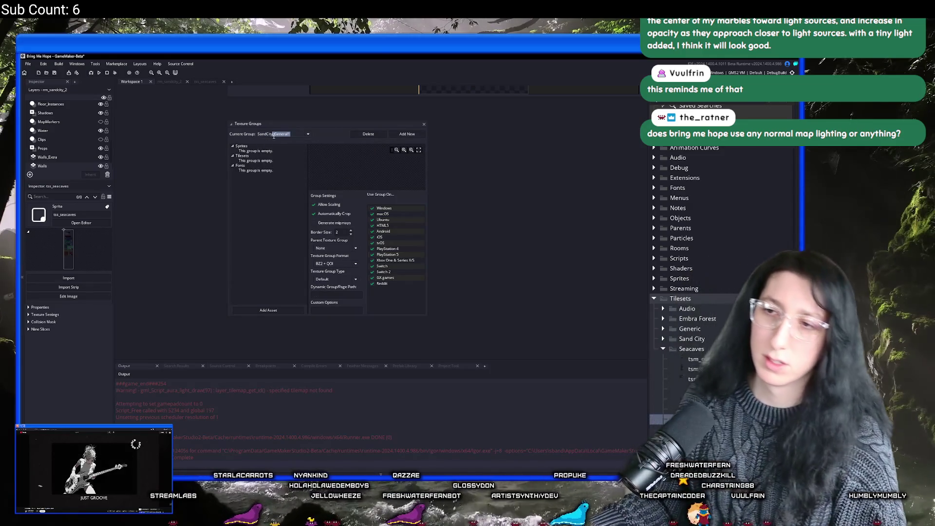
pyautogui.write('Dec')
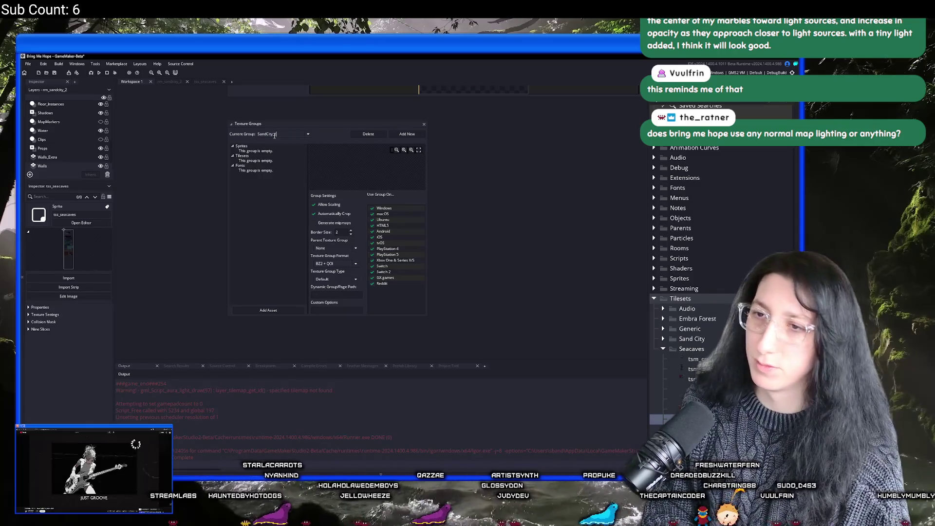
pyautogui.press('BackSpace')
pyautogui.press('BackSpace')
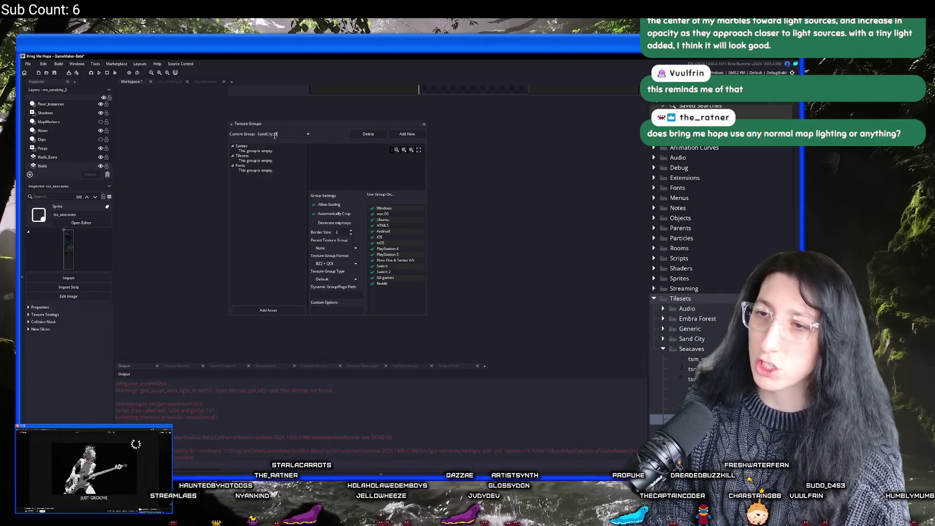
pyautogui.write('ungeons')
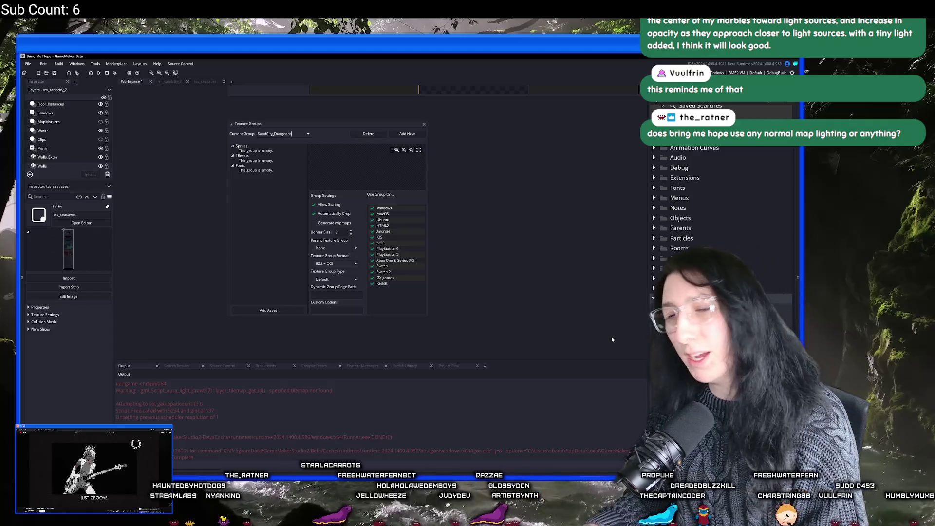
pyautogui.press('Return')
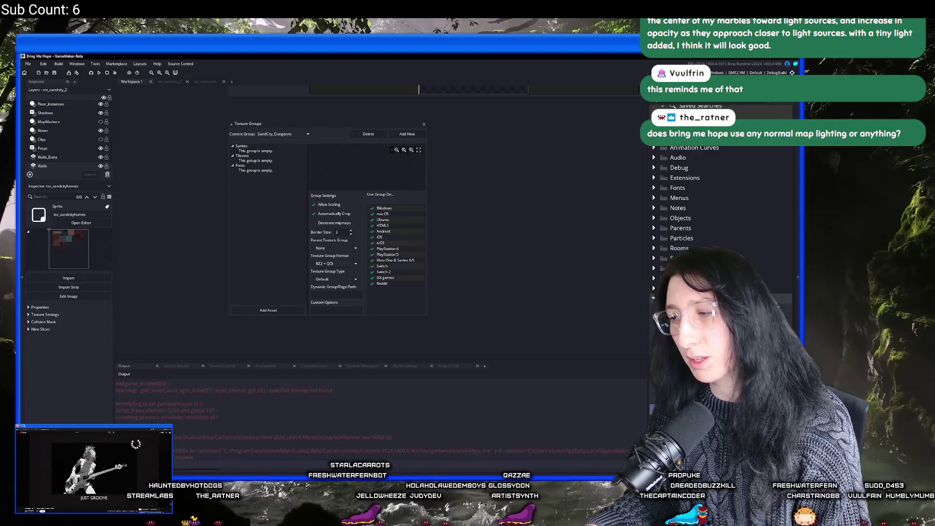
pyautogui.click(380, 138)
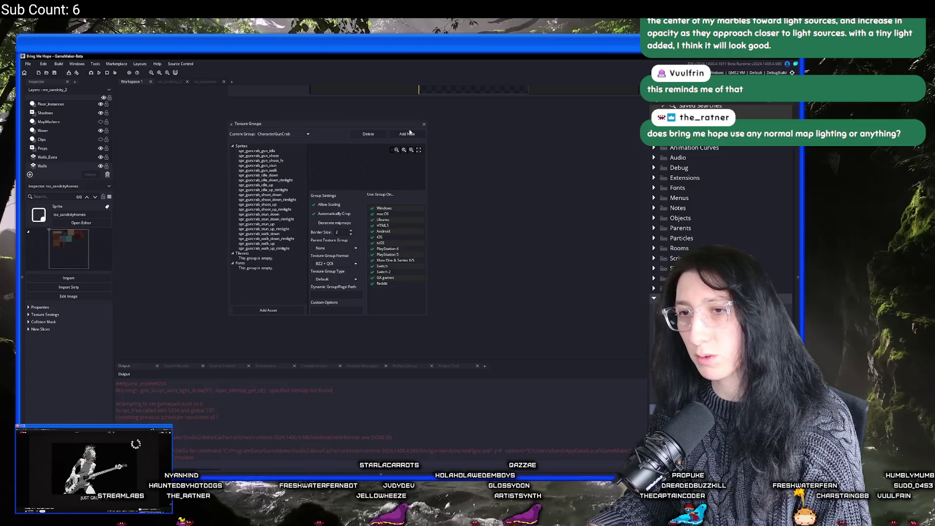
pyautogui.press('Escape')
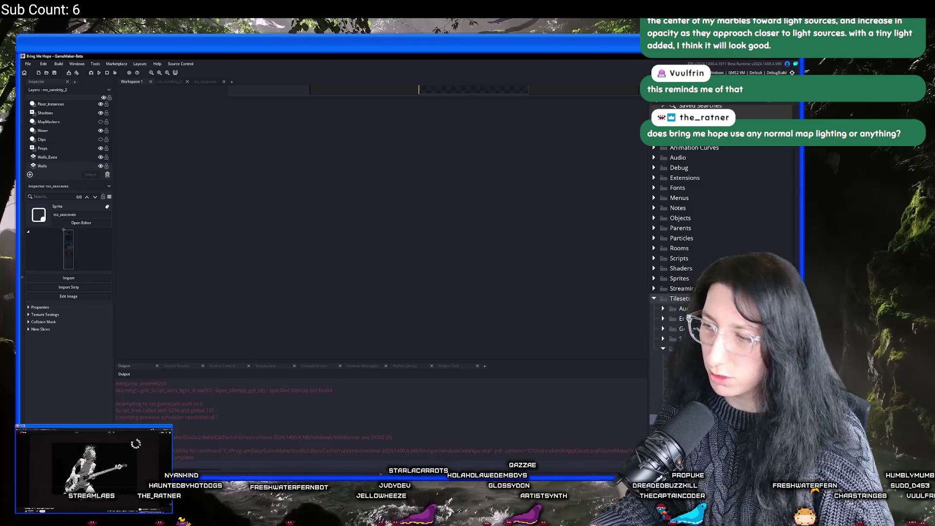
# Open tss_sandcity_dungeons from the asset list and start an image Import.
pyautogui.press('Down')
pyautogui.press('Down')
pyautogui.press('Up')
pyautogui.press('Down')
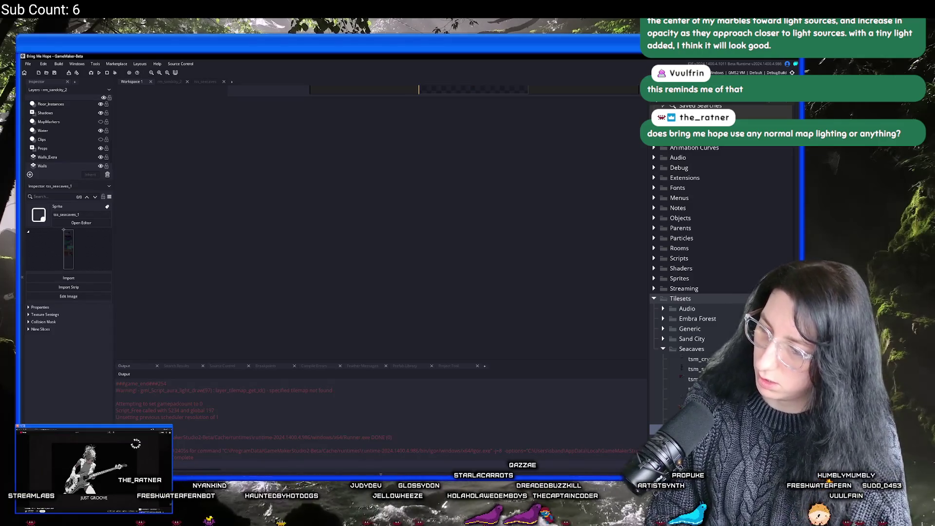
pyautogui.press('Return')
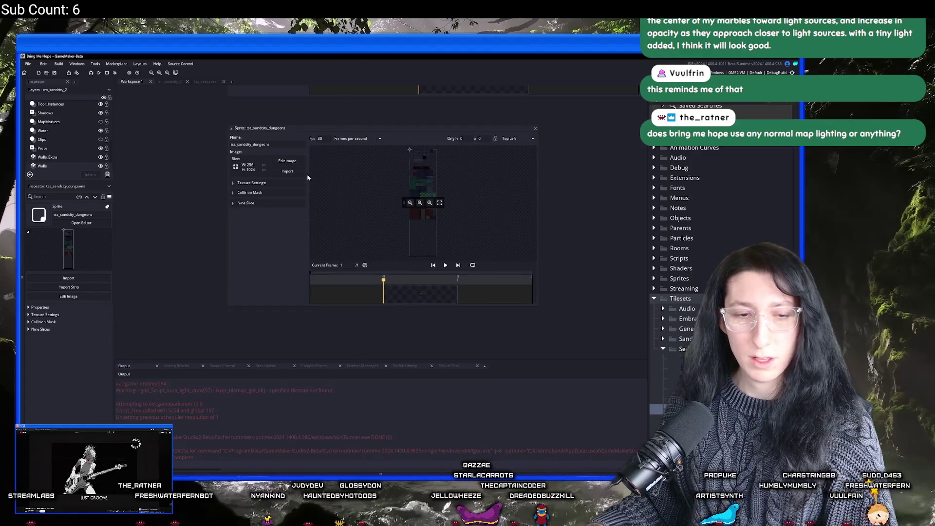
pyautogui.click(285, 172)
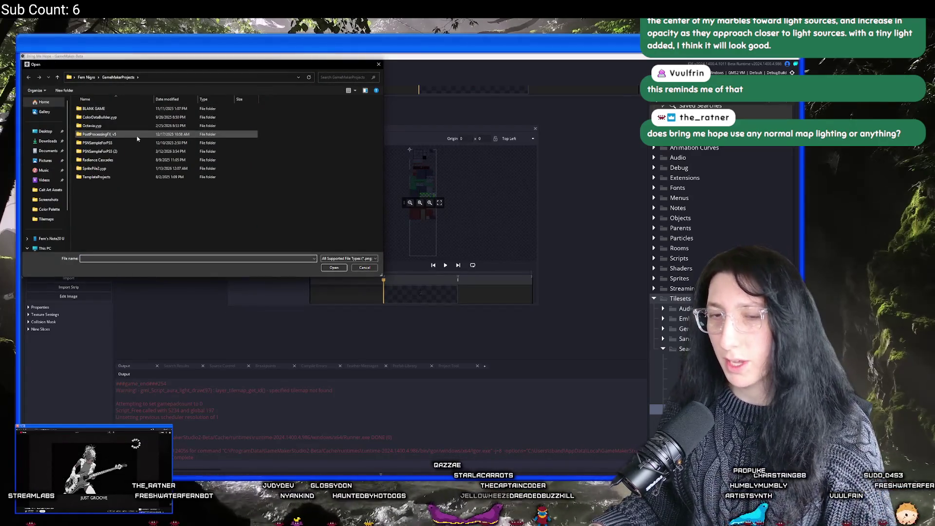
# Browse the file picker to the BringMeHope > Game Art > Tilemaps folder.
pyautogui.click(55, 131)
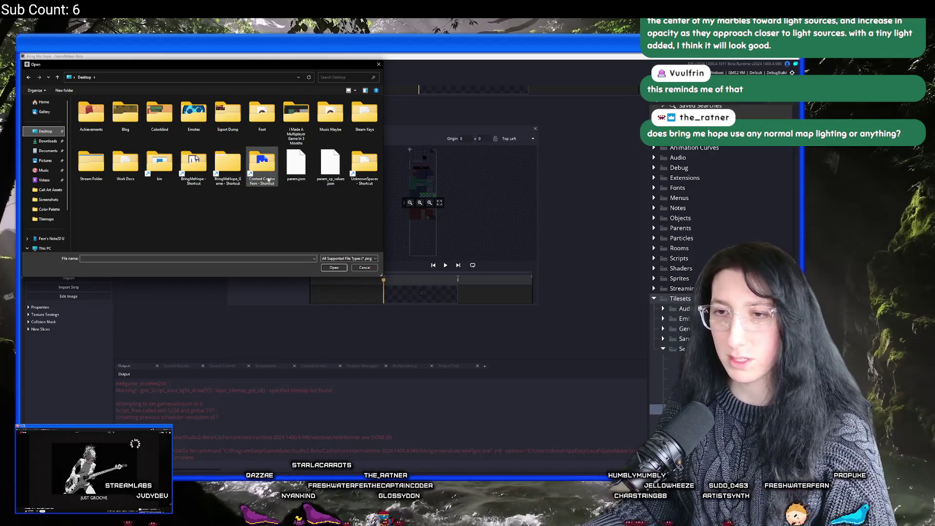
pyautogui.doubleClick(193, 164)
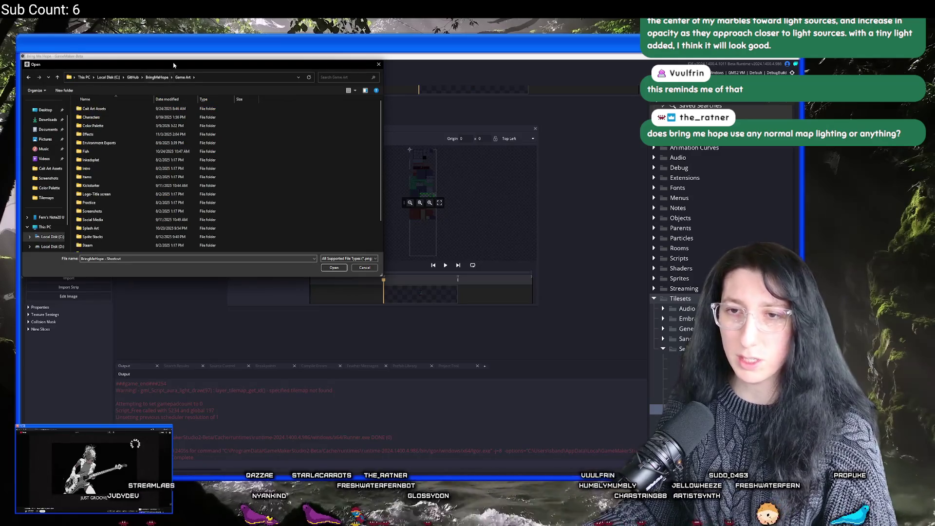
pyautogui.doubleClick(108, 135)
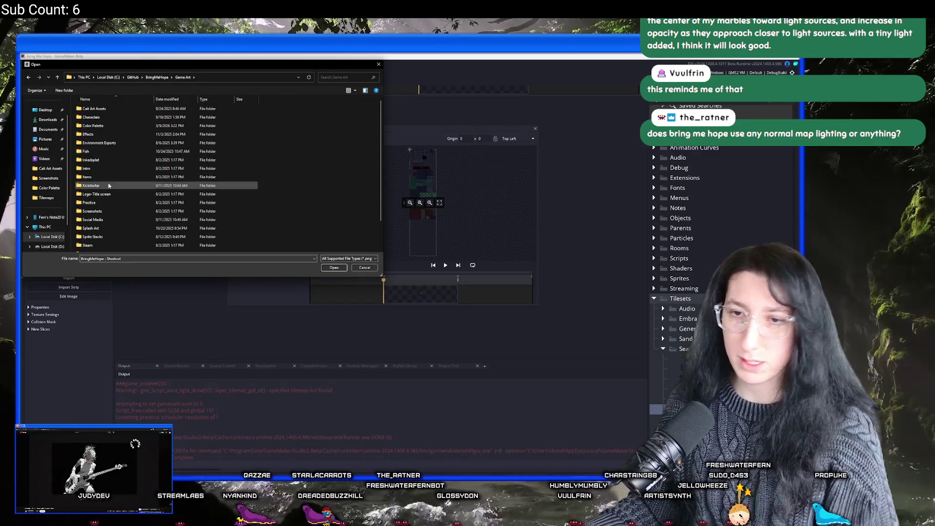
pyautogui.scroll(-1, 111, 213)
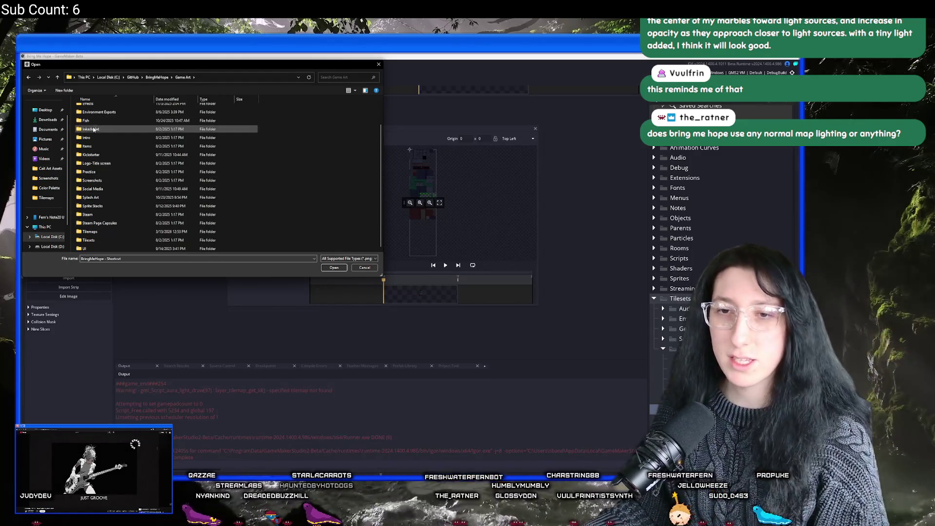
pyautogui.click(93, 241)
pyautogui.doubleClick(98, 231)
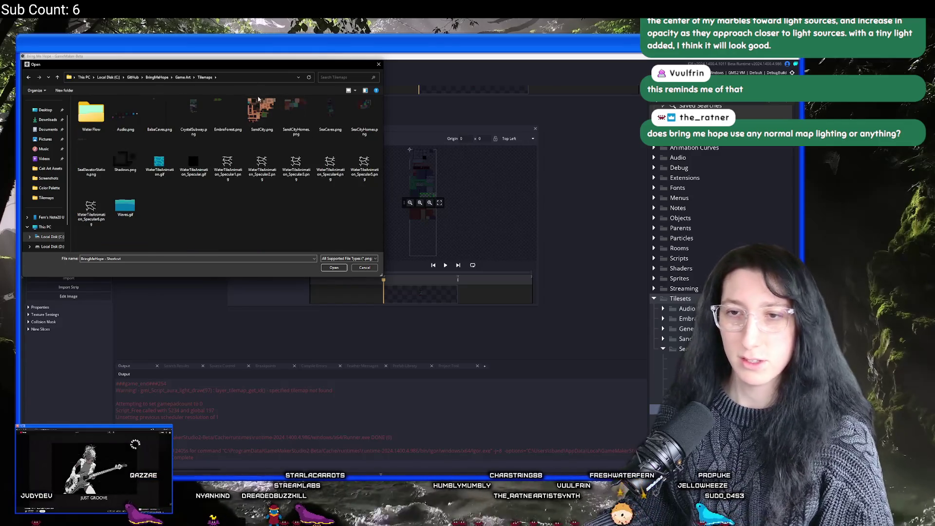
pyautogui.click(184, 78)
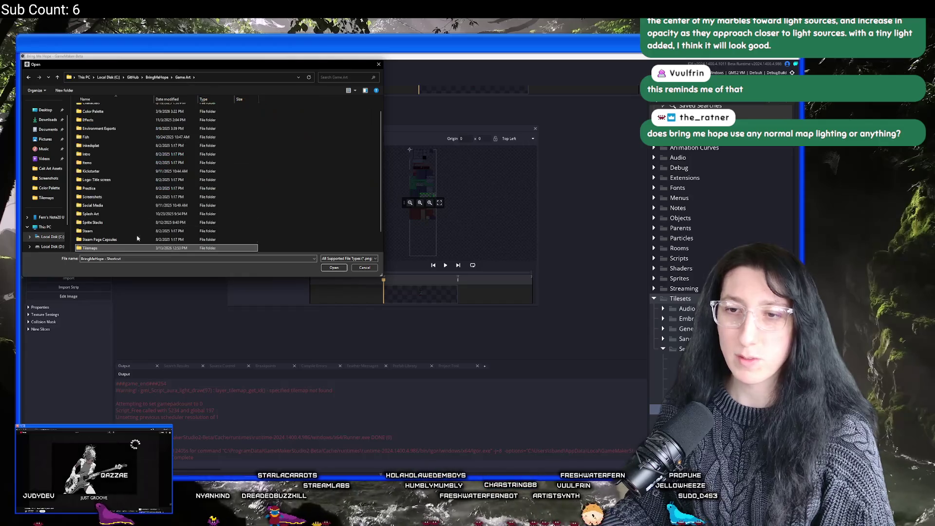
pyautogui.doubleClick(119, 239)
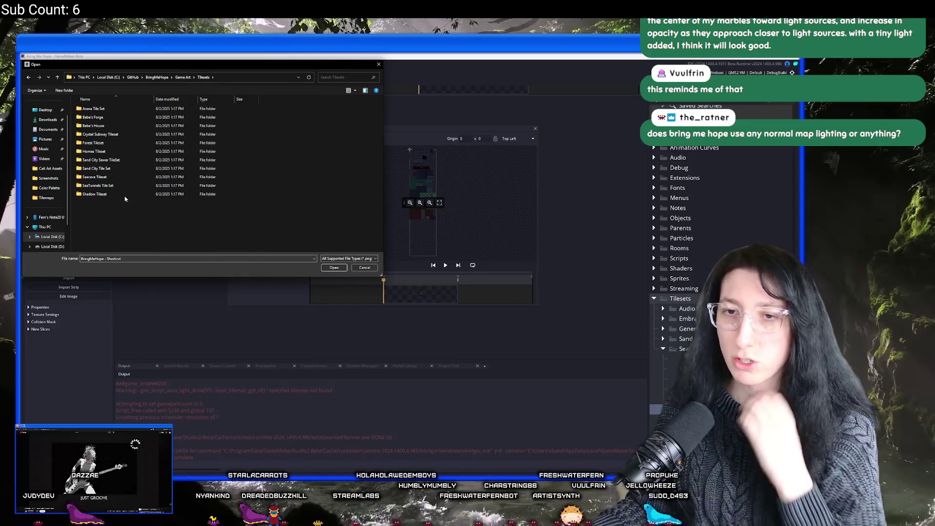
pyautogui.click(184, 77)
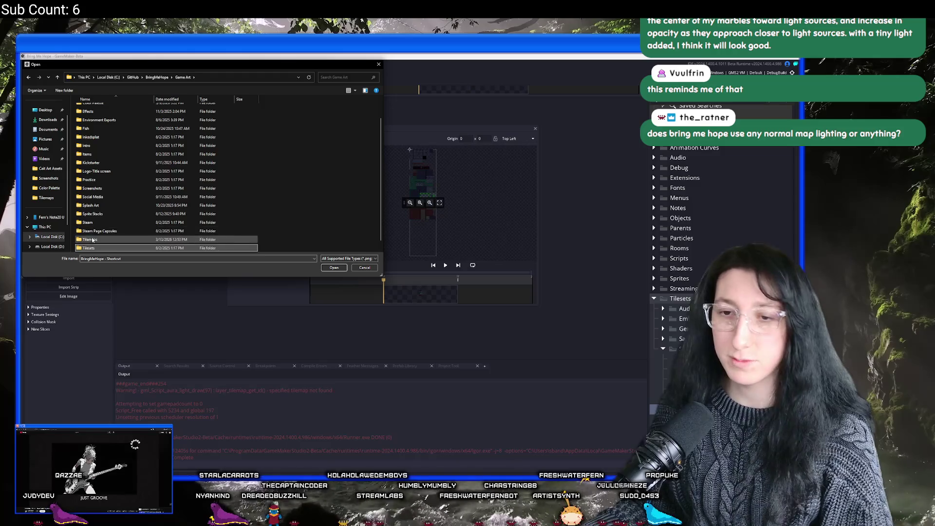
pyautogui.doubleClick(89, 239)
# Import BabaCaves.png and confirm replacing the sprite image, giving 512×1024.
pyautogui.click(204, 118)
pyautogui.click(296, 117)
pyautogui.hotkey('alt', 'Tab')
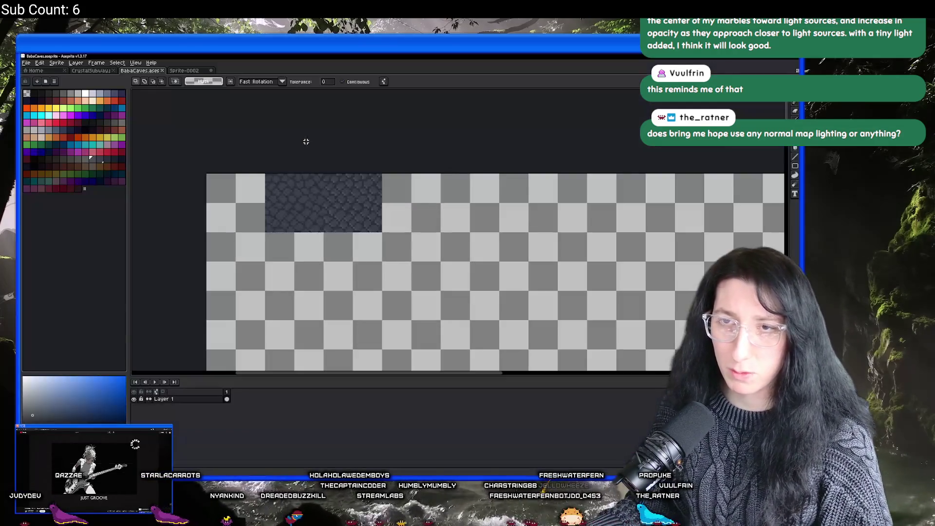
pyautogui.hotkey('alt', 'Tab')
pyautogui.click(160, 128)
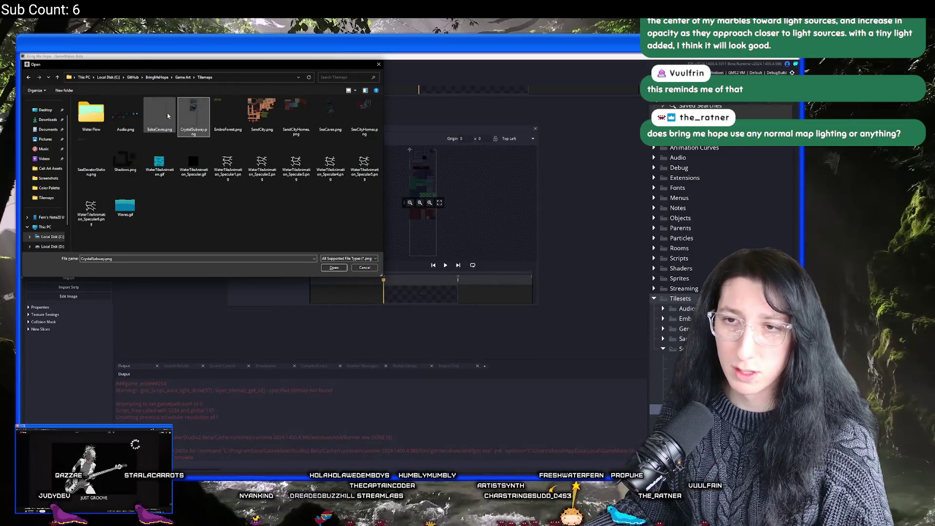
pyautogui.doubleClick(163, 117)
pyautogui.click(423, 280)
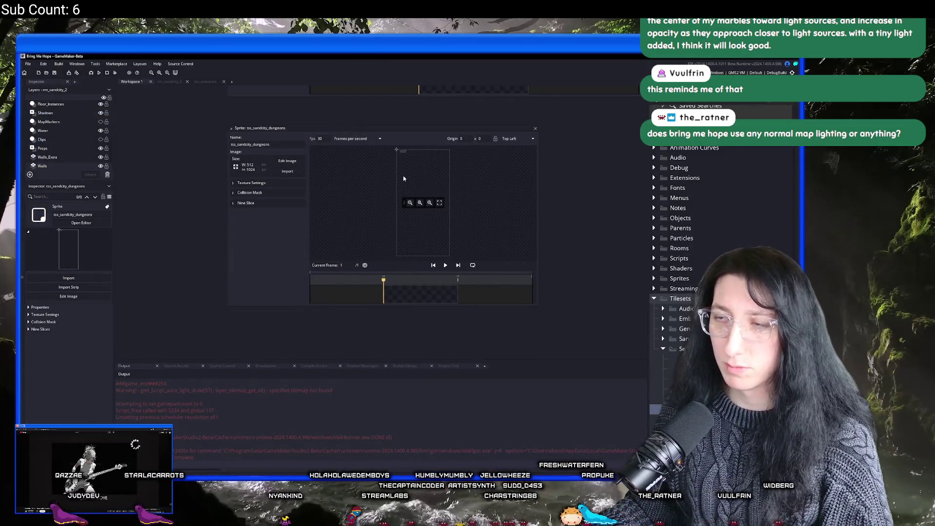
# Open the tsm_sandcity_dungeons tile set and assign it the tss_sandcity_dungeons sprite.
pyautogui.scroll(3, 417, 149)
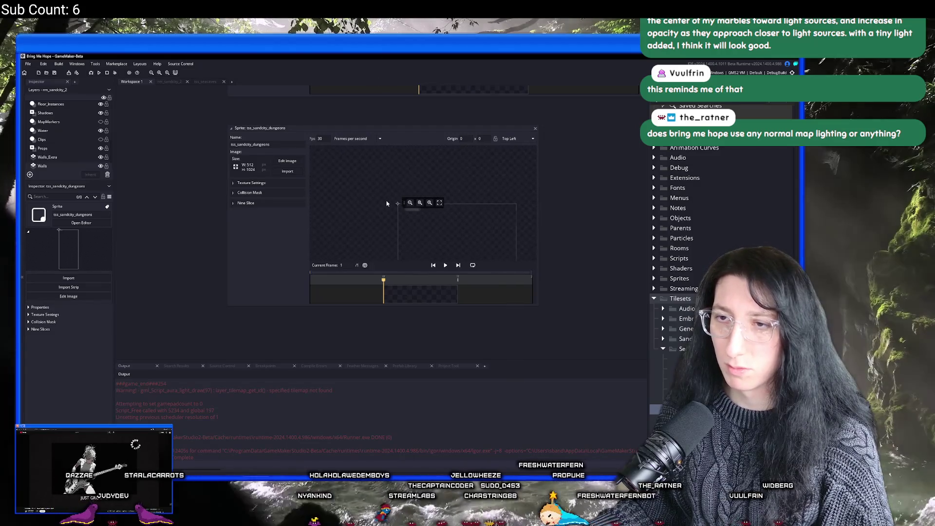
pyautogui.scroll(2, 374, 146)
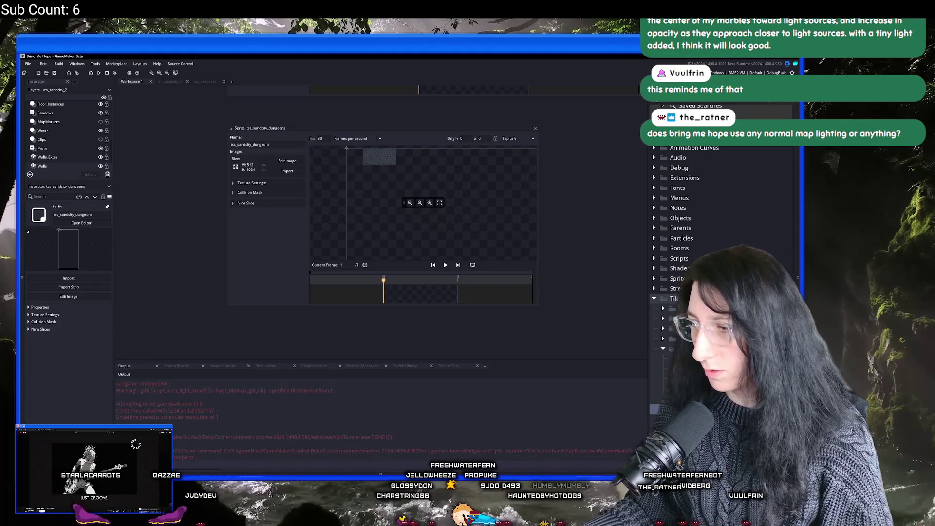
pyautogui.click(662, 369)
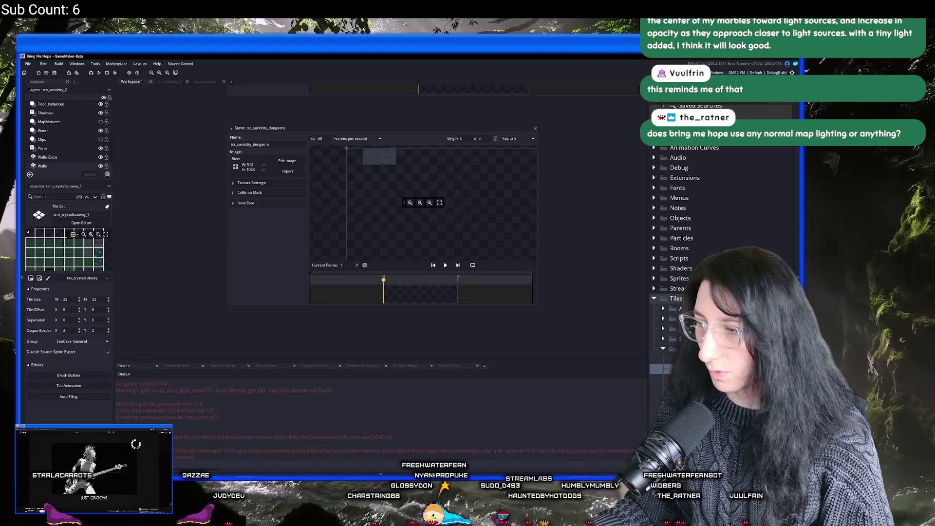
pyautogui.doubleClick(661, 368)
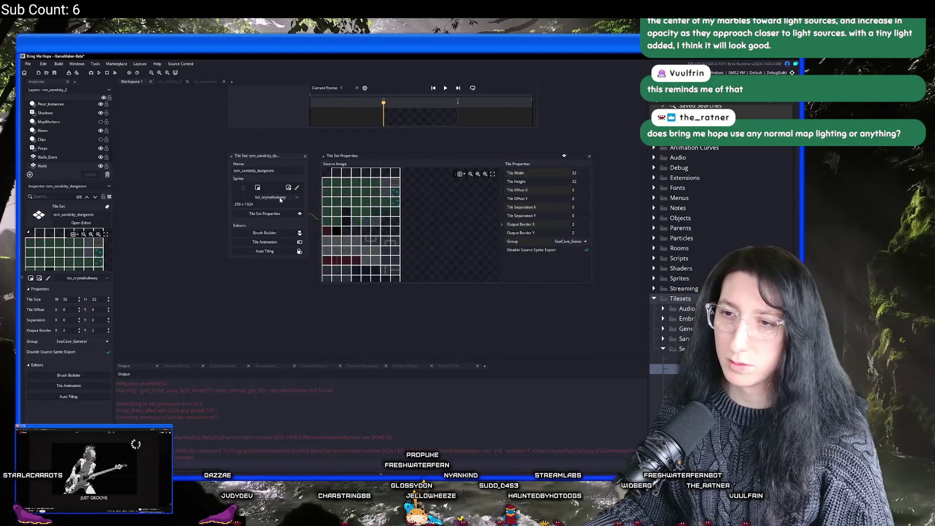
pyautogui.click(281, 198)
pyautogui.write('tss_sandcity_d')
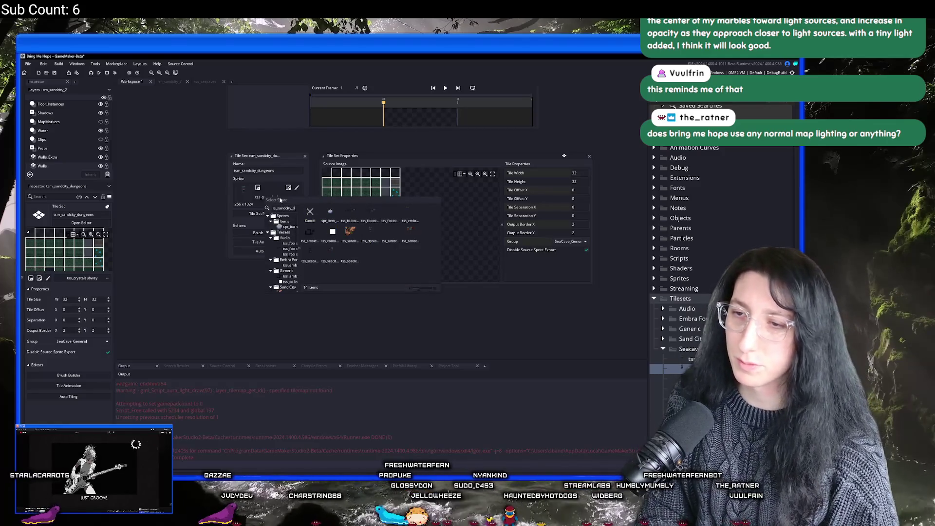
pyautogui.doubleClick(349, 233)
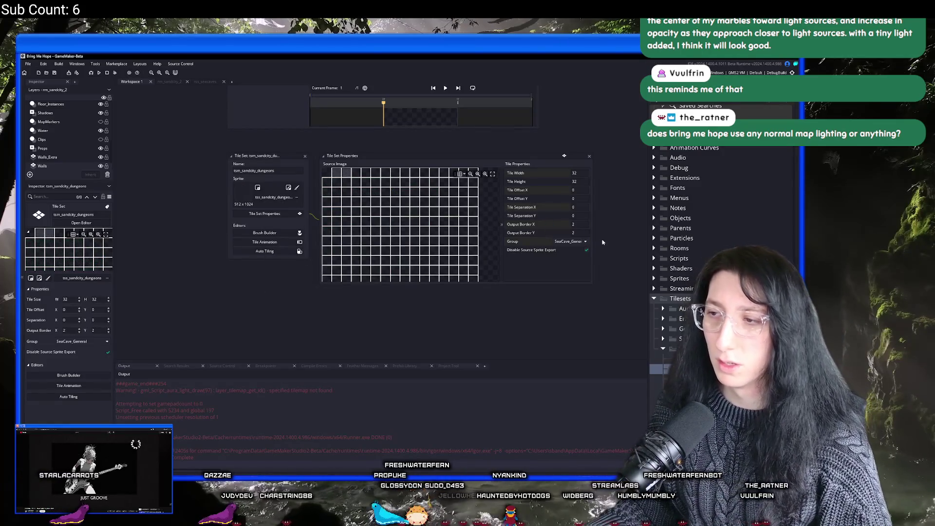
# Set the tile set's texture group to SandCity_General, then go back to the rm_sandcity_2 room.
pyautogui.click(570, 242)
pyautogui.scroll(-10, 573, 283)
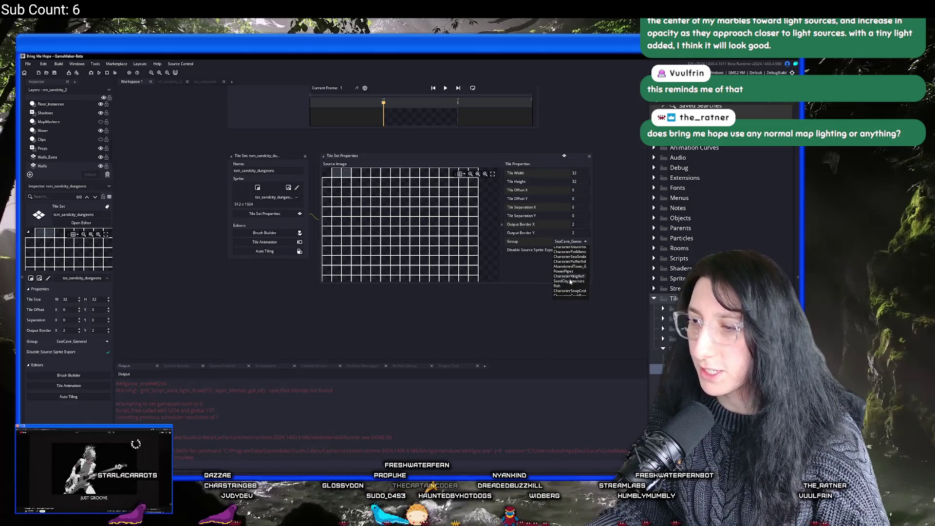
pyautogui.scroll(-6, 573, 281)
pyautogui.scroll(3, 573, 271)
pyautogui.scroll(5, 573, 264)
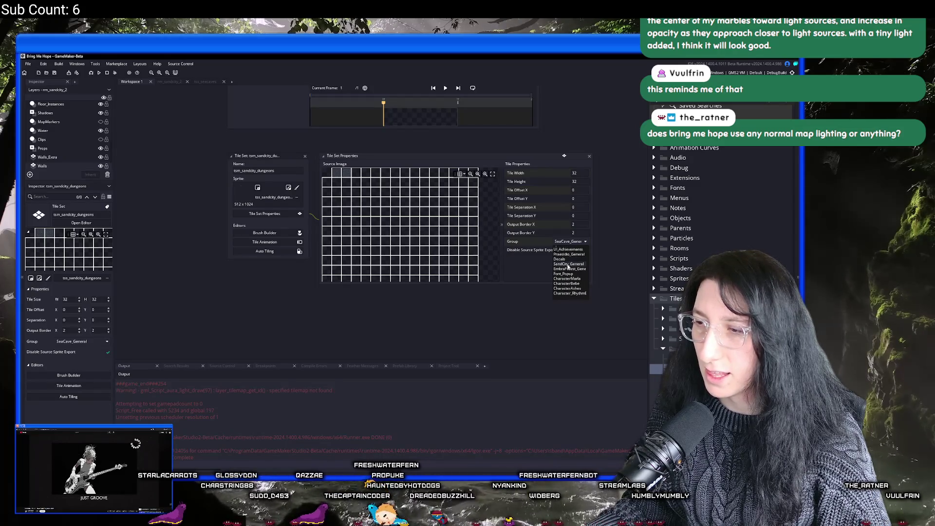
pyautogui.click(569, 264)
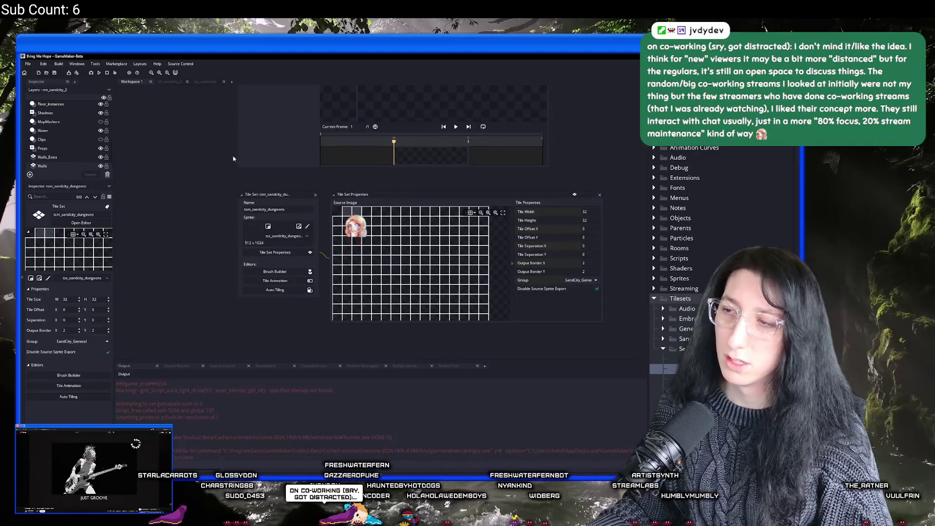
pyautogui.click(169, 81)
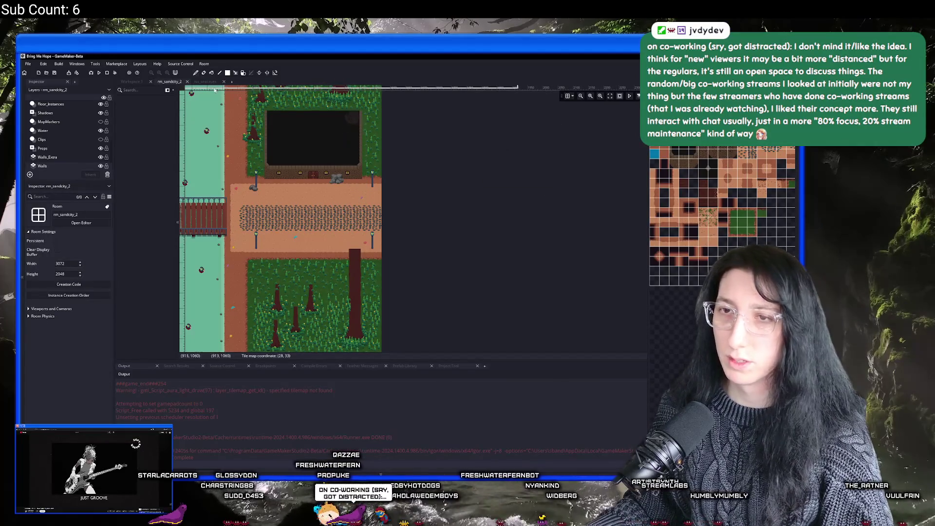
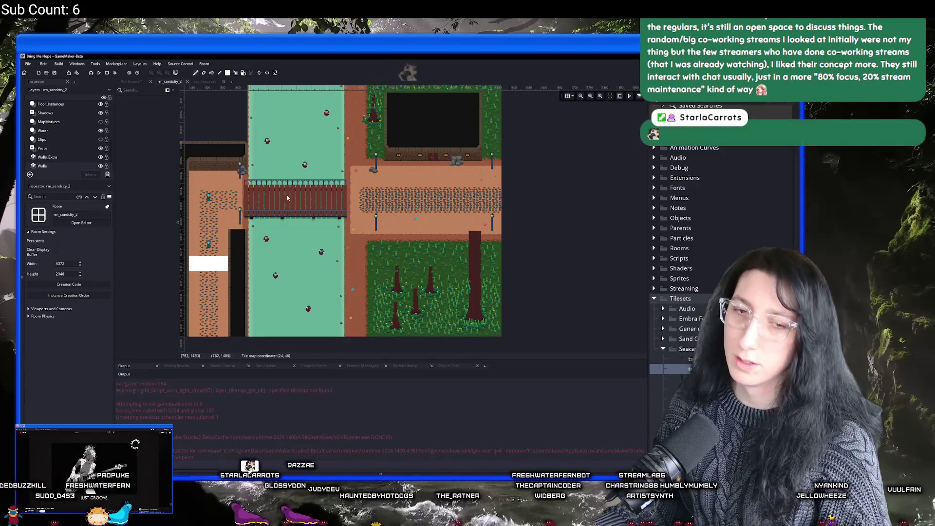
# In the Asset Browser, rename the Sand City room rm_sandcity_3 to rm_sandcity_dungeon.
pyautogui.scroll(1, 298, 215)
pyautogui.scroll(-2, 297, 215)
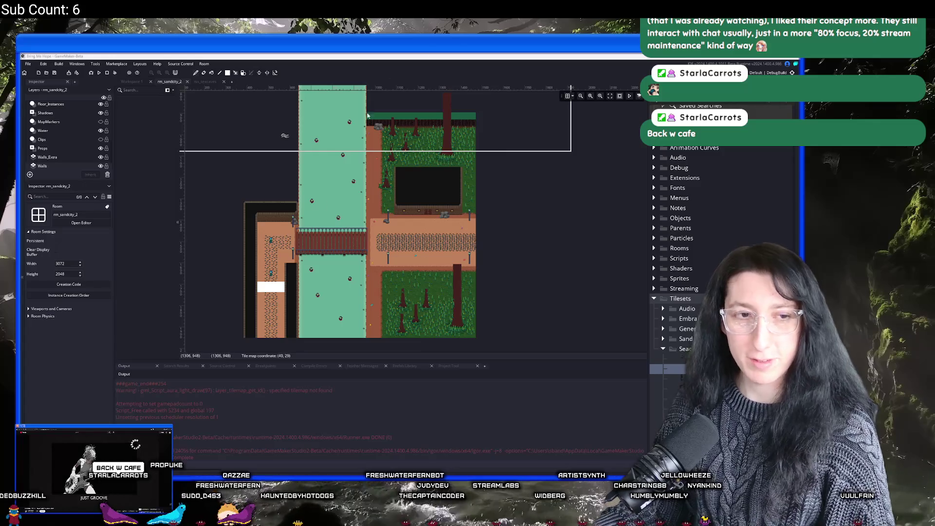
pyautogui.moveTo(440, 266); pyautogui.dragTo(466, 246)
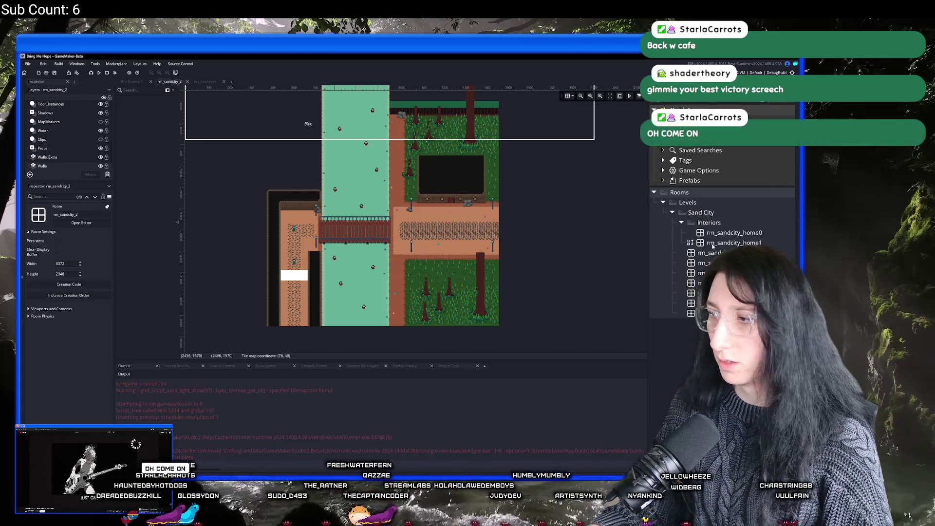
pyautogui.click(702, 263)
pyautogui.click(699, 283)
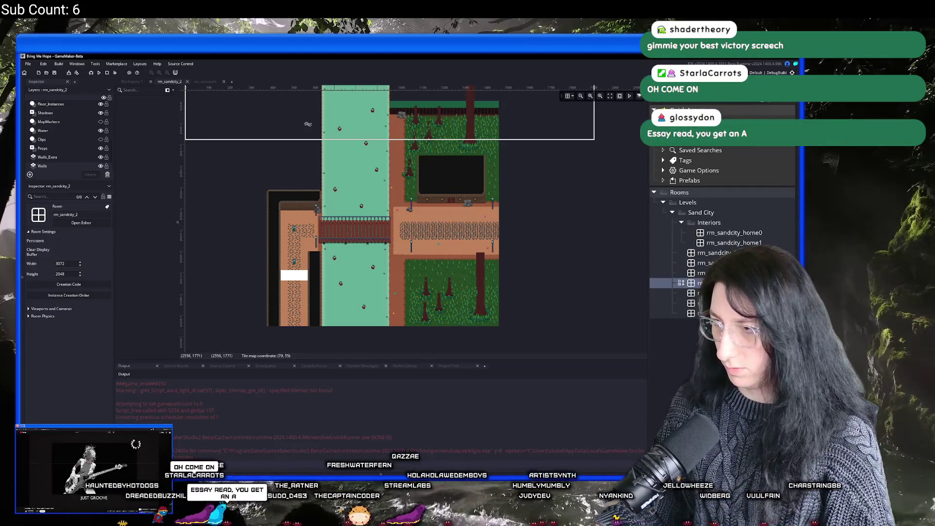
pyautogui.click(700, 292)
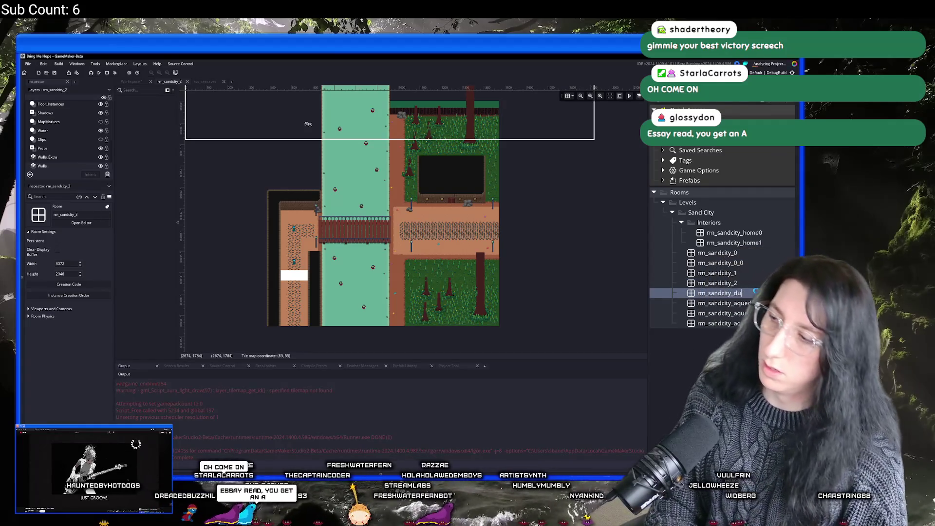
pyautogui.write('ngeon')
pyautogui.press('Return')
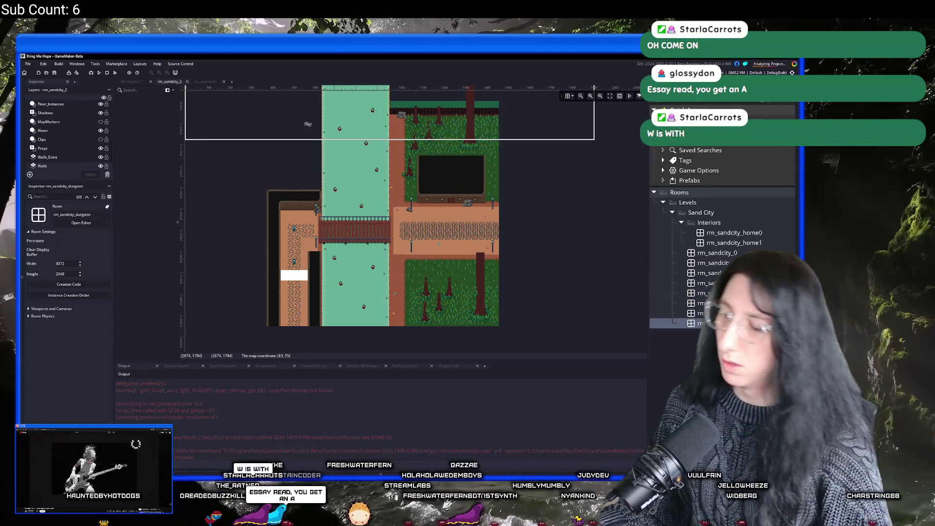
# Open rm_sandcity_dungeon and inspect its TreeTops, Footsteps, Wall_Foreground, Ambience and NPCs layers.
pyautogui.click(82, 223)
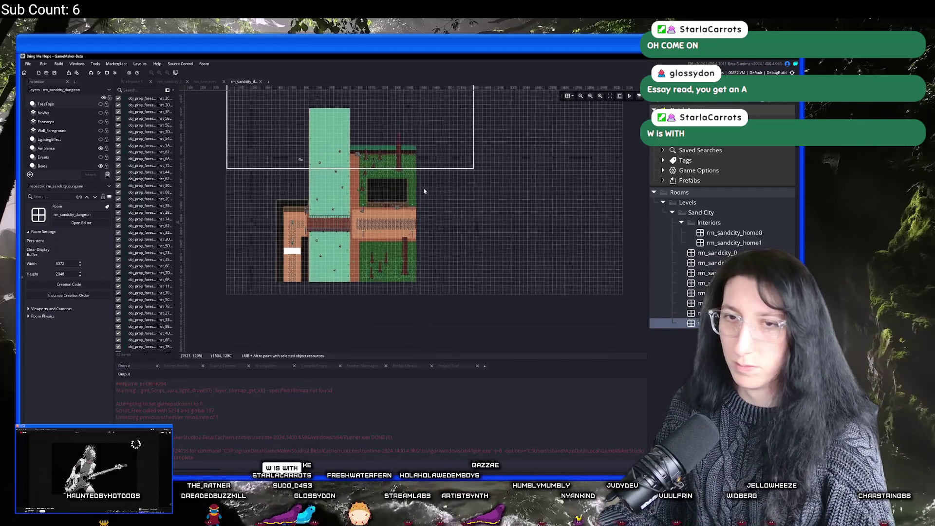
pyautogui.click(86, 104)
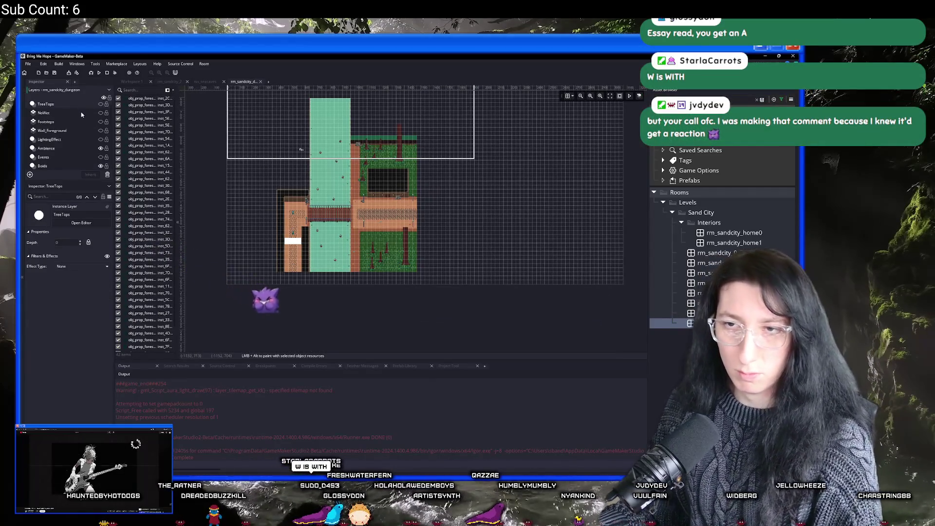
pyautogui.click(70, 119)
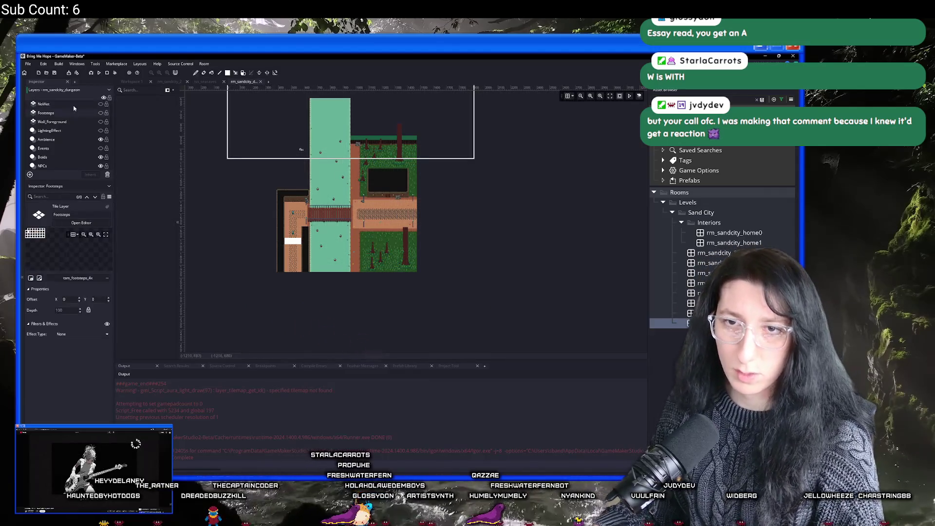
pyautogui.click(74, 122)
pyautogui.click(73, 139)
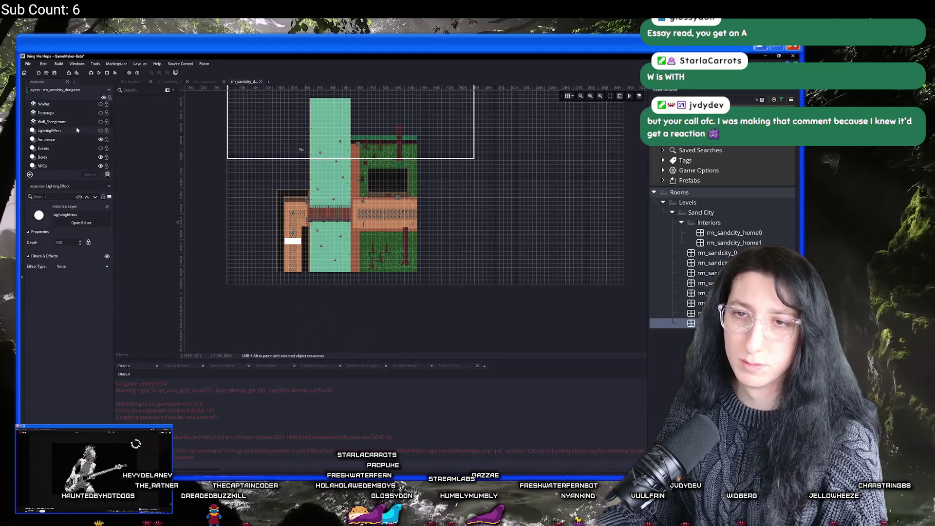
pyautogui.click(65, 166)
pyautogui.scroll(-2, 65, 166)
# Select the 1159 grass instances, then select and delete 52 prop instances.
pyautogui.click(52, 146)
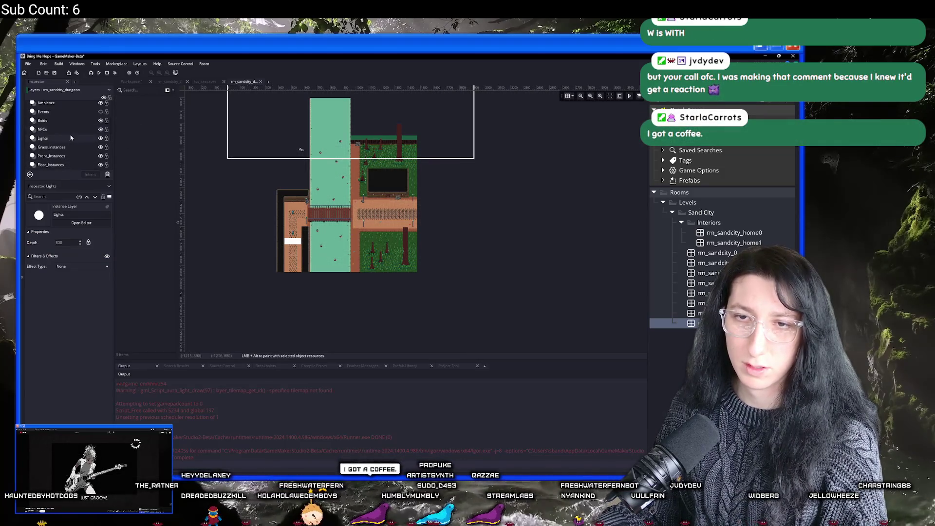
pyautogui.hotkey('ctrl', 'a')
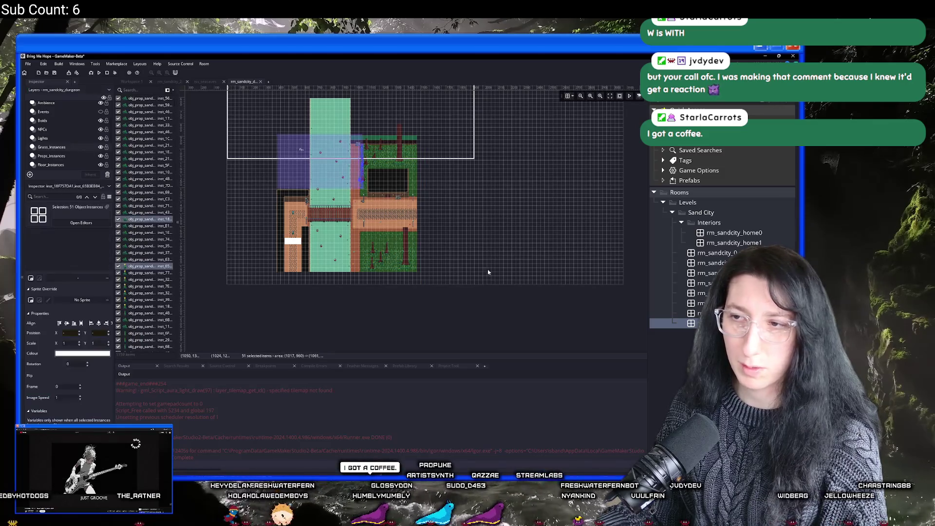
pyautogui.click(80, 159)
pyautogui.moveTo(249, 128)
pyautogui.mouseDown()
pyautogui.moveTo(452, 277)
pyautogui.moveTo(493, 294)
pyautogui.mouseUp()
pyautogui.press('Delete')
# Select the 11 floor objects and the 21 shadow sprites on their layers.
pyautogui.scroll(-2, 71, 144)
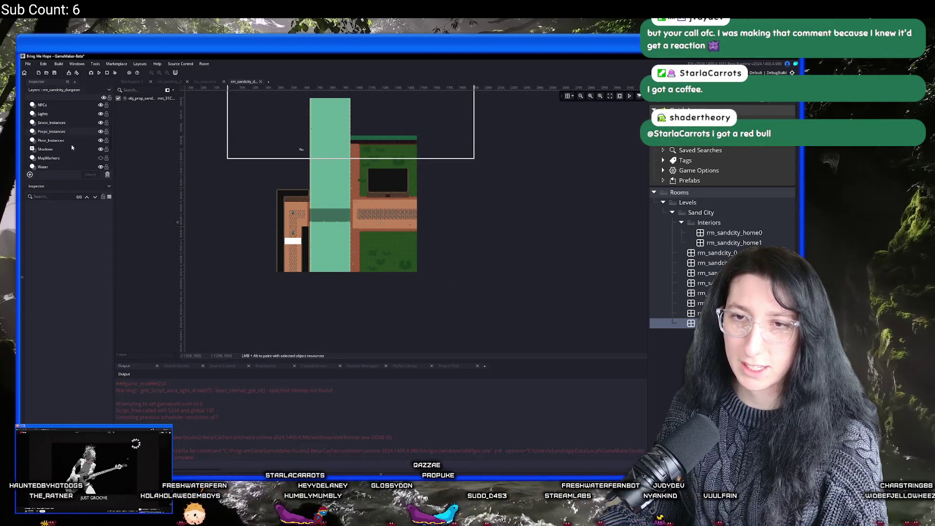
pyautogui.click(73, 142)
pyautogui.moveTo(251, 122); pyautogui.dragTo(526, 316)
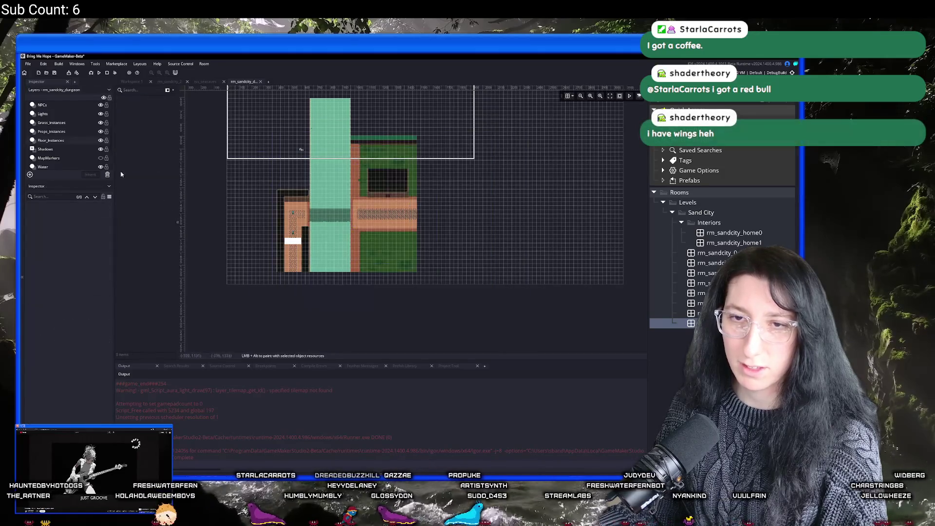
pyautogui.scroll(-1, 68, 146)
pyautogui.click(48, 145)
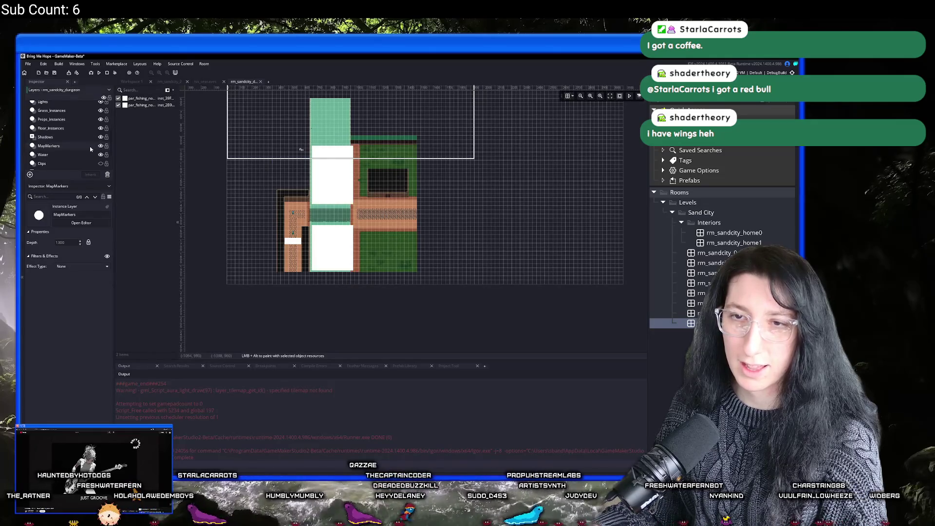
pyautogui.click(51, 128)
pyautogui.click(53, 138)
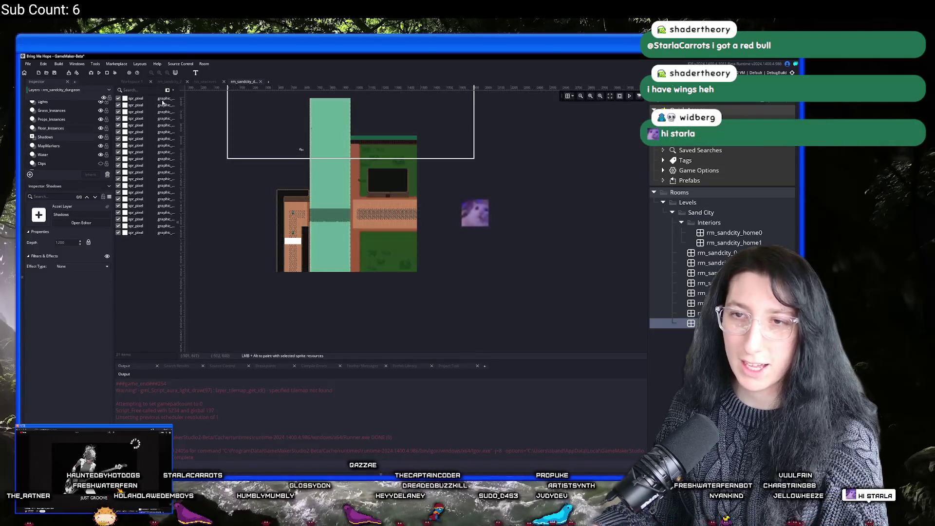
pyautogui.click(136, 98)
pyautogui.keyDown('shift'); pyautogui.click(135, 226); pyautogui.keyUp('shift')
pyautogui.click(136, 233)
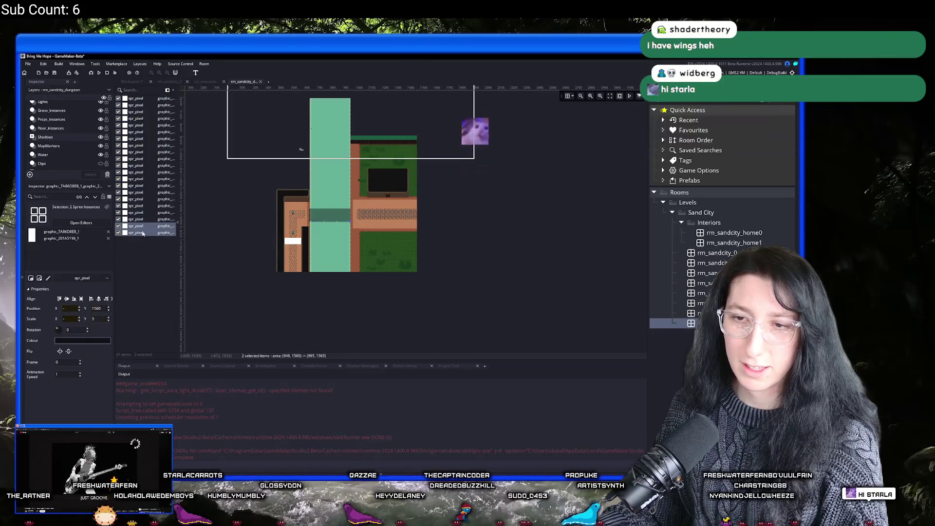
pyautogui.keyDown('shift'); pyautogui.click(141, 99); pyautogui.keyUp('shift')
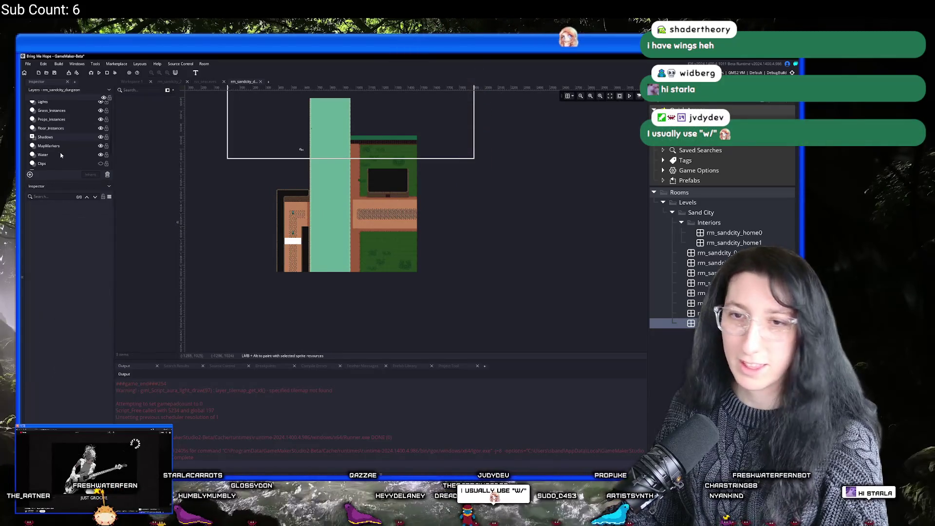
# Select the four waterflow objects and the collision layer's objects.
pyautogui.click(75, 141)
pyautogui.scroll(-2, 75, 141)
pyautogui.click(43, 148)
pyautogui.click(42, 139)
pyautogui.click(147, 132)
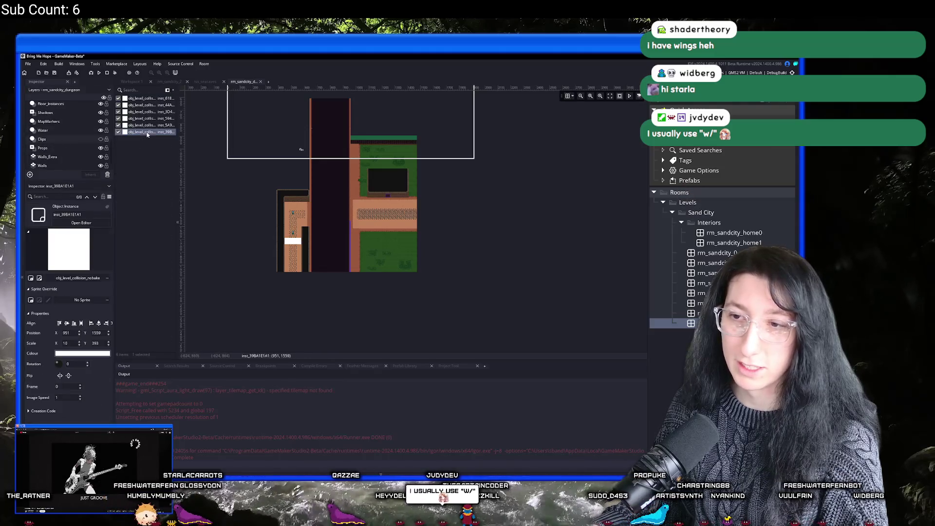
pyautogui.keyDown('shift'); pyautogui.click(148, 98); pyautogui.keyUp('shift')
# Delete every remaining prop instance on the Props layer.
pyautogui.click(68, 148)
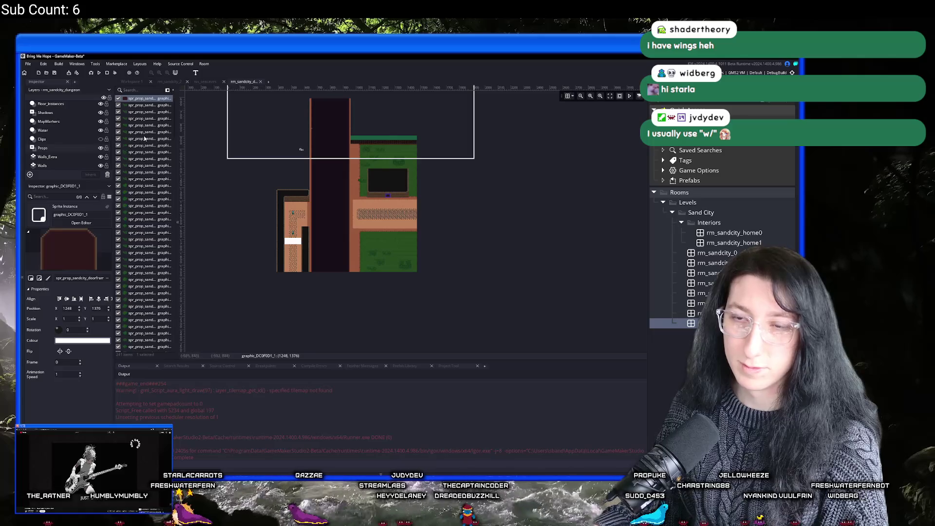
pyautogui.scroll(-1, 142, 171)
pyautogui.scroll(-2, 170, 234)
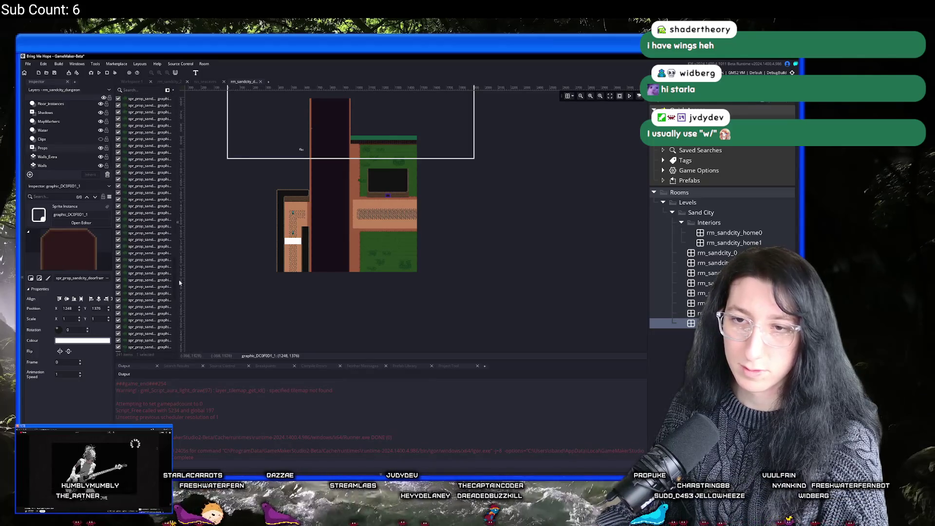
pyautogui.hotkey('ctrl', 'a')
pyautogui.press('Delete')
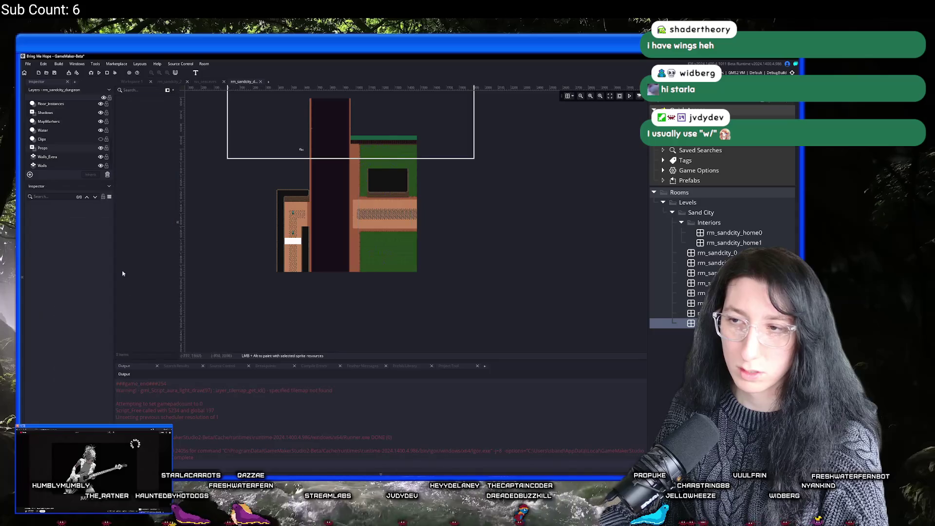
pyautogui.click(78, 165)
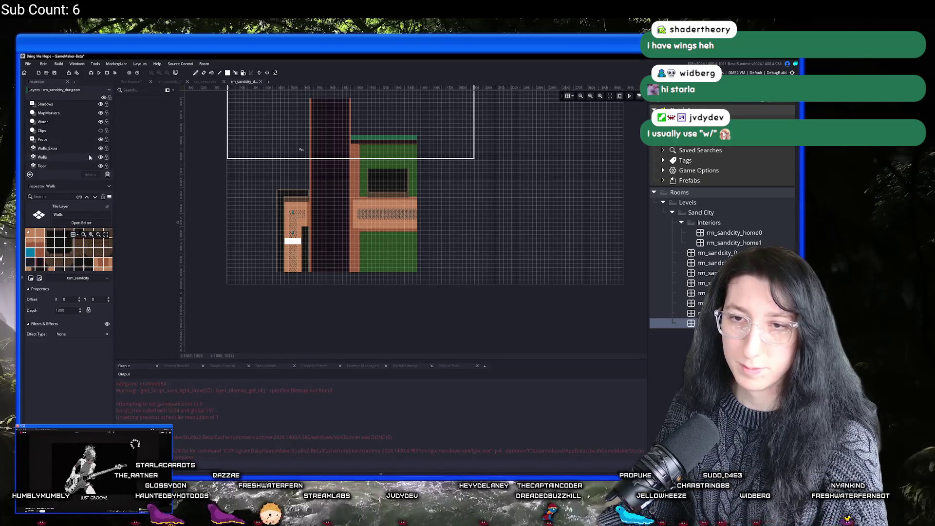
# Delete the Walls_Extra layer and assign tsm_sandcity_dungeons to the Walls and Floor layers.
pyautogui.click(80, 149)
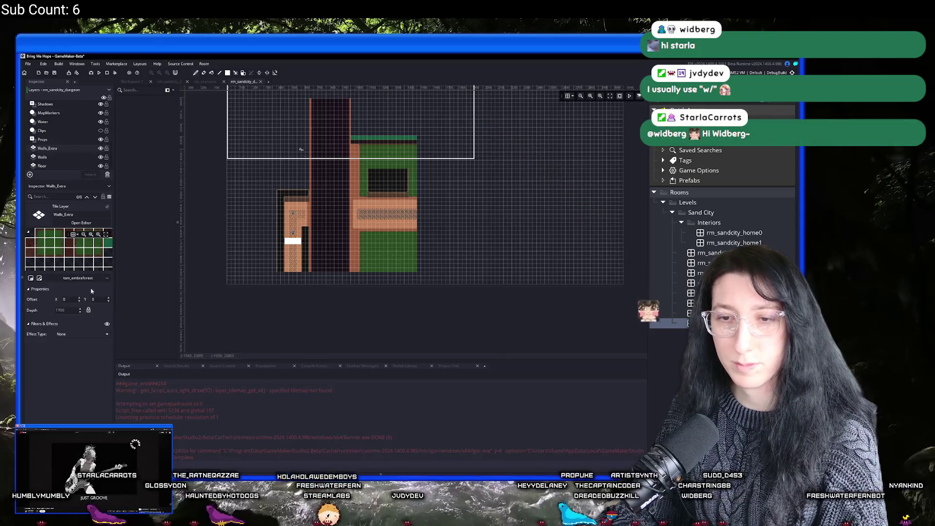
pyautogui.press('Delete')
pyautogui.click(54, 156)
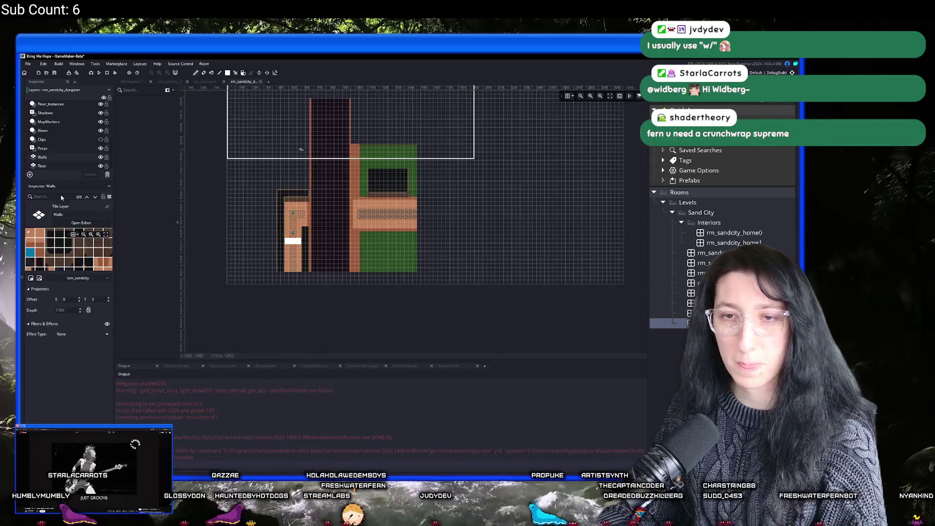
pyautogui.click(75, 278)
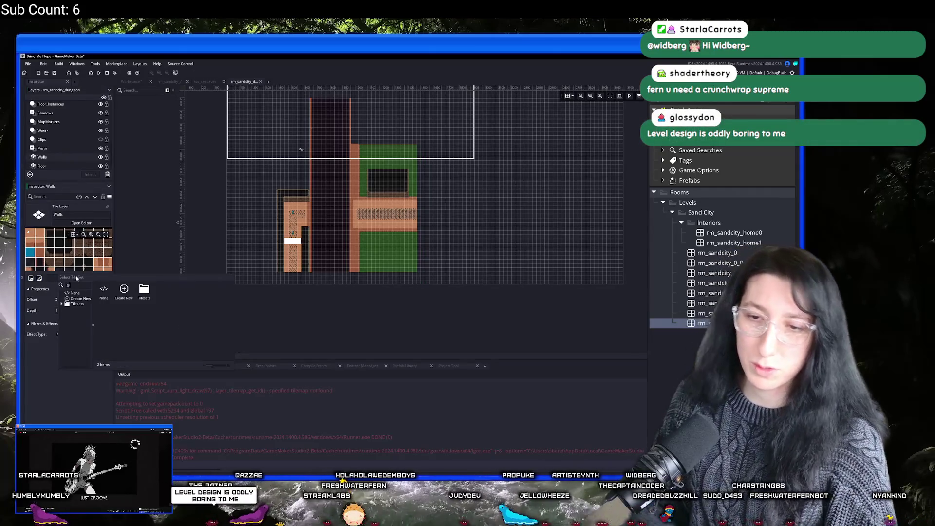
pyautogui.write('m_sandcity_')
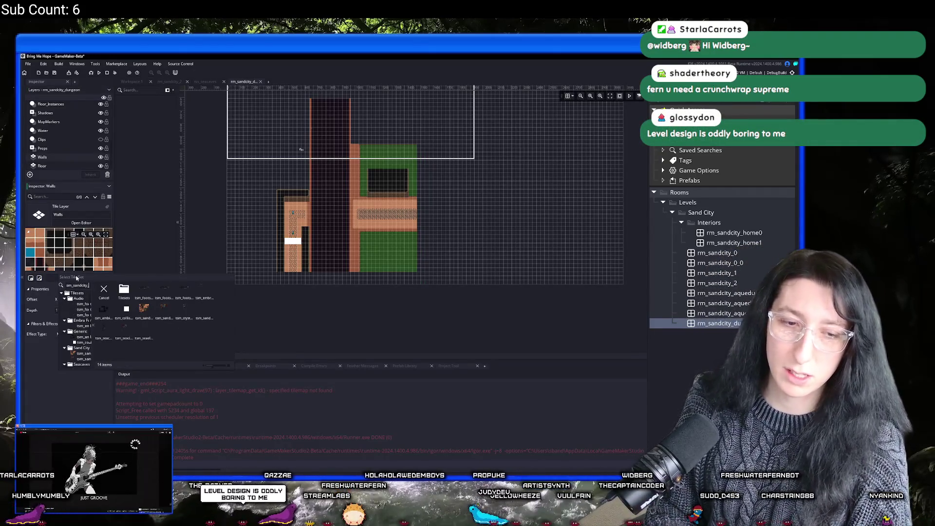
pyautogui.doubleClick(84, 353)
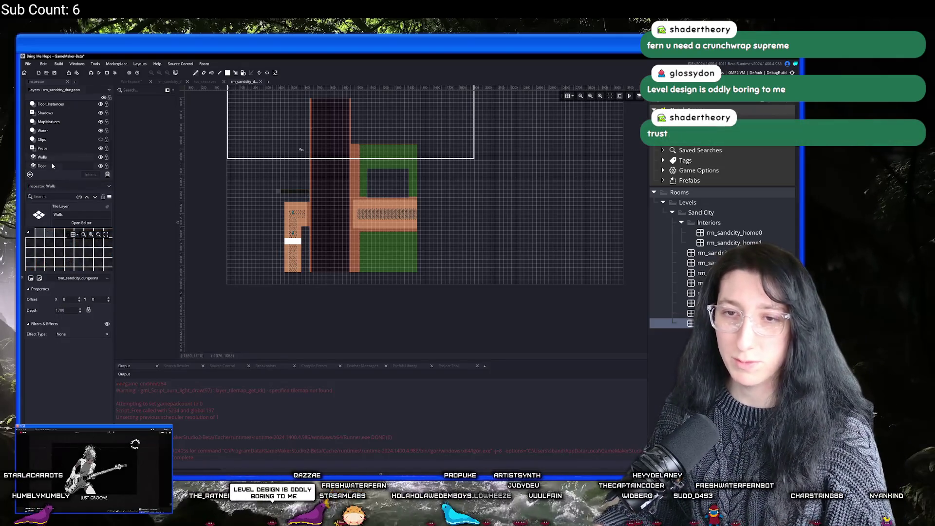
pyautogui.click(52, 165)
pyautogui.click(81, 279)
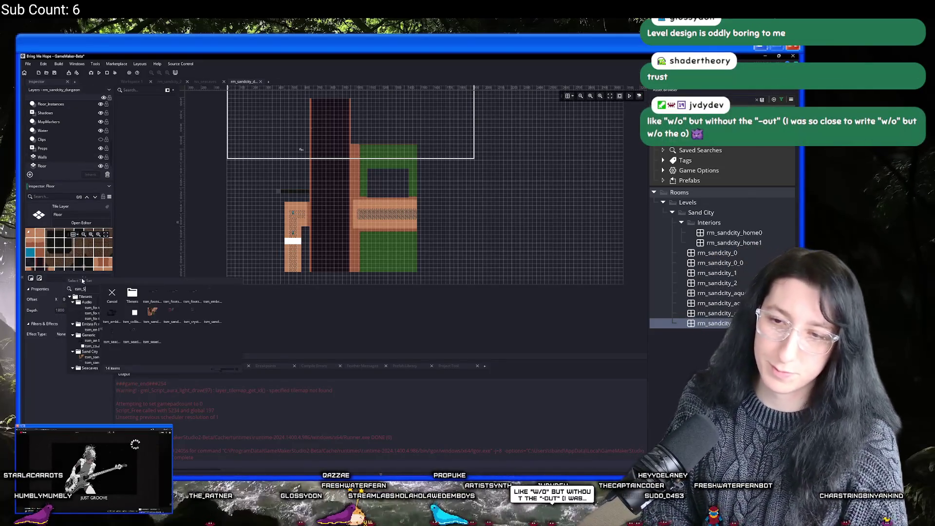
pyautogui.doubleClick(90, 357)
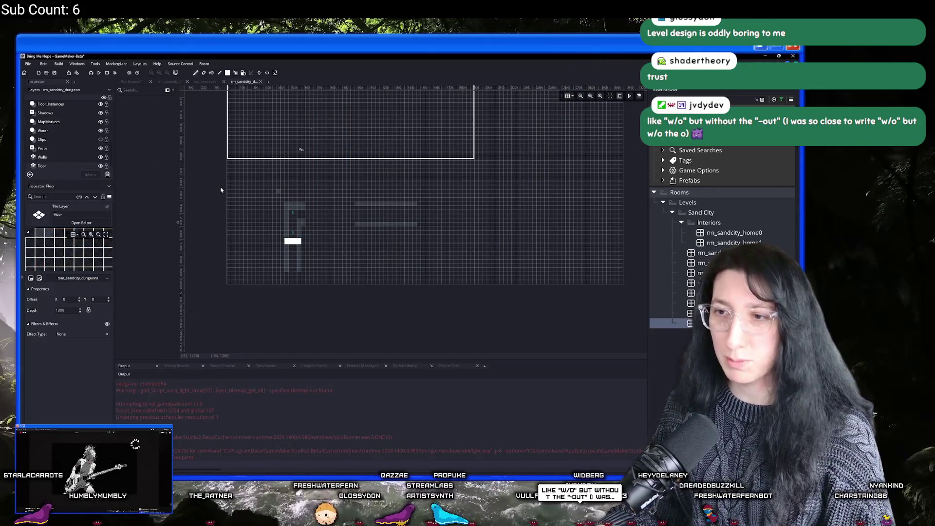
# Hide the room grid and undo to remove the grey wall tiles.
pyautogui.scroll(5, 269, 196)
pyautogui.click(568, 96)
pyautogui.scroll(-2, 261, 196)
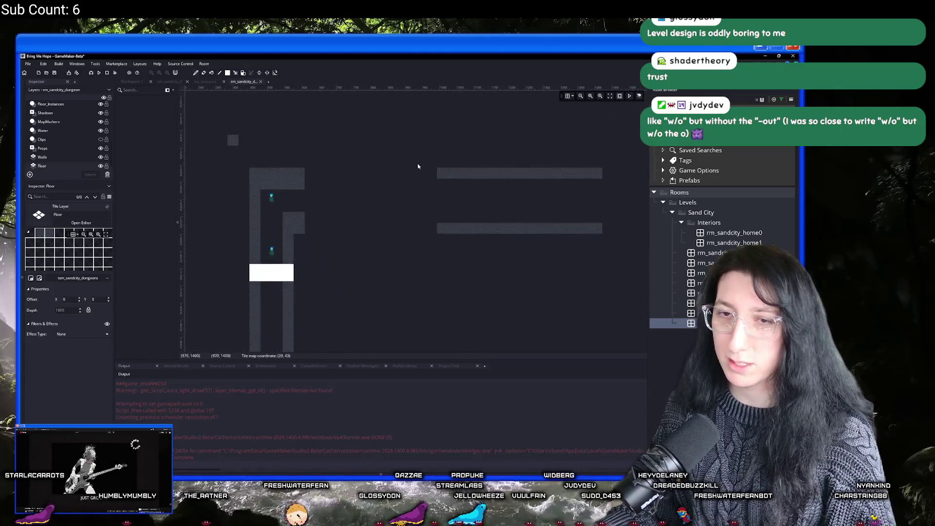
pyautogui.scroll(-2, 261, 196)
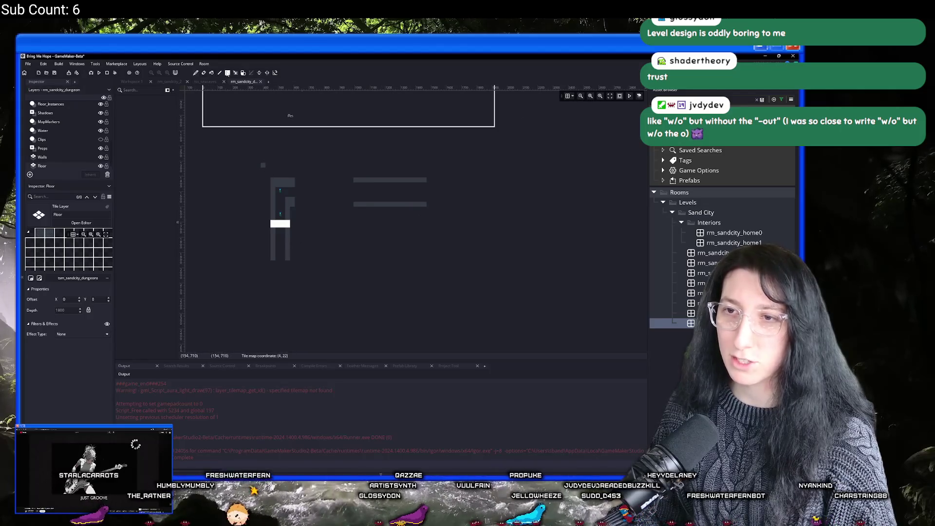
pyautogui.hotkey('ctrl', 'z')
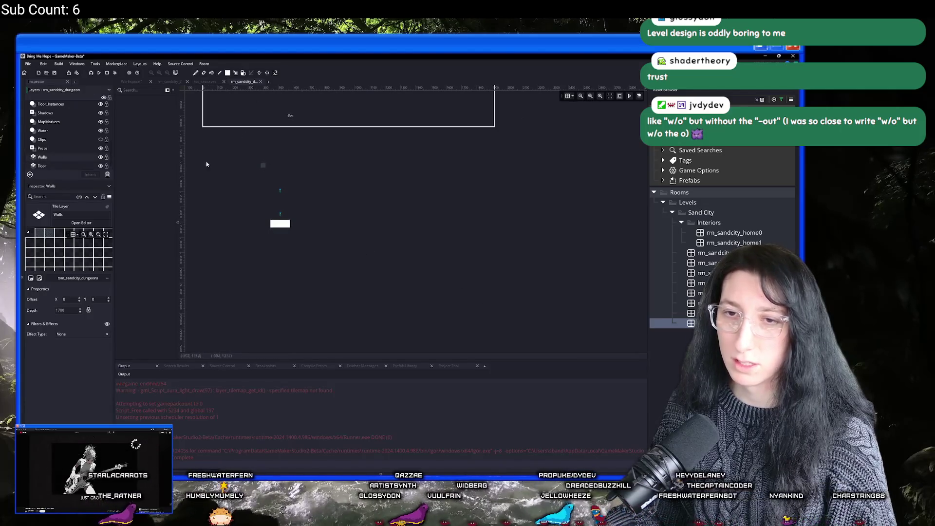
pyautogui.click(43, 156)
pyautogui.scroll(3, 74, 109)
# Make Wall_Foreground visible and pick the tsm_sandcity_dungeons tileset for it.
pyautogui.click(67, 123)
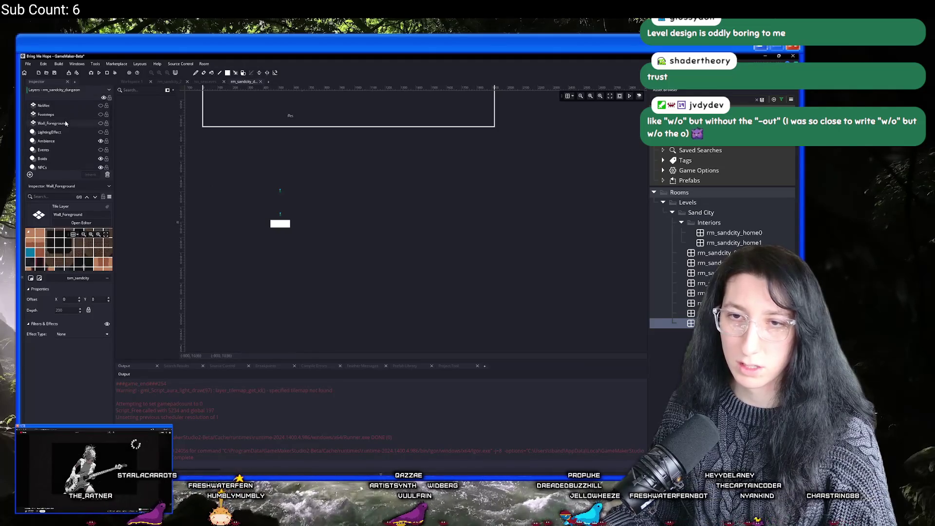
pyautogui.click(100, 124)
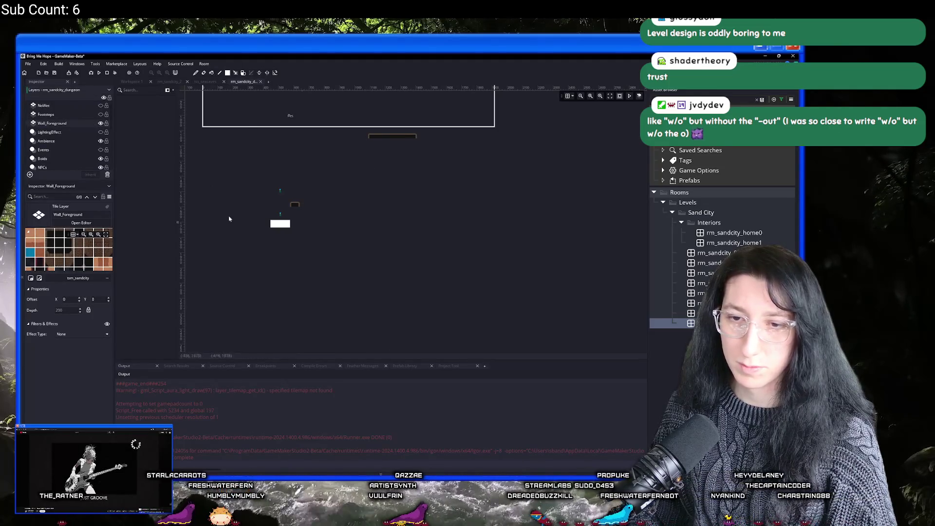
pyautogui.scroll(-2, 482, 253)
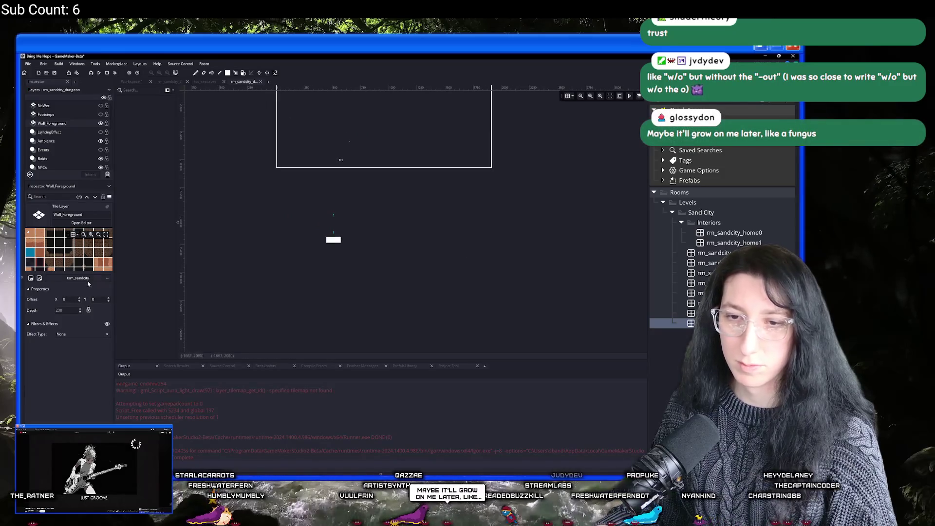
pyautogui.click(86, 279)
pyautogui.write('_sandcity_')
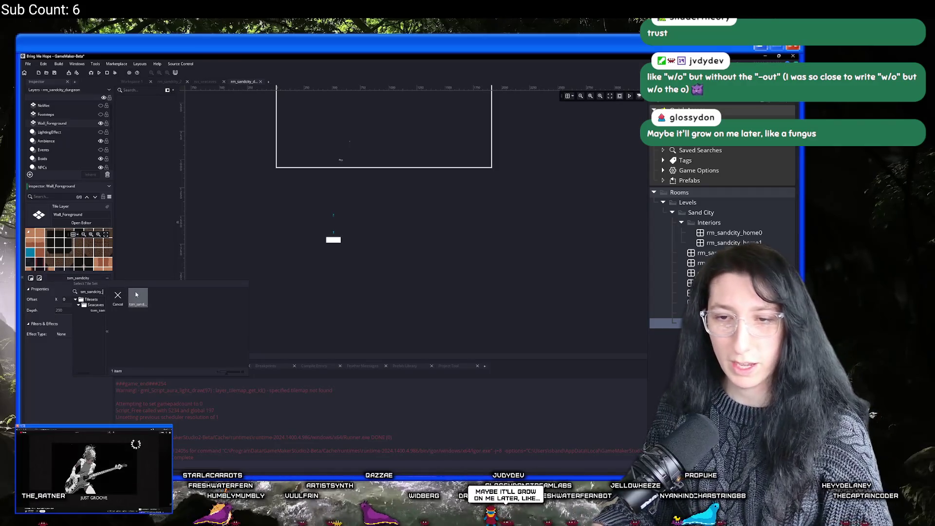
pyautogui.click(138, 297)
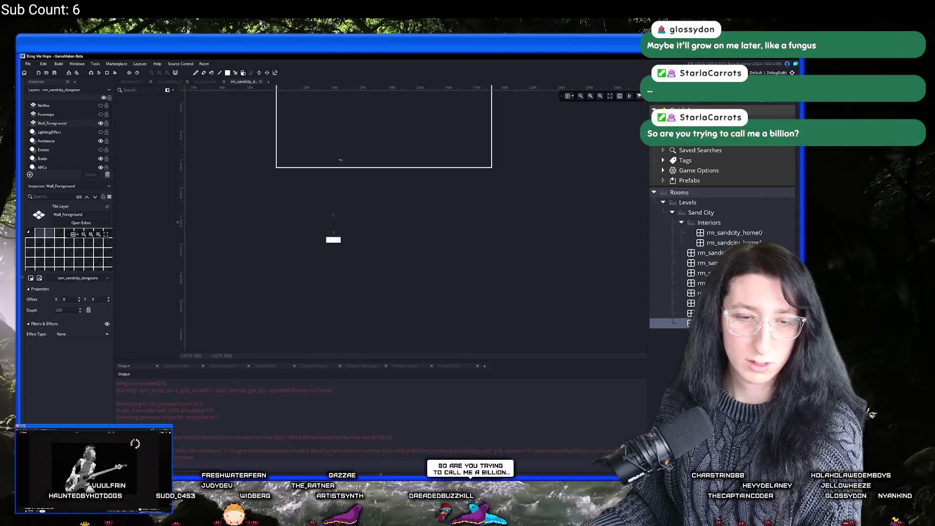
# Zoom around the 3072 × 3072 room and select the Floor tile layer for painting.
pyautogui.scroll(-3, 301, 174)
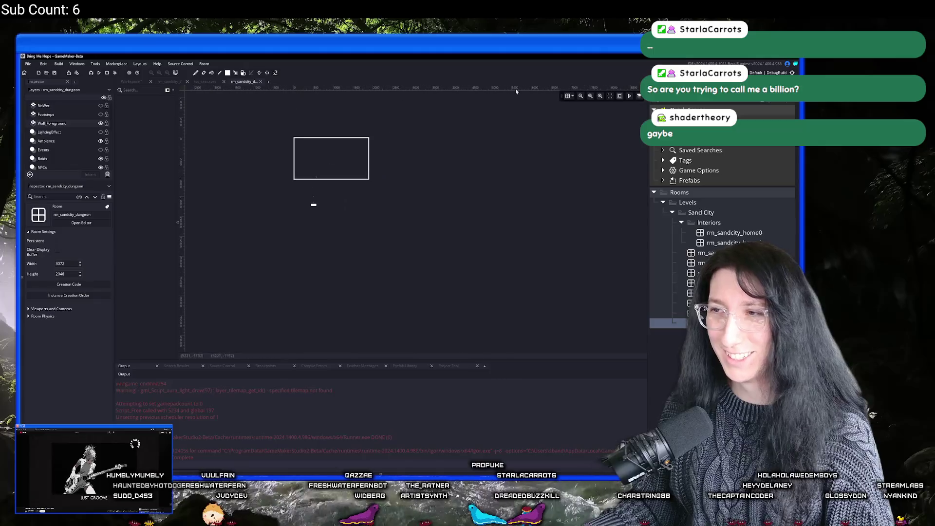
pyautogui.scroll(5, 346, 158)
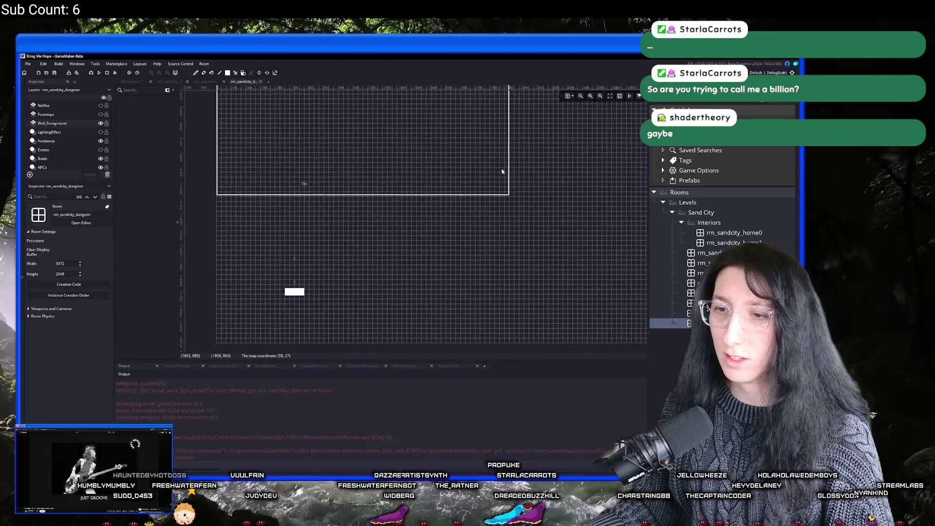
pyautogui.scroll(-2, 341, 234)
pyautogui.scroll(2, 205, 273)
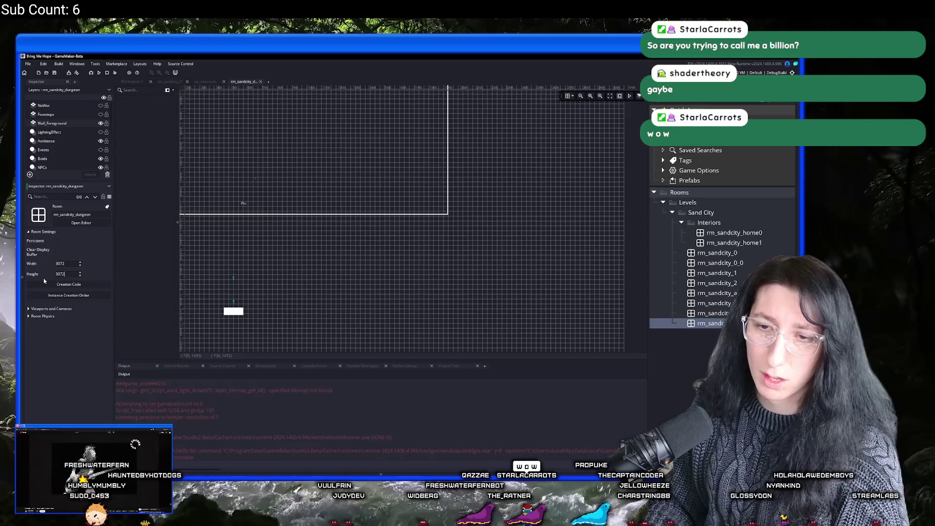
pyautogui.scroll(-2, 329, 167)
pyautogui.scroll(-2, 394, 169)
pyautogui.scroll(2, 318, 180)
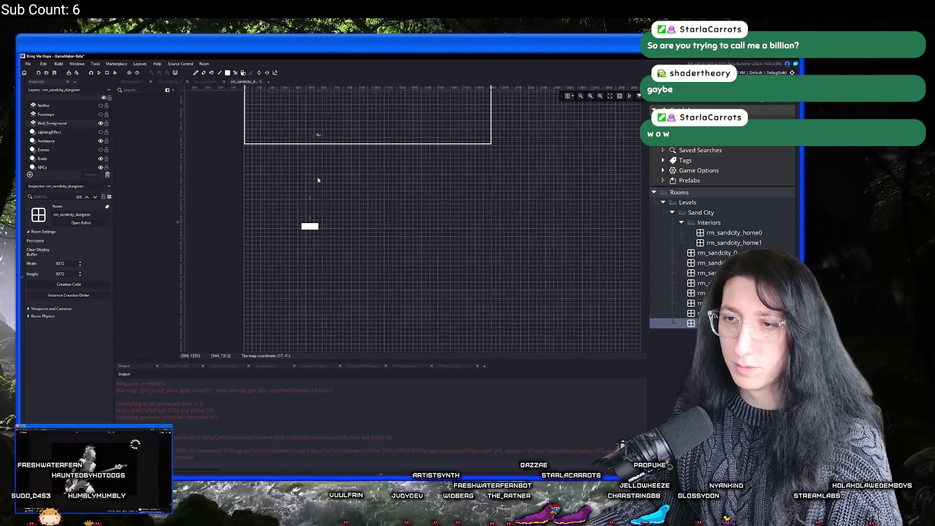
pyautogui.scroll(2, 317, 180)
pyautogui.scroll(-5, 78, 151)
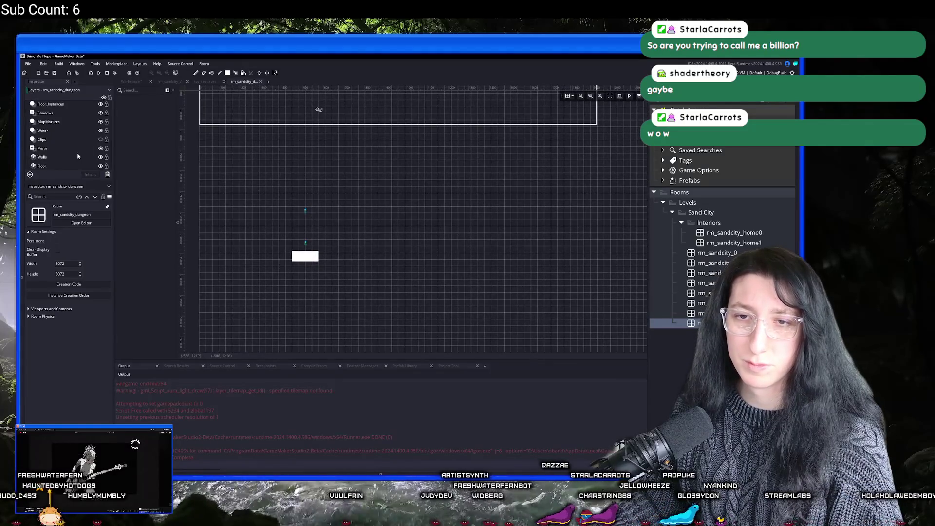
pyautogui.click(60, 166)
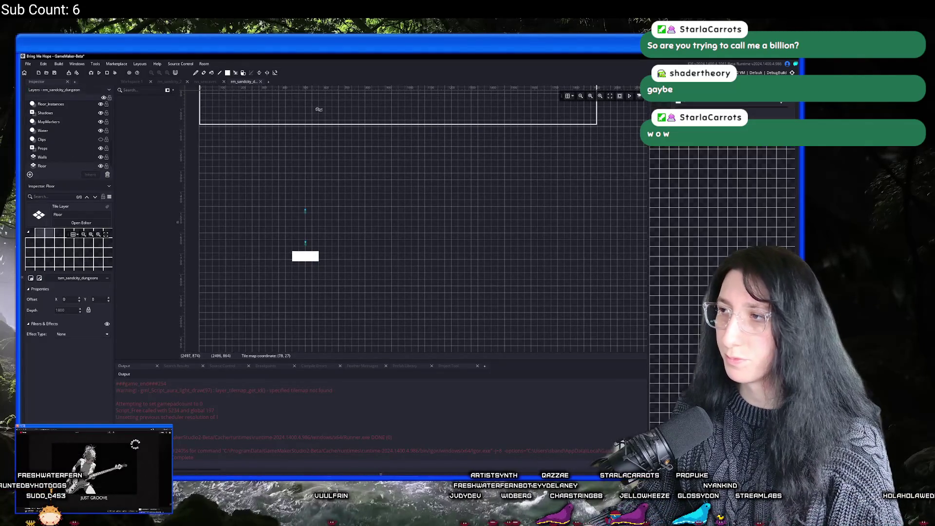
# Fill one floor-tile rectangle around the characters and a second one to its right.
pyautogui.scroll(2, 341, 200)
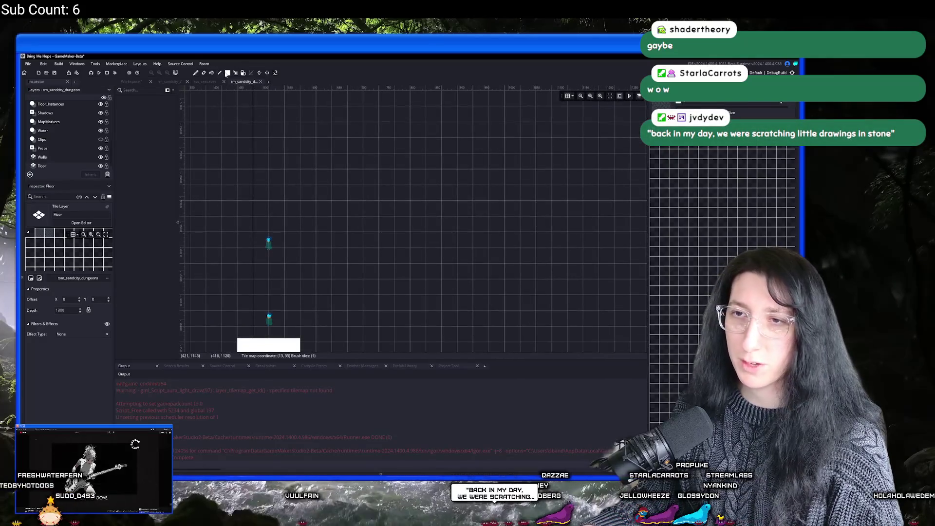
pyautogui.moveTo(272, 190); pyautogui.dragTo(336, 155)
pyautogui.moveTo(246, 125)
pyautogui.mouseDown()
pyautogui.moveTo(403, 290)
pyautogui.moveTo(433, 341)
pyautogui.mouseUp()
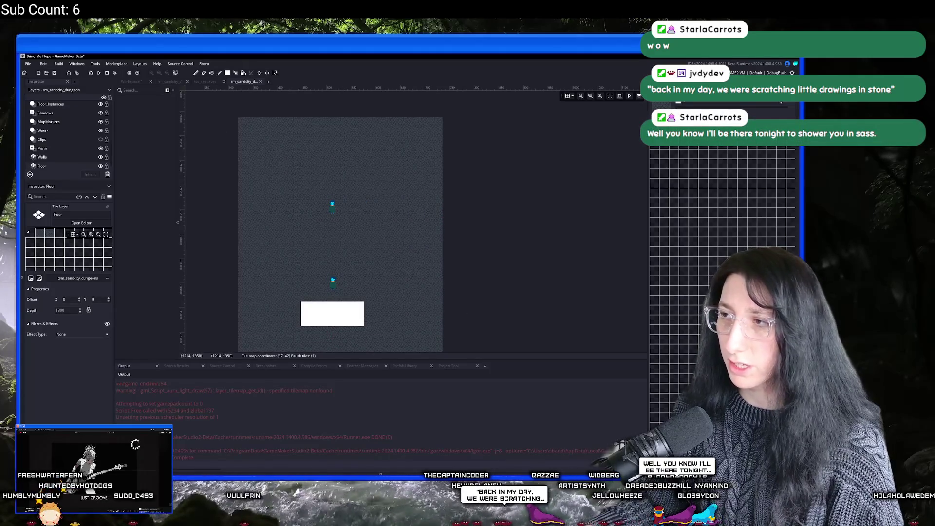
pyautogui.moveTo(322, 159); pyautogui.dragTo(295, 222)
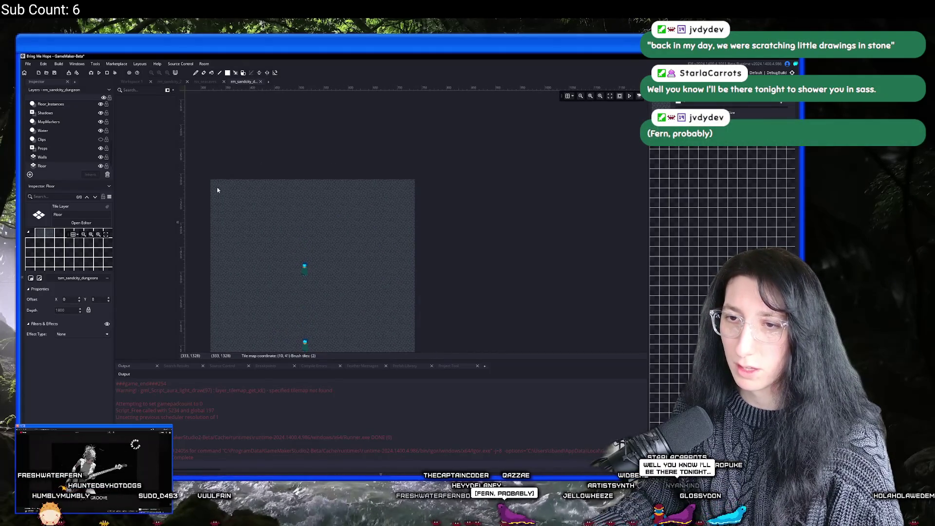
pyautogui.scroll(-2, 389, 186)
pyautogui.moveTo(389, 148)
pyautogui.mouseDown()
pyautogui.moveTo(479, 276)
pyautogui.moveTo(548, 324)
pyautogui.mouseUp()
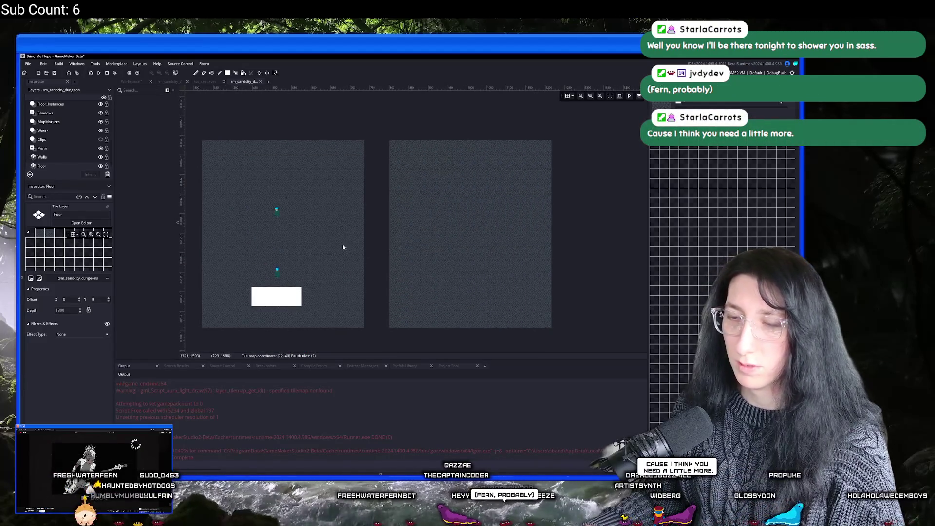
pyautogui.scroll(5, 59, 129)
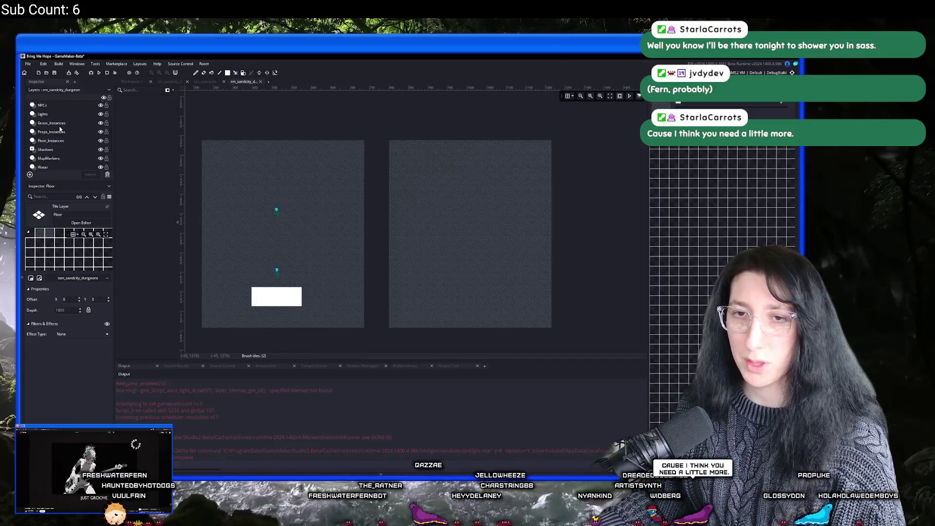
# Place two obj_light_ambience instances on the Lights layer, one over each floor area.
pyautogui.scroll(-1, 60, 129)
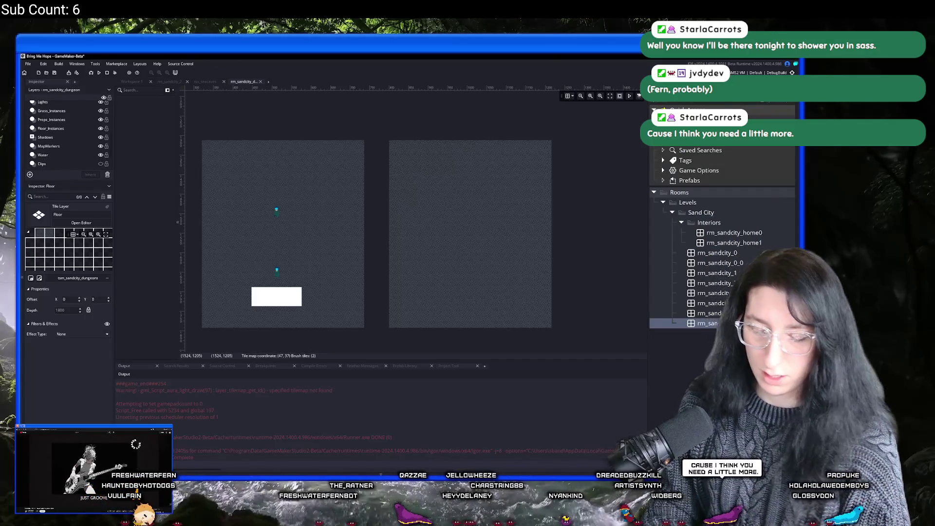
pyautogui.scroll(10, 722, 292)
pyautogui.scroll(-4, 721, 219)
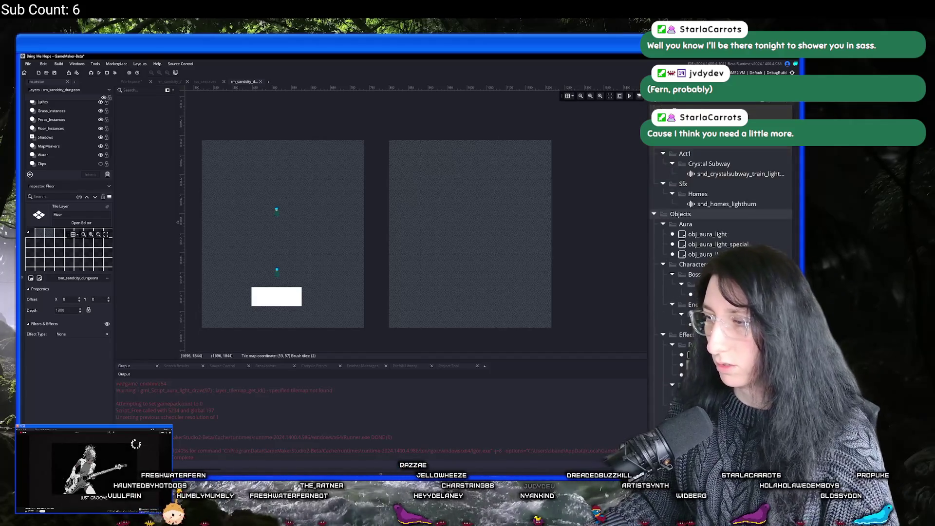
pyautogui.click(702, 381)
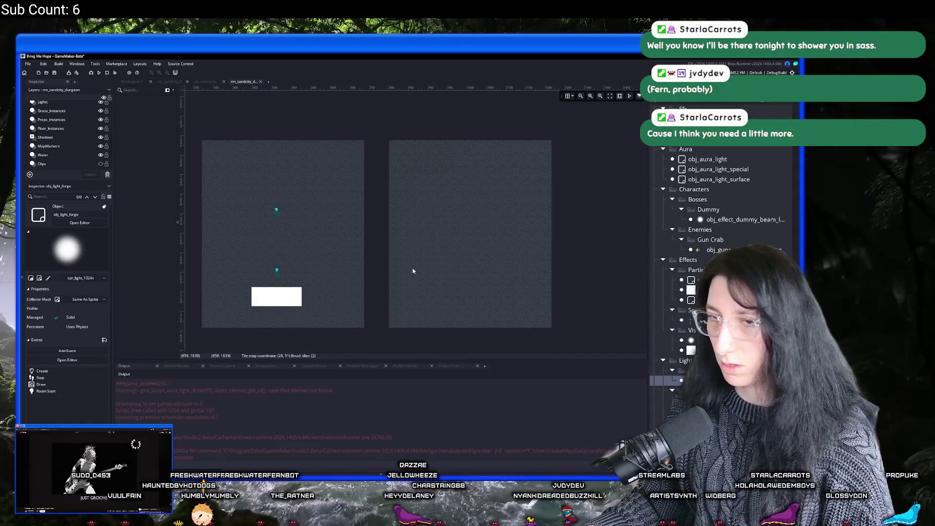
pyautogui.scroll(-4, 721, 292)
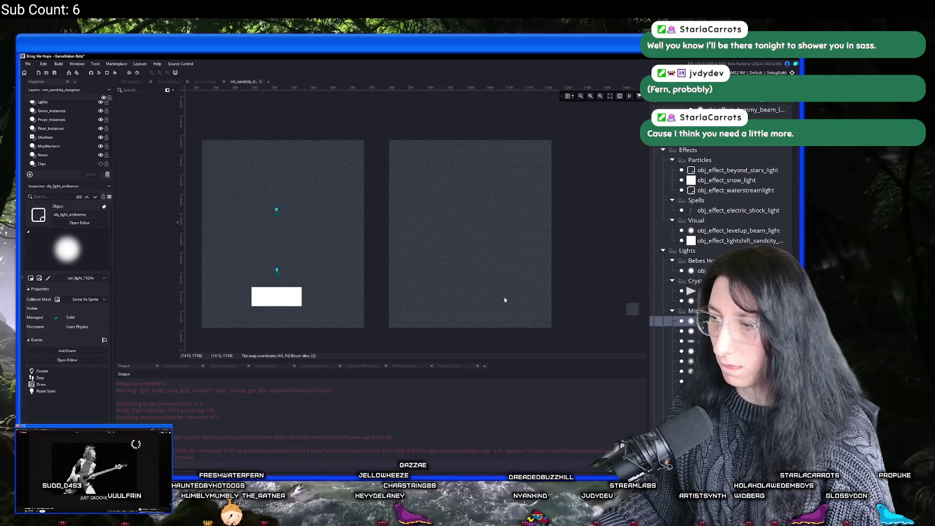
pyautogui.scroll(3, 69, 144)
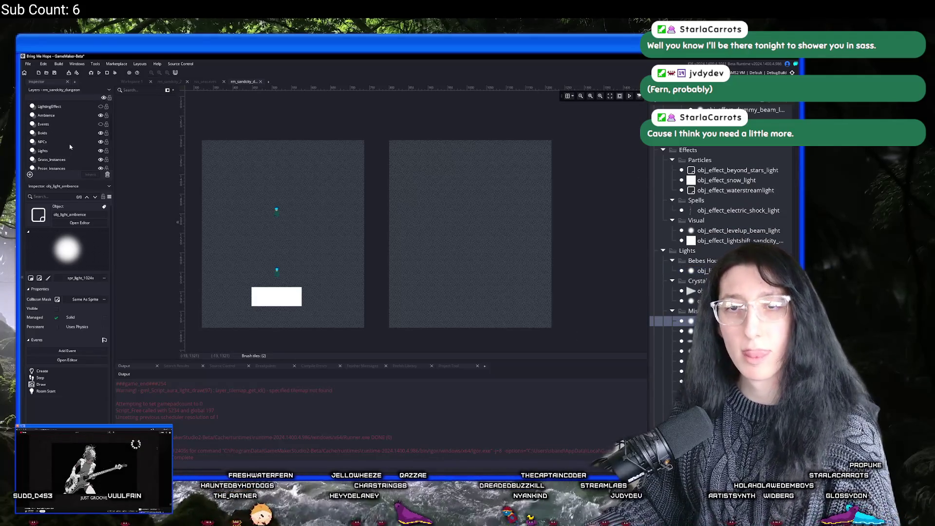
pyautogui.scroll(3, 52, 147)
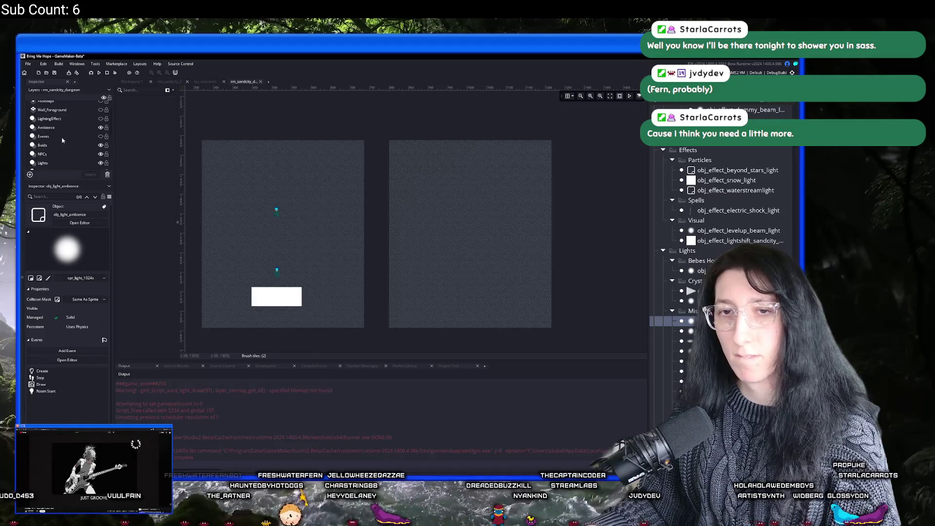
pyautogui.click(52, 149)
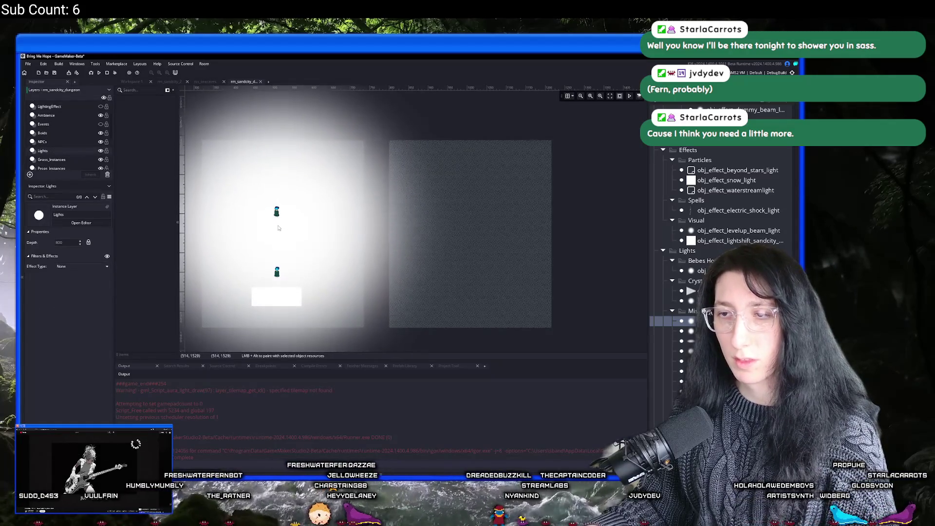
pyautogui.keyDown('alt'); pyautogui.click(279, 228); pyautogui.keyUp('alt')
pyautogui.keyDown('alt'); pyautogui.click(469, 227); pyautogui.keyUp('alt')
# Hide the Lights layer to see the painted floor.
pyautogui.scroll(-3, 502, 195)
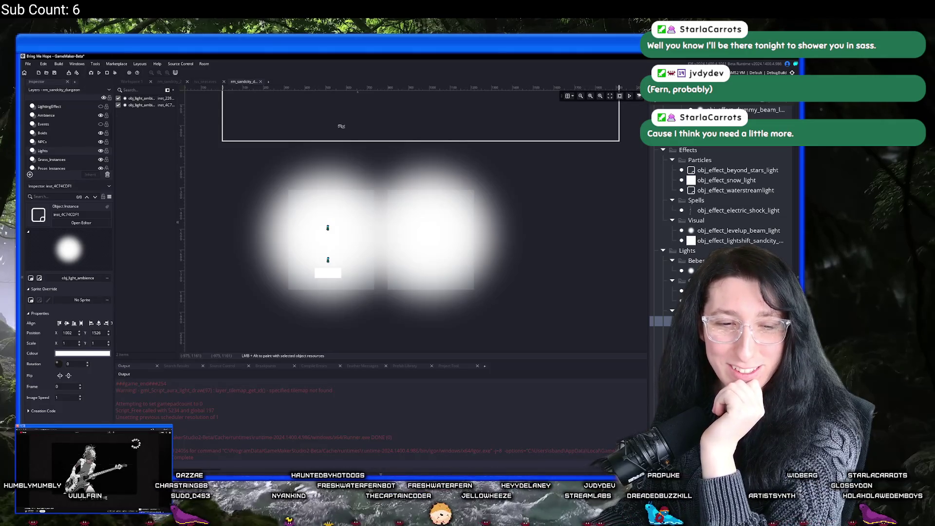
pyautogui.click(100, 151)
pyautogui.scroll(2, 419, 205)
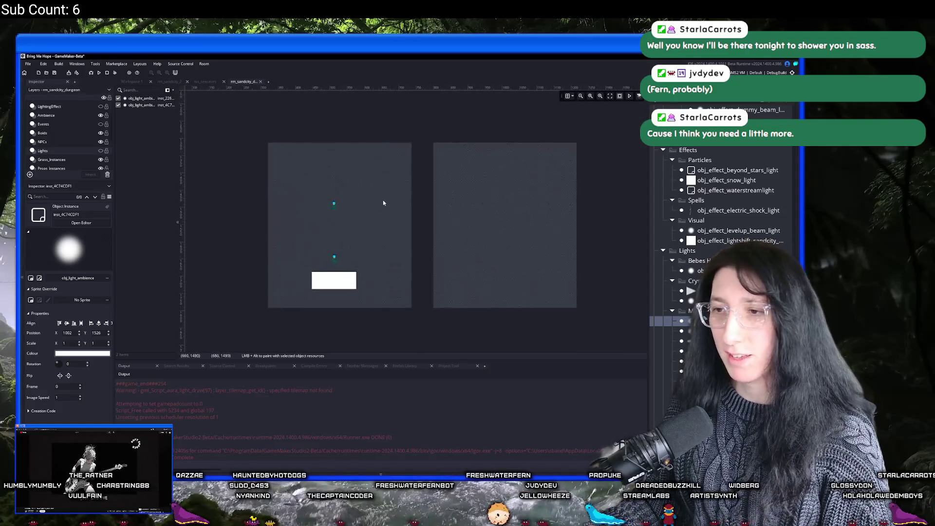
pyautogui.scroll(-3, 384, 206)
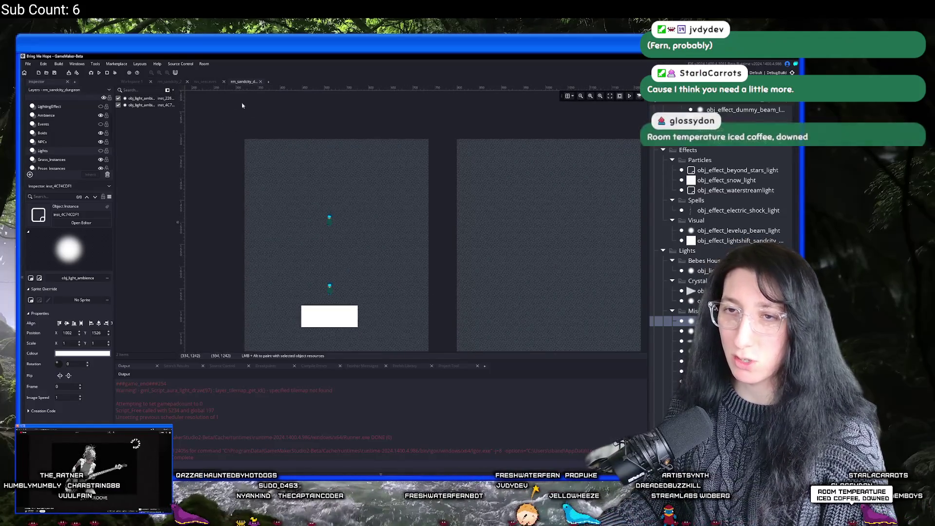
pyautogui.doubleClick(242, 82)
# Open the scr_levels_unique script in its own full editor.
pyautogui.hotkey('ctrl', 't')
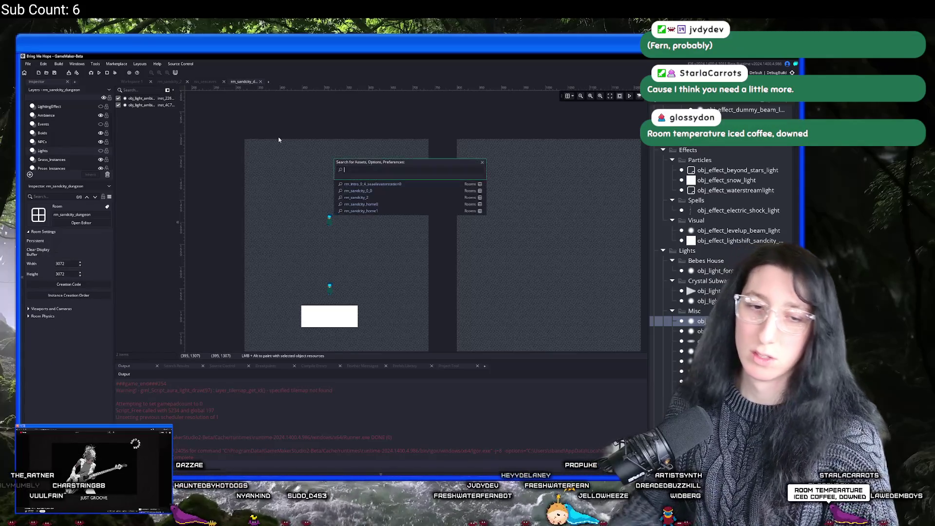
pyautogui.write('scr_leve')
pyautogui.press('Down')
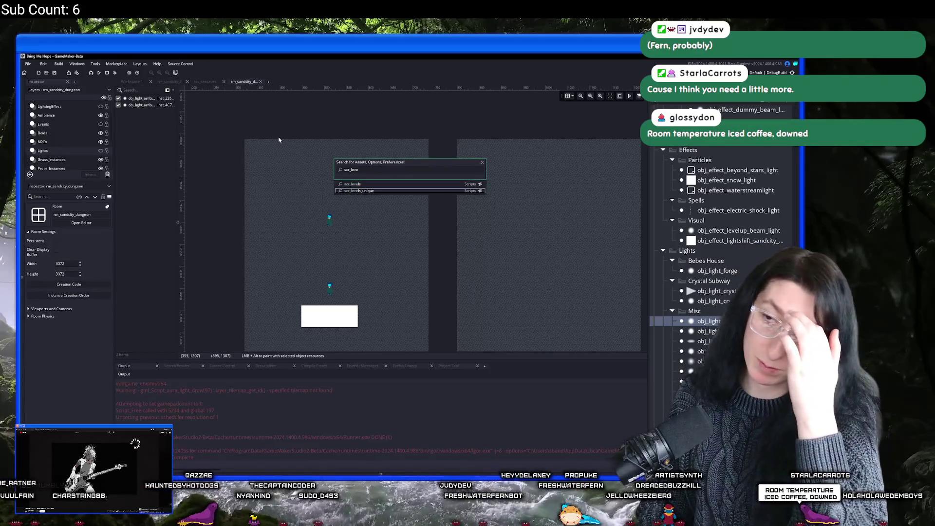
pyautogui.press('Return')
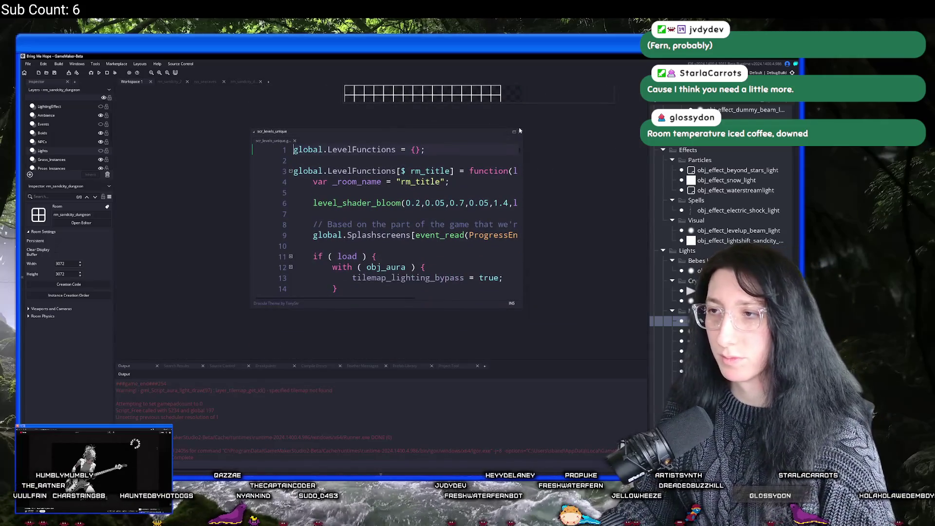
pyautogui.doubleClick(472, 129)
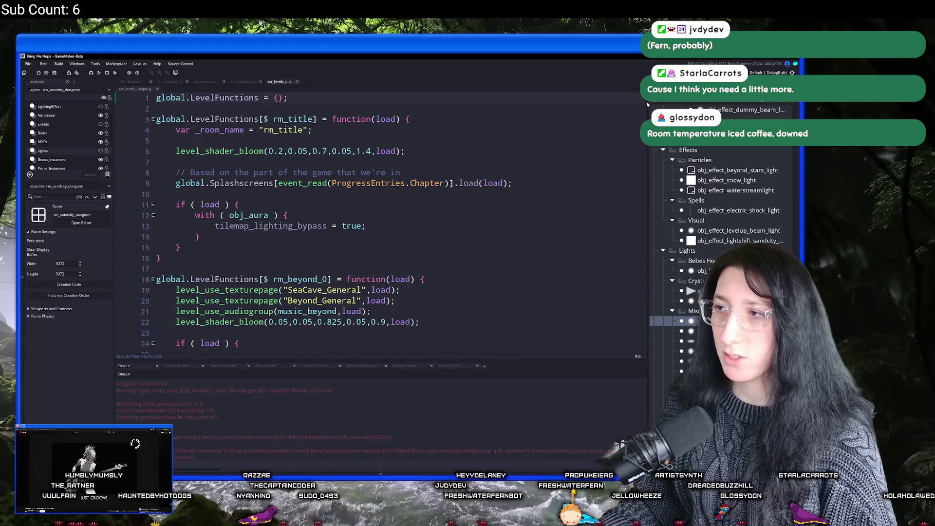
pyautogui.scroll(-7, 609, 133)
# Search the script for rm_sandcity_1 and go to the end of the rm_sandcity_2 line.
pyautogui.hotkey('ctrl', 'f')
pyautogui.write('rm_sandc')
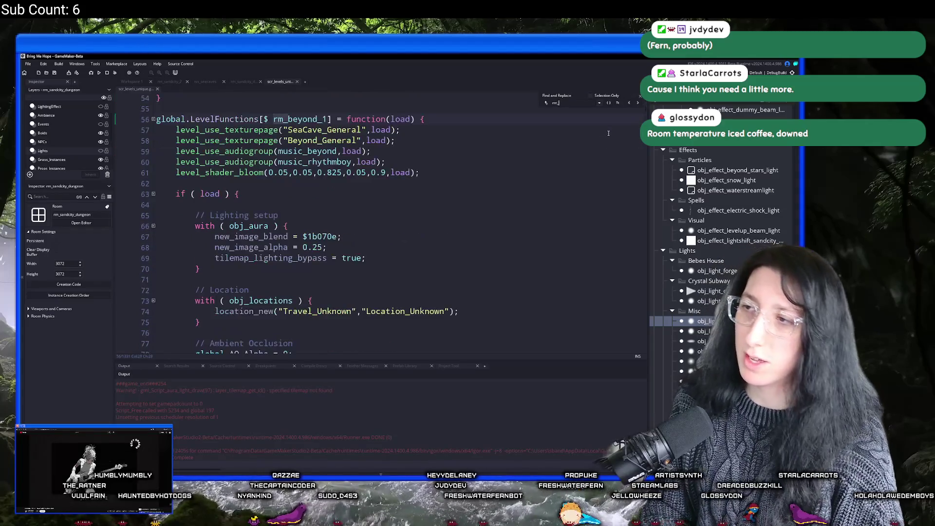
pyautogui.press('Return')
pyautogui.scroll(3, 510, 121)
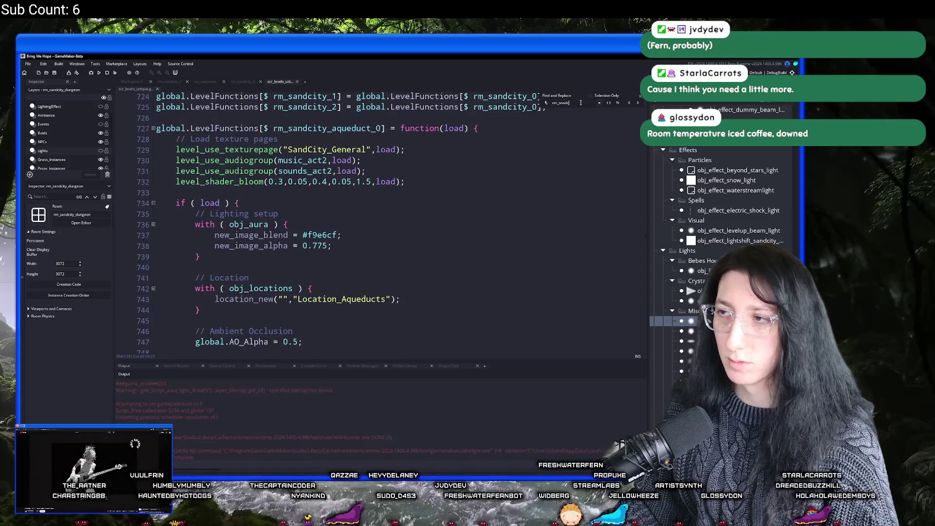
pyautogui.write('dcity_1')
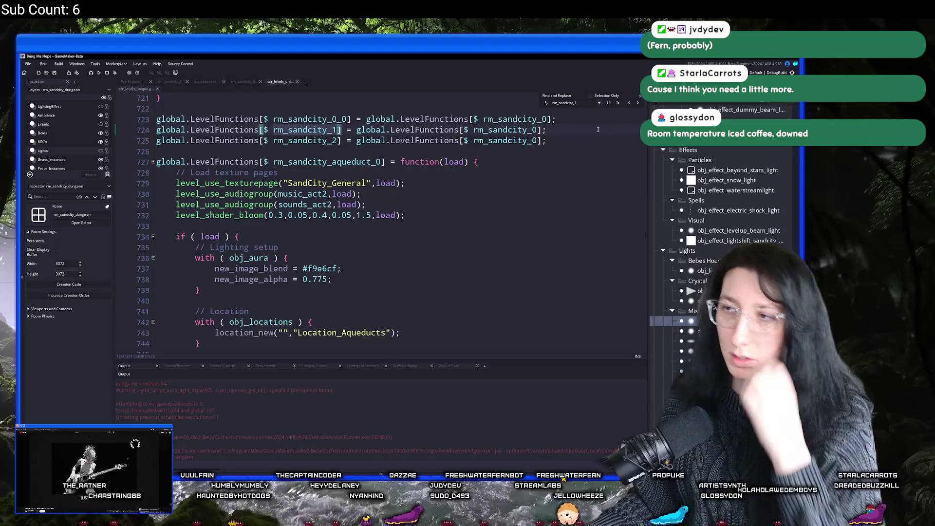
pyautogui.click(565, 141)
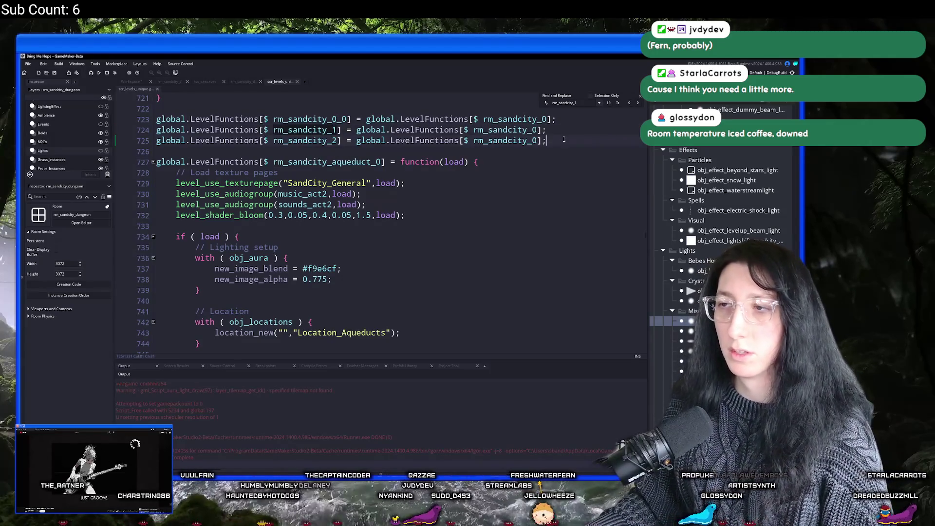
# Duplicate the rm_sandcity_2 line and change its room name to rm_sandcity_dungeon.
pyautogui.hotkey('ctrl', 'd')
pyautogui.doubleClick(311, 151)
pyautogui.write('rm_sandcity_dungeon')
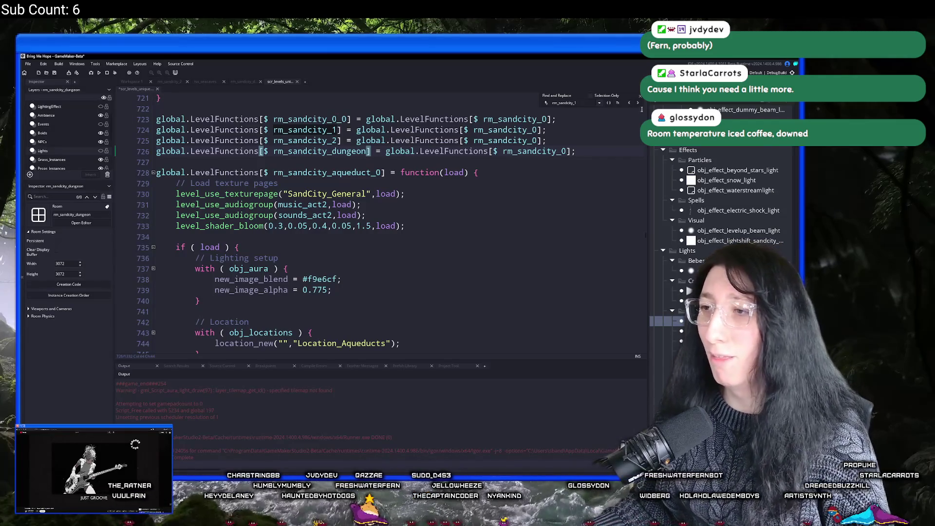
pyautogui.click(561, 120)
pyautogui.hotkey('ctrl', 't')
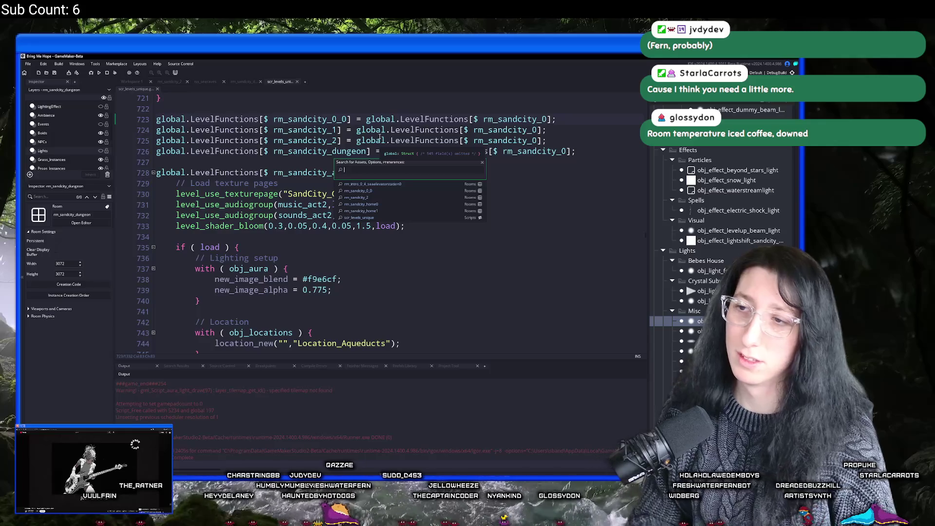
# Open scr_audio_unique and locate the rm_sandcity_1 audio entries.
pyautogui.write('scr')
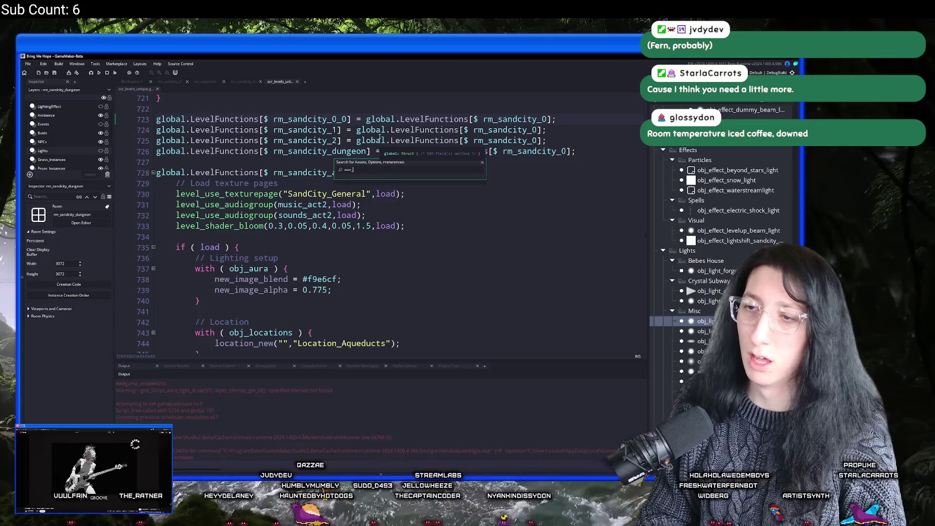
pyautogui.write('_au')
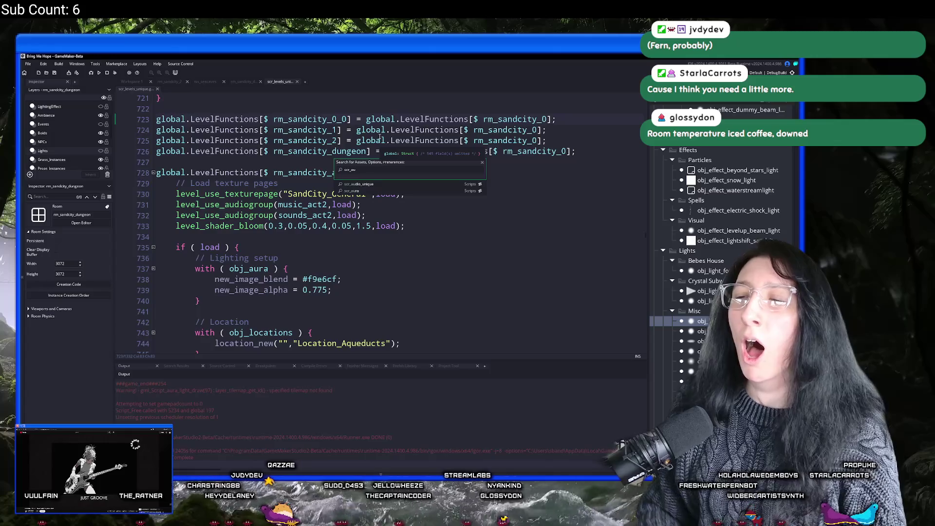
pyautogui.press('Return')
pyautogui.hotkey('ctrl', 'f')
pyautogui.write('rm_sa')
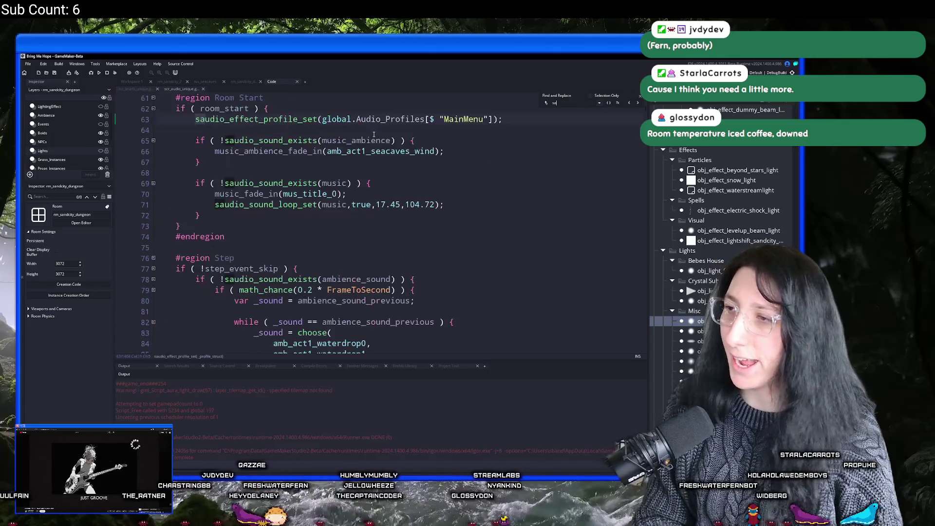
pyautogui.write('ndcit')
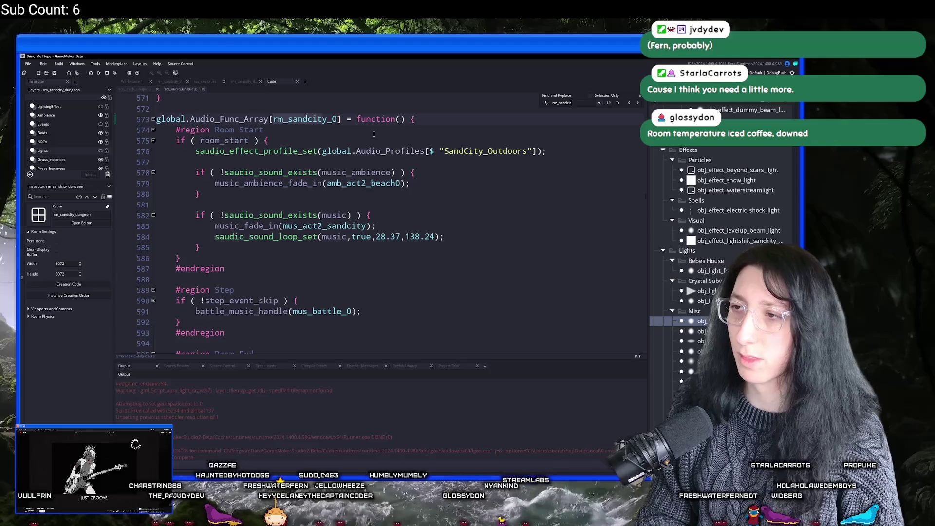
pyautogui.write('y_1')
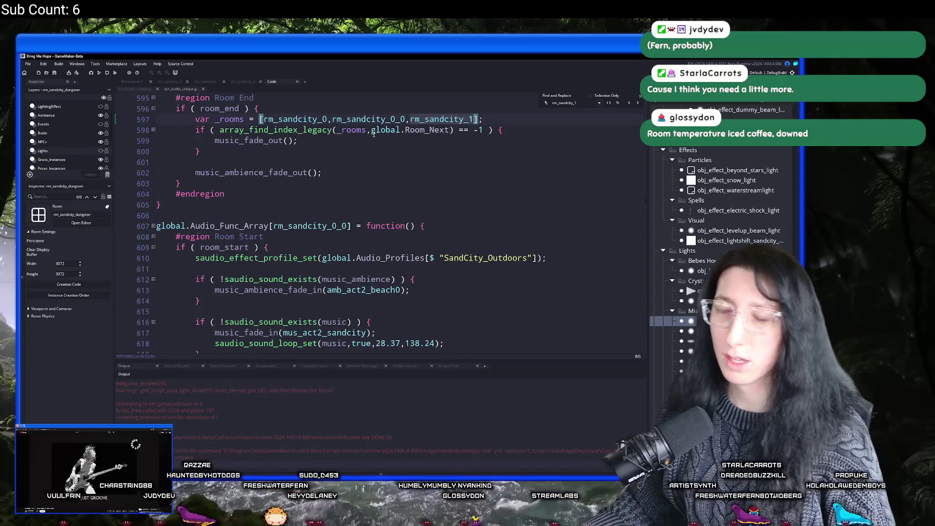
pyautogui.press('BackSpace')
pyautogui.write('0')
pyautogui.press('BackSpace')
pyautogui.write('1')
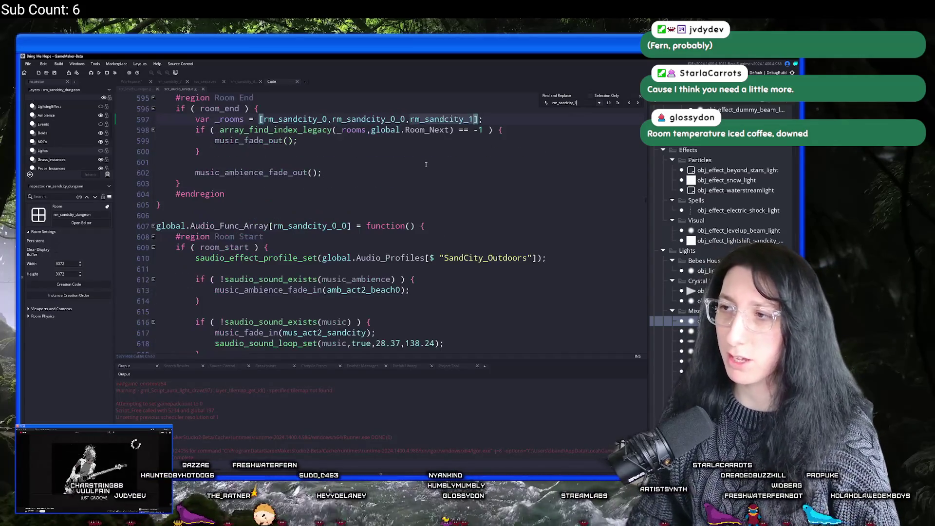
pyautogui.scroll(8, 426, 165)
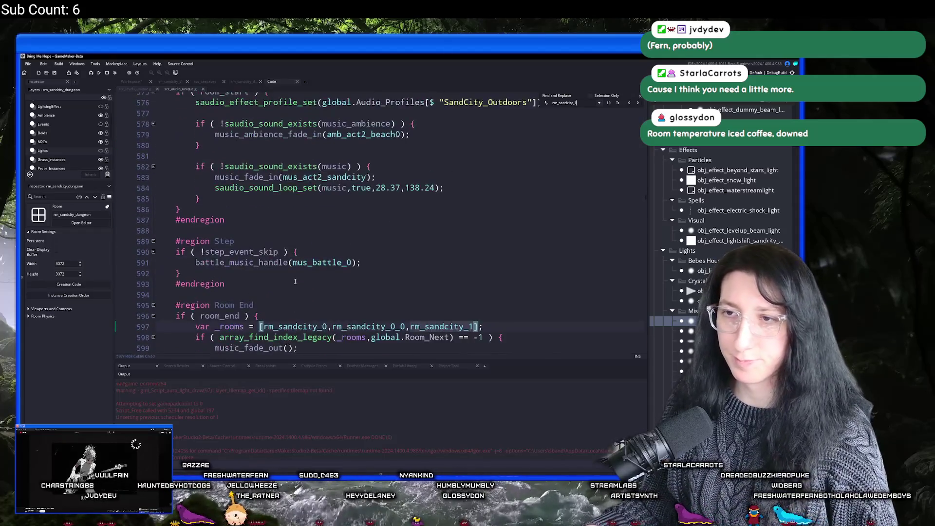
pyautogui.scroll(-11, 302, 231)
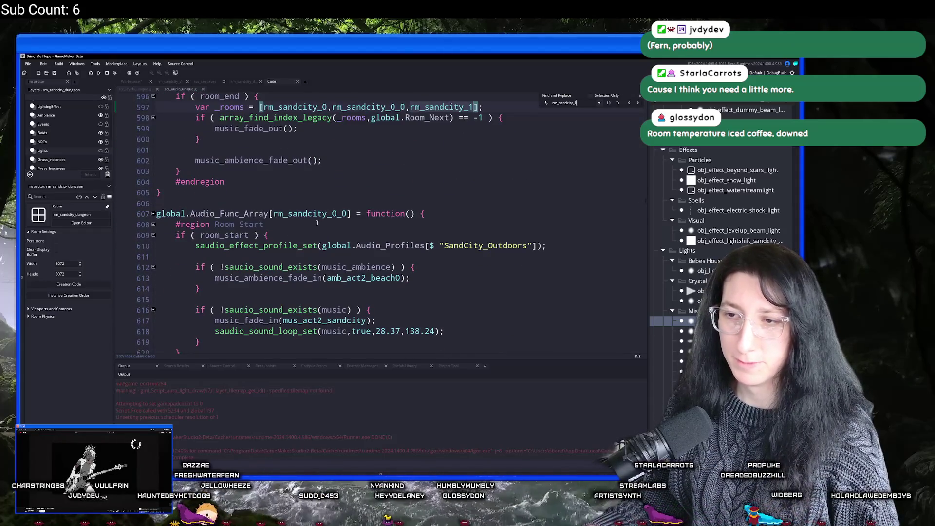
pyautogui.scroll(-20, 315, 213)
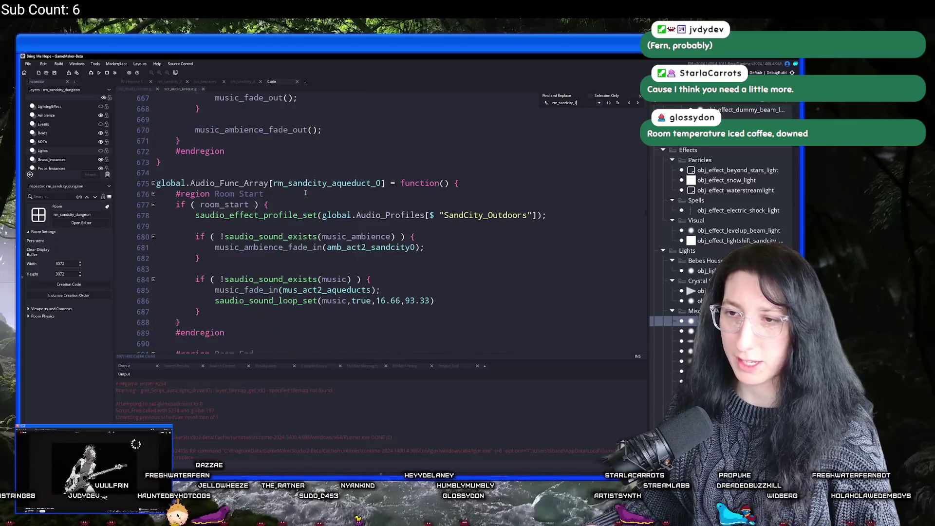
pyautogui.scroll(-19, 312, 220)
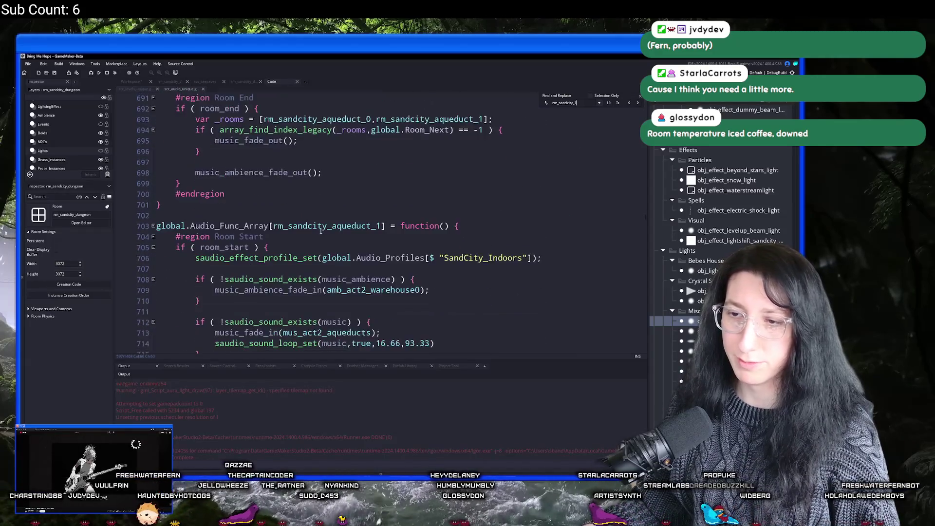
pyautogui.scroll(-3, 319, 244)
pyautogui.scroll(6, 312, 239)
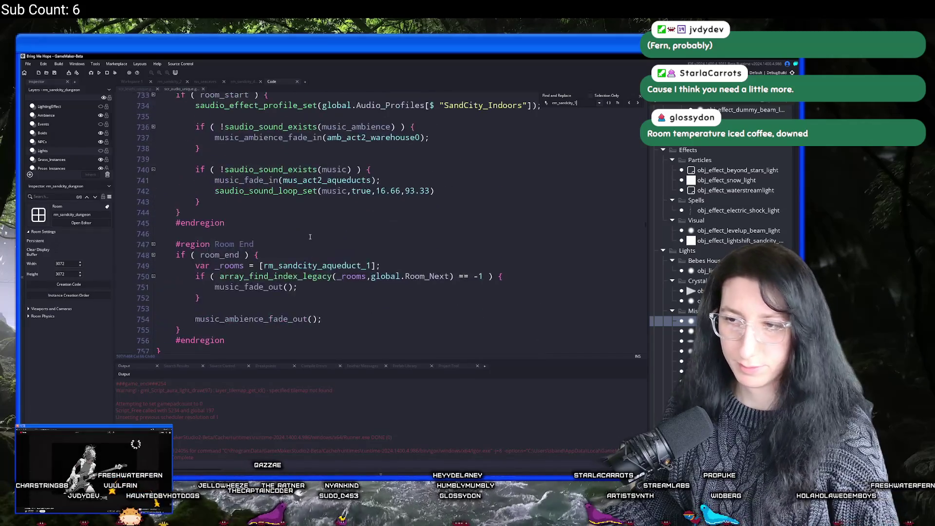
pyautogui.scroll(20, 306, 236)
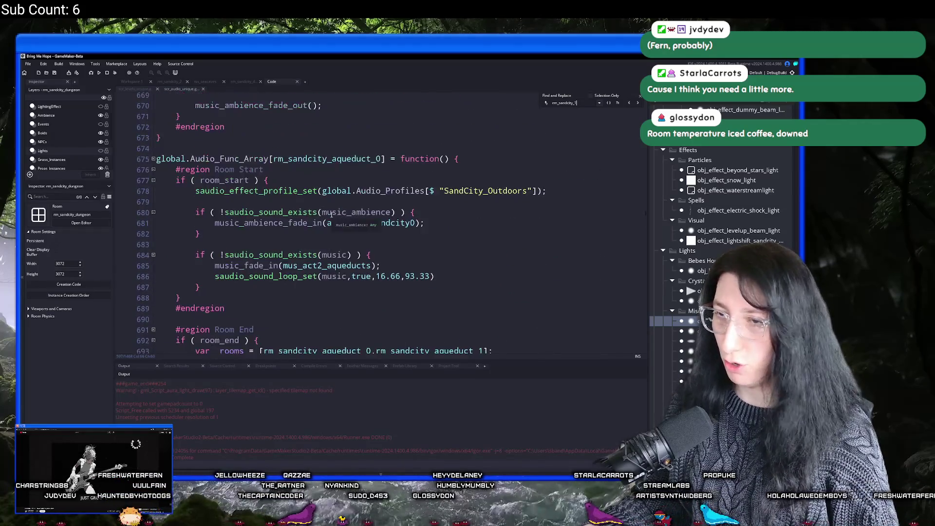
pyautogui.scroll(8, 332, 215)
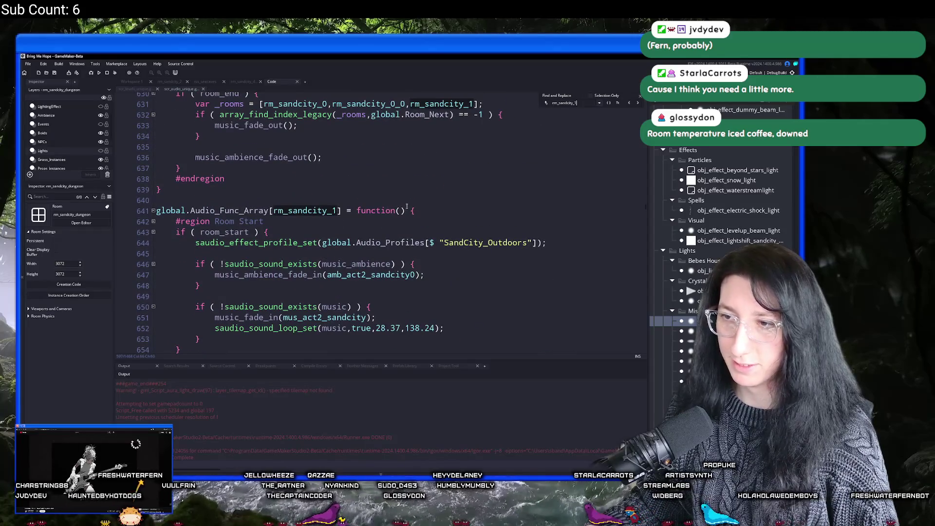
# Add the line Audio_Func_Array[rm_sandcity_2] = global.Audio_Func_Array[rm_sandcity_1];.
pyautogui.moveTo(273, 210); pyautogui.dragTo(140, 216)
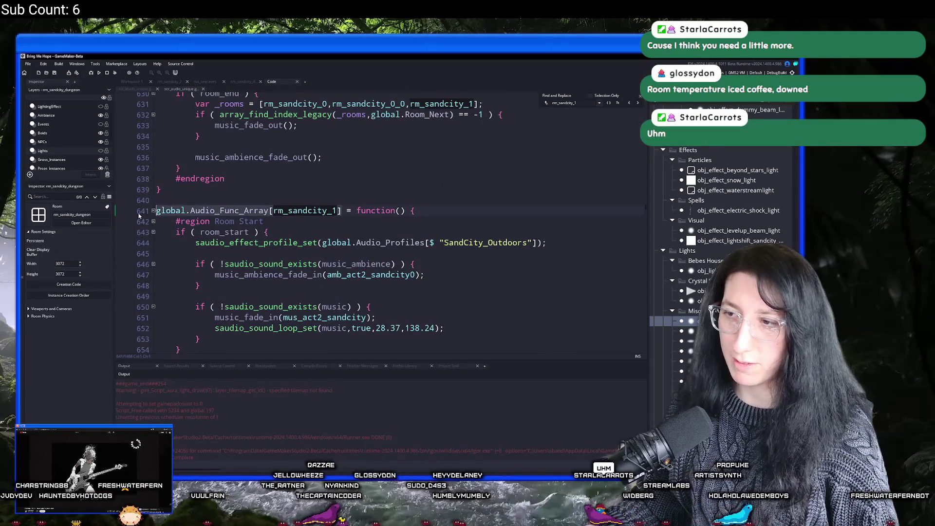
pyautogui.scroll(-8, 195, 295)
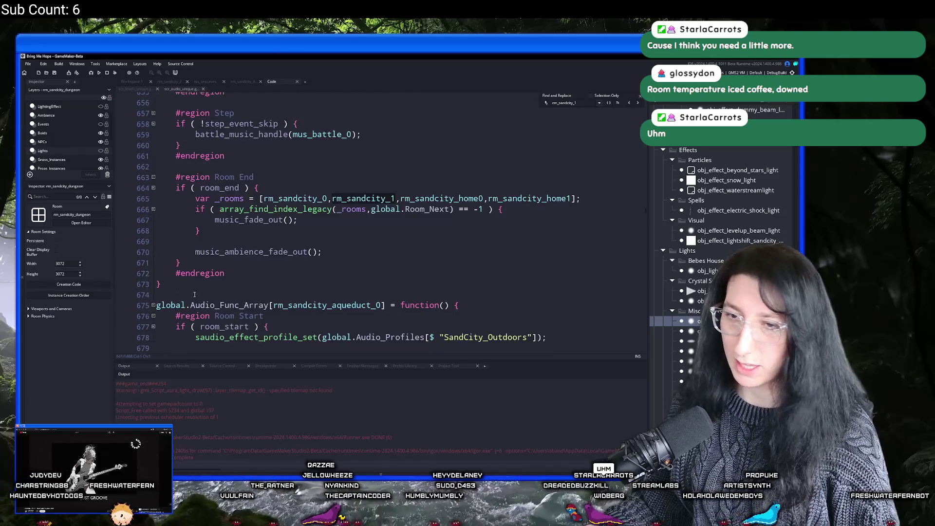
pyautogui.press('Return')
pyautogui.press('Return')
pyautogui.write('global.Audio_Func_Array[')
pyautogui.write('rm_sandcity_1]')
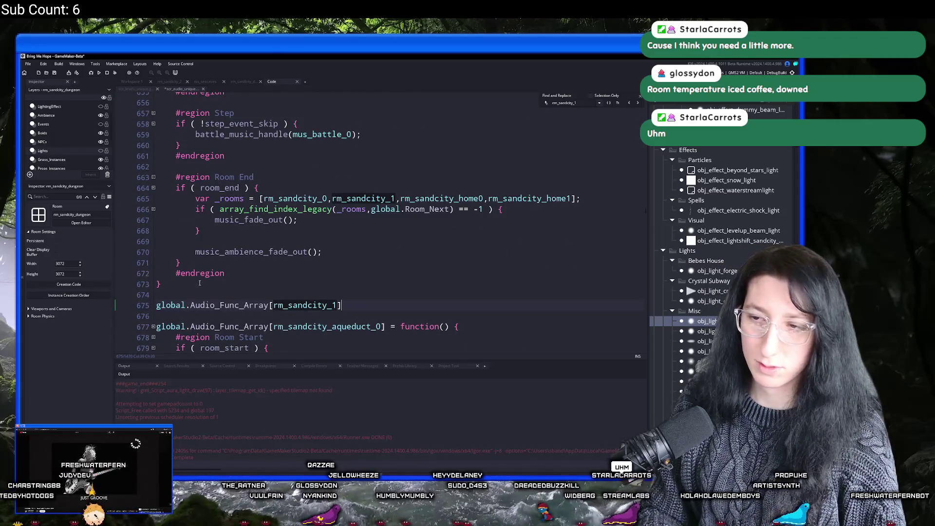
pyautogui.press('BackSpace')
pyautogui.press('BackSpace')
pyautogui.write('2] = global.Audio_Func_Array[rm_sandcity_1];')
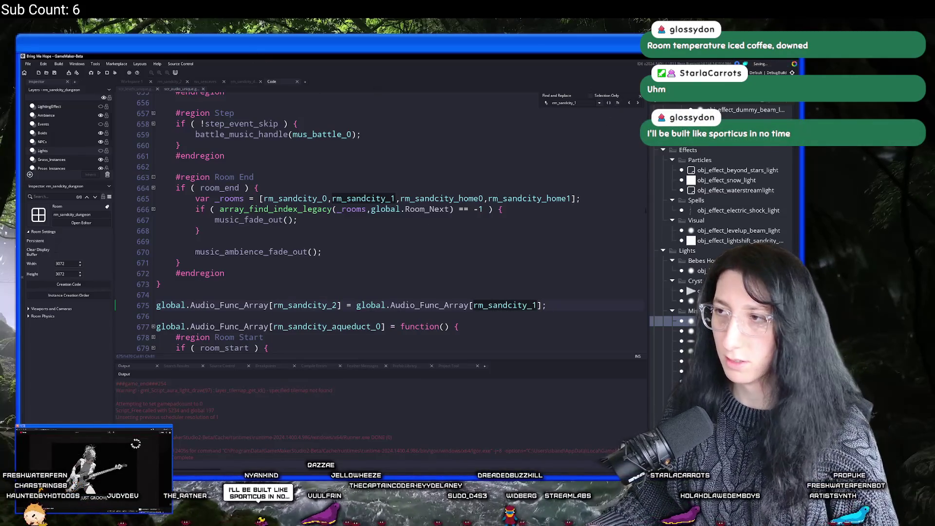
pyautogui.click(639, 94)
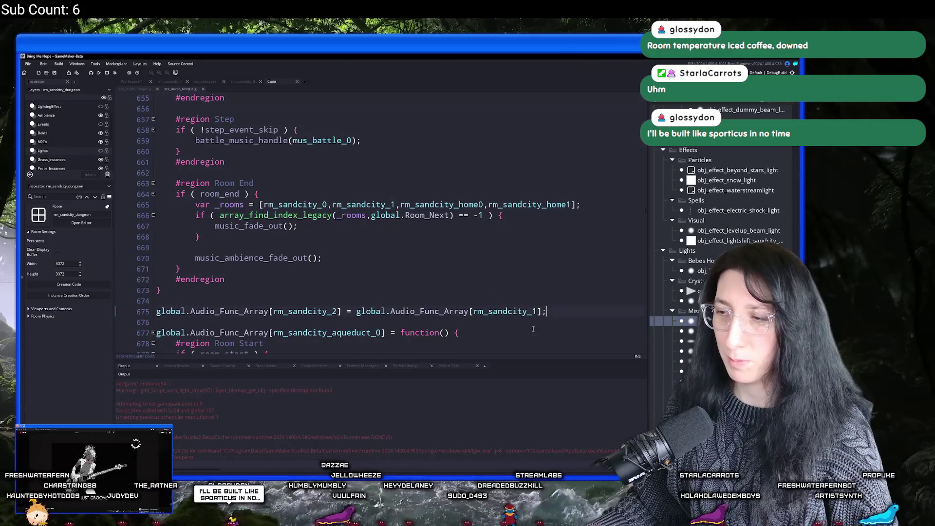
# Duplicate that line for rm_sandcity_dungeon and return to the dungeon room editor.
pyautogui.hotkey('ctrl', 'd')
pyautogui.press('BackSpace')
pyautogui.write('dungeon')
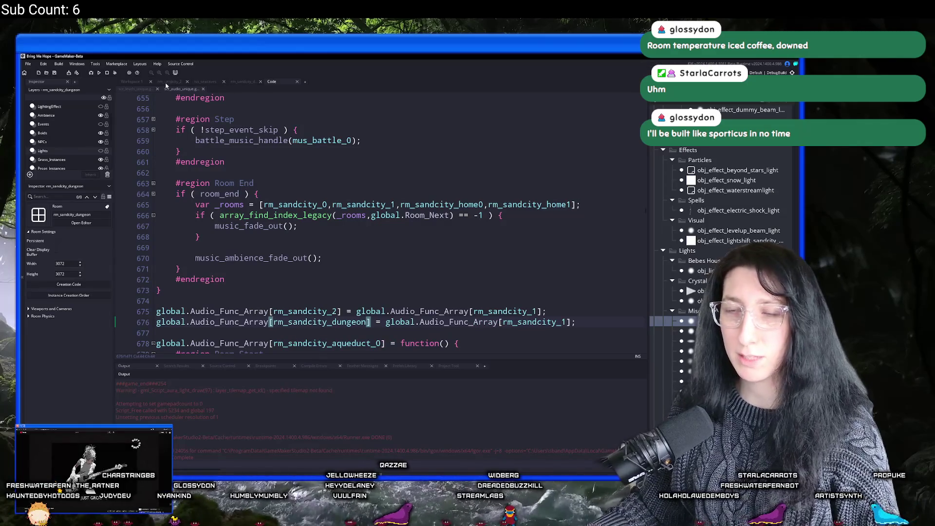
pyautogui.click(238, 81)
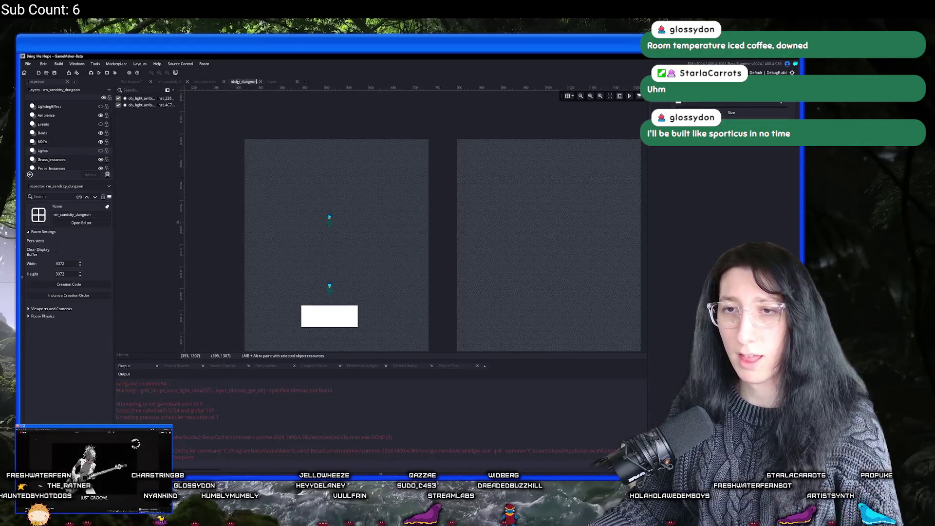
# Build and run the game, then focus its window once it opens in Crystal Subway.
pyautogui.press('F5')
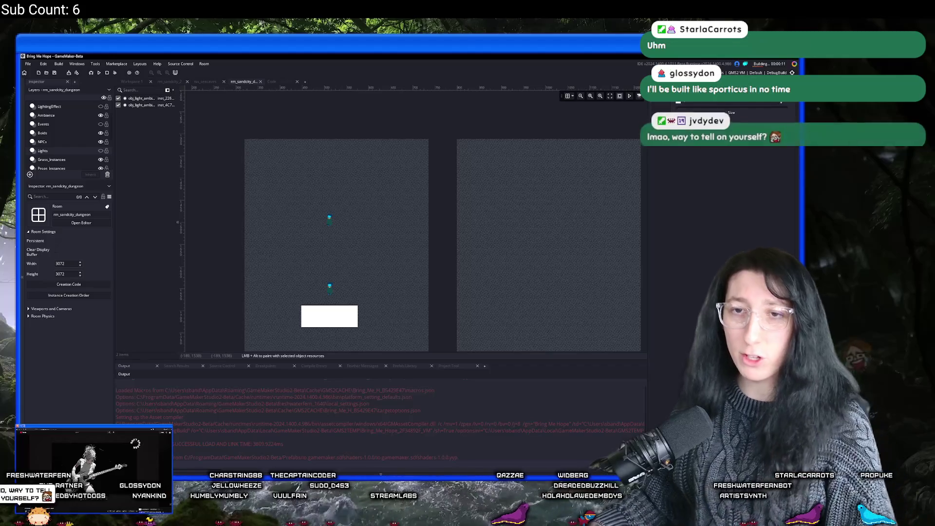
pyautogui.click(74, 133)
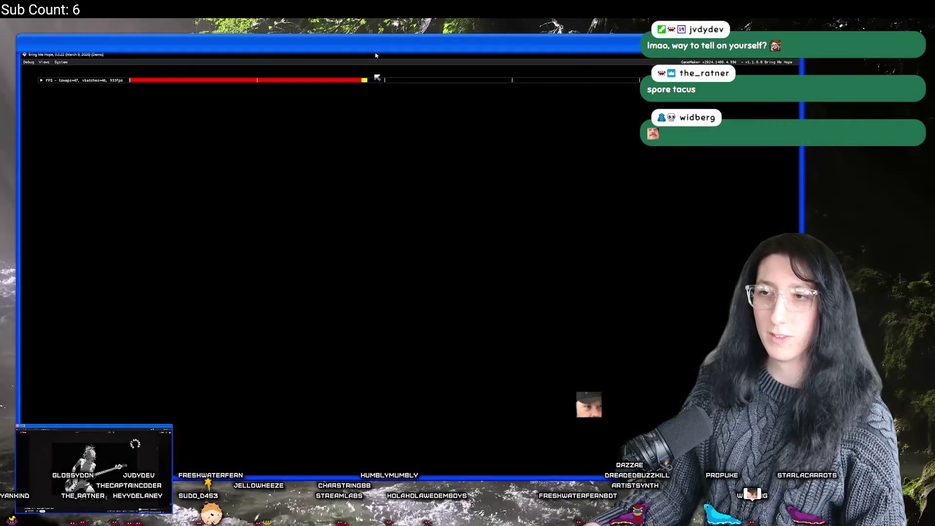
pyautogui.click(84, 185)
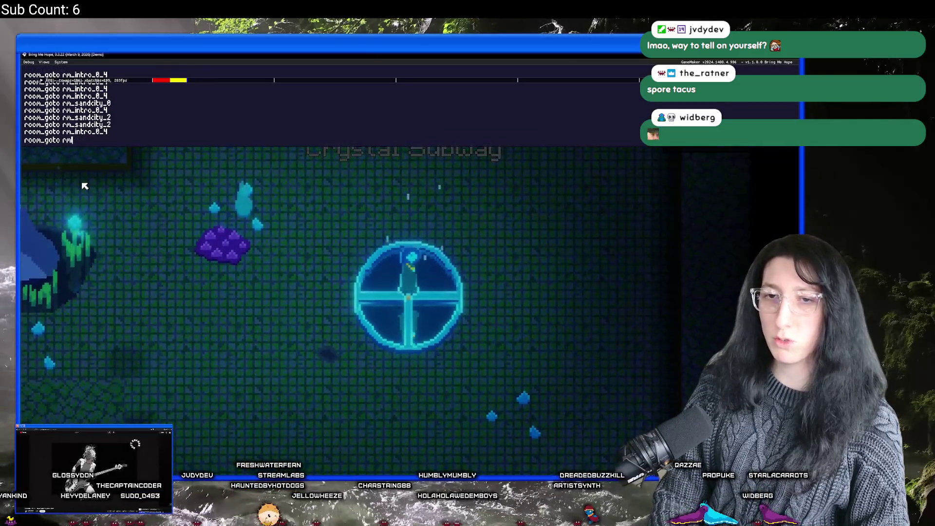
# Warp to rm_sandcity_dungeon through the debug console and walk around the floor.
pyautogui.write('_sandcity_dungeon')
pyautogui.press('Return')
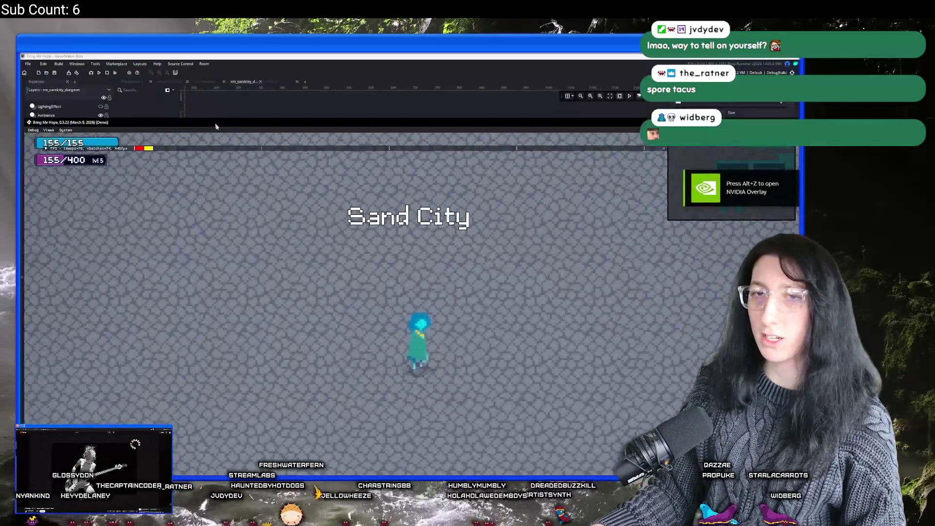
pyautogui.press('space')
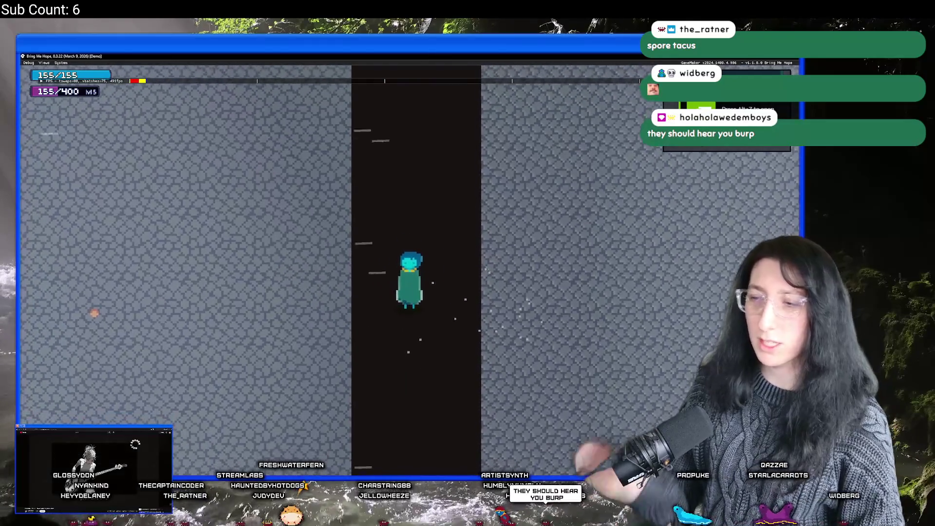
pyautogui.press('s')
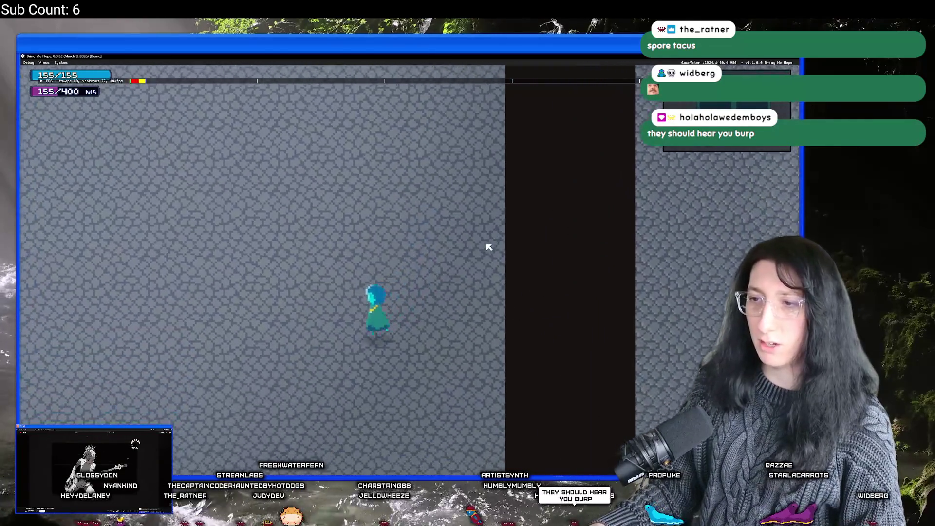
pyautogui.press('d')
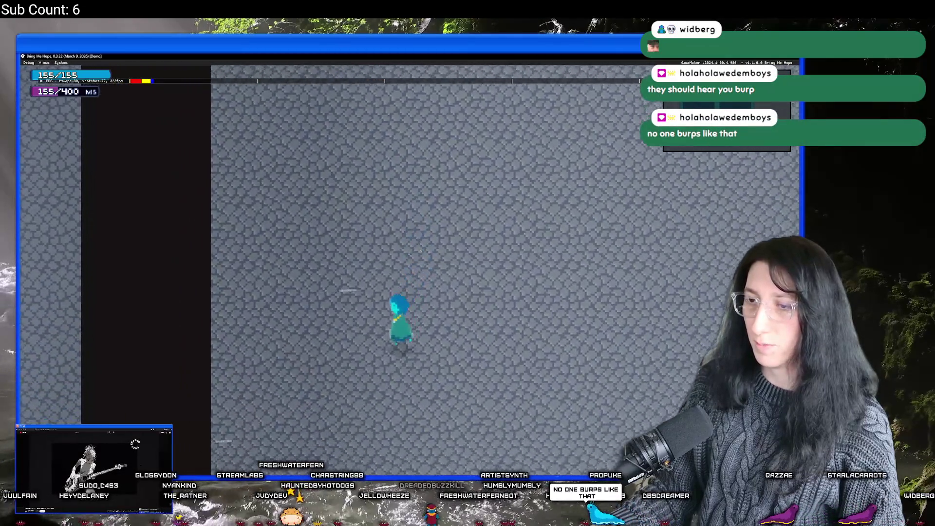
pyautogui.press('a')
pyautogui.press('w')
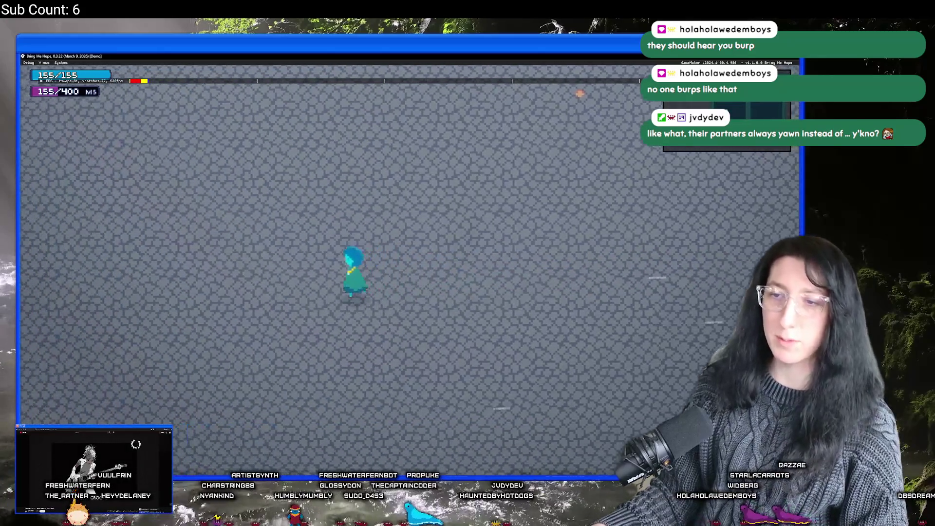
# Keep walking across the cobblestone floor, then close the game.
pyautogui.press('a')
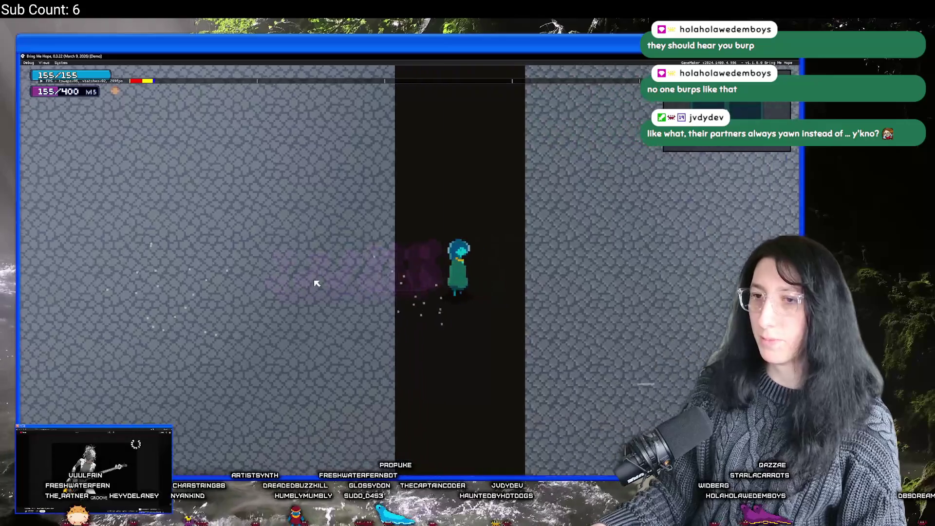
pyautogui.press('d')
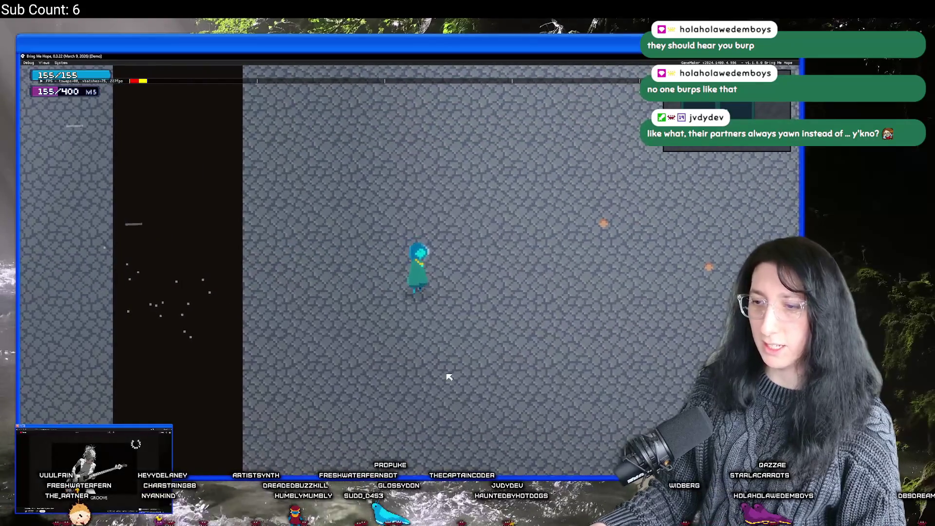
pyautogui.press('w')
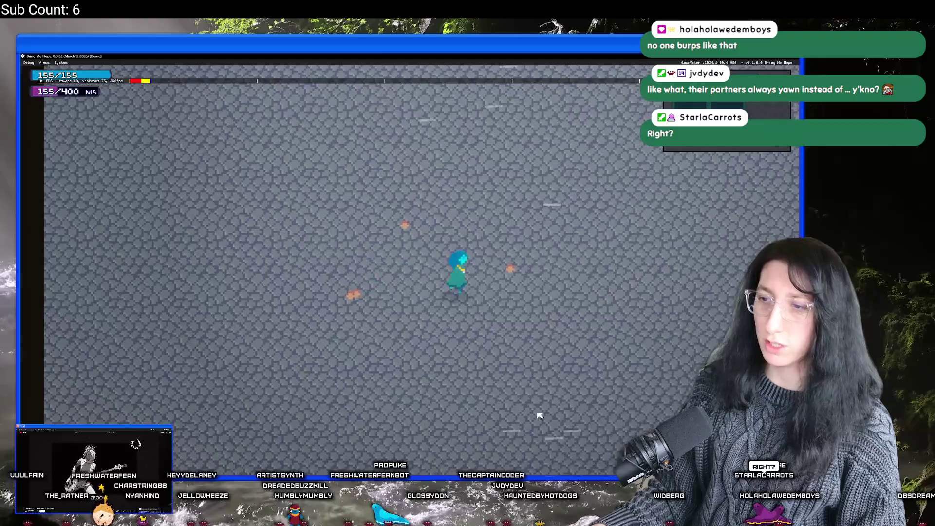
pyautogui.press('w')
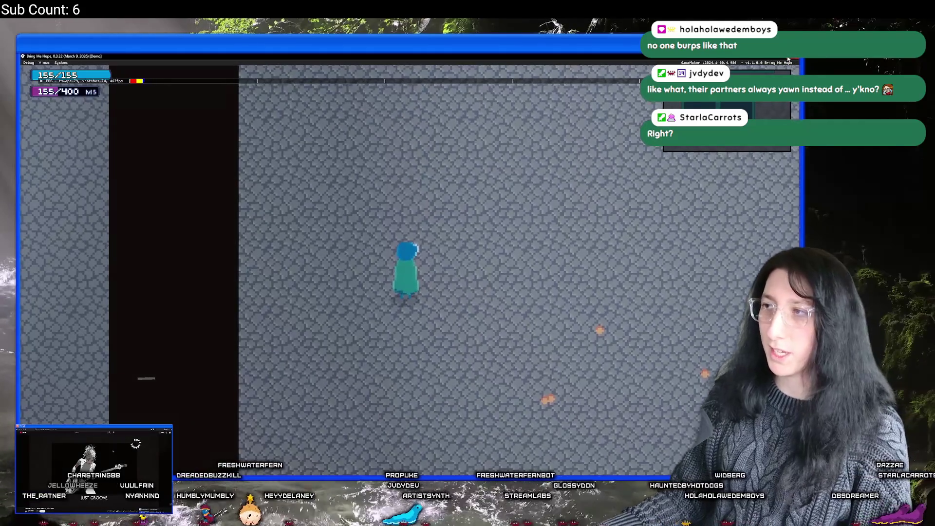
pyautogui.click(790, 60)
pyautogui.click(74, 125)
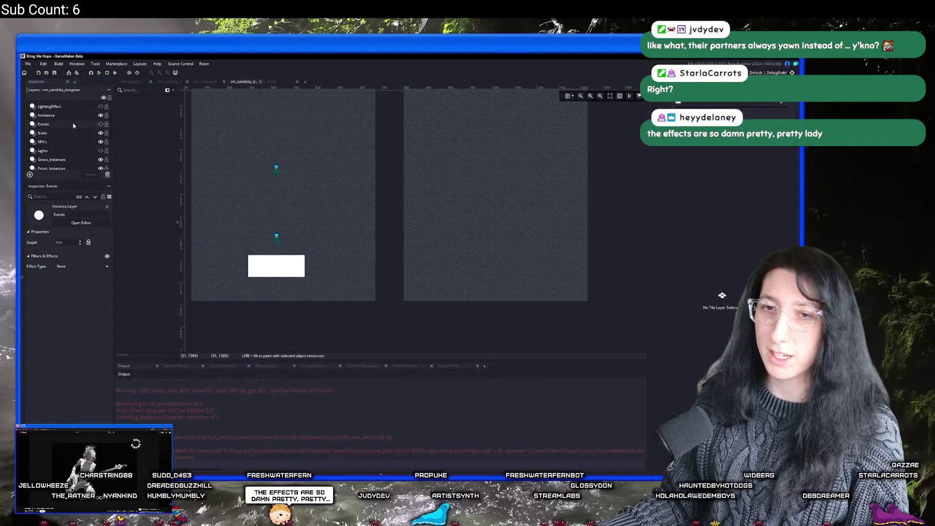
# Turn on visibility of the Footsteps tile layer while reviewing the dungeon room's layers.
pyautogui.click(87, 117)
pyautogui.scroll(2, 83, 132)
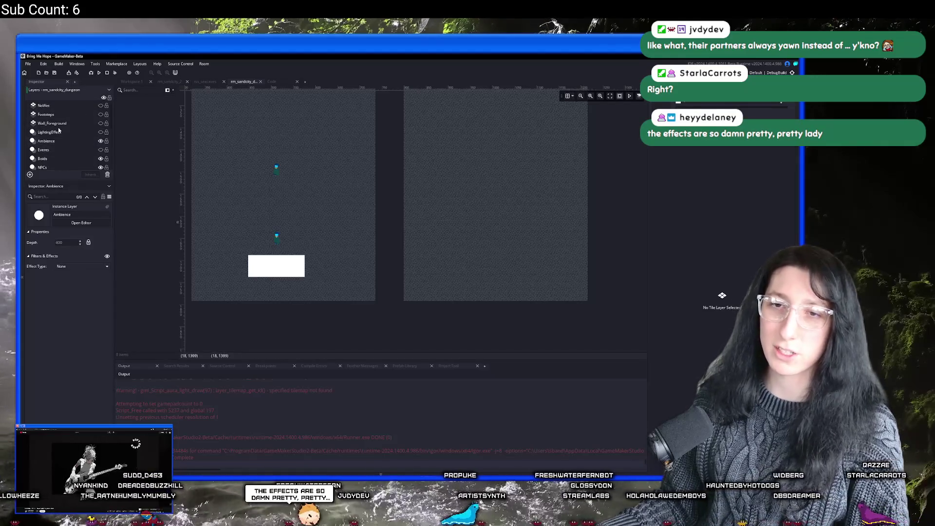
pyautogui.click(84, 116)
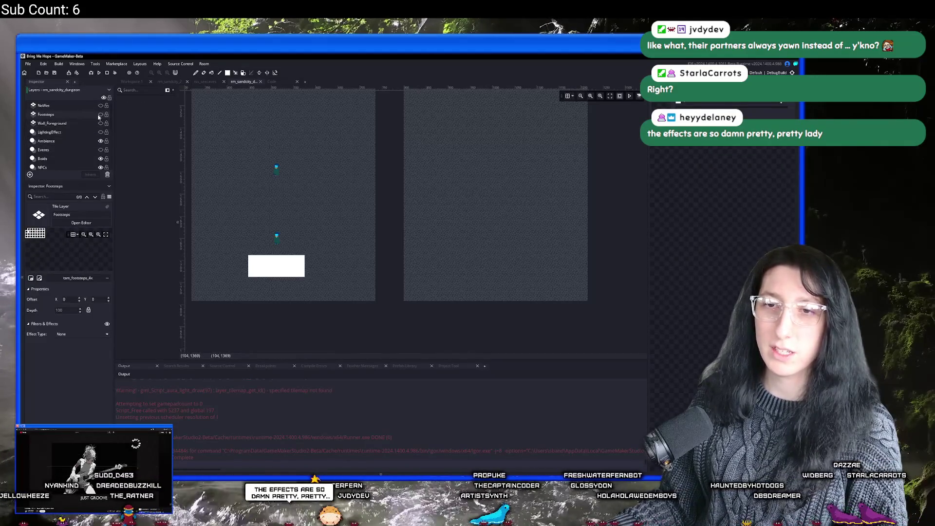
pyautogui.click(100, 115)
pyautogui.scroll(-5, 257, 219)
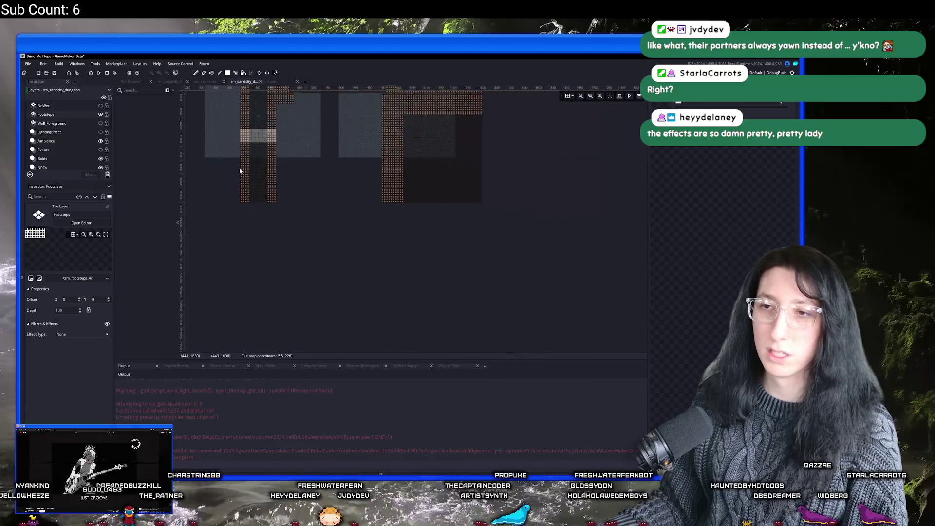
pyautogui.scroll(-1, 258, 219)
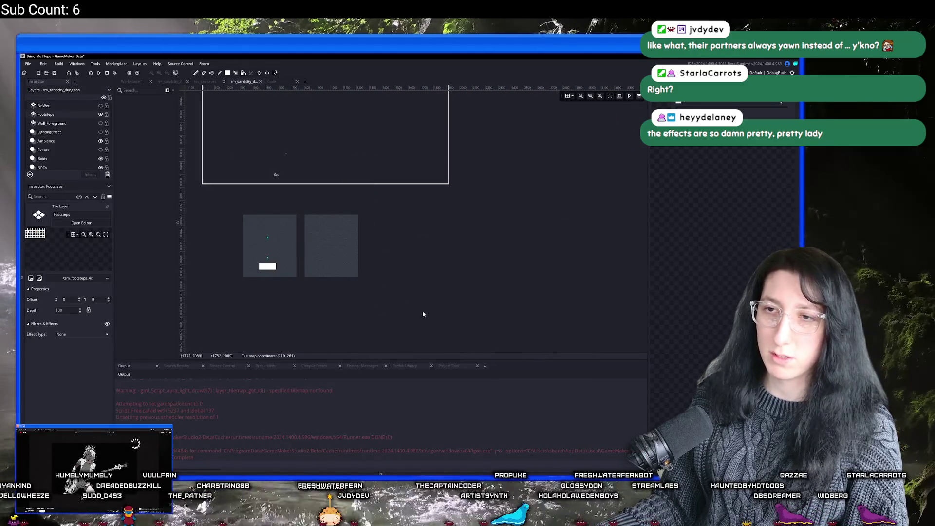
pyautogui.scroll(-5, 62, 136)
pyautogui.click(62, 157)
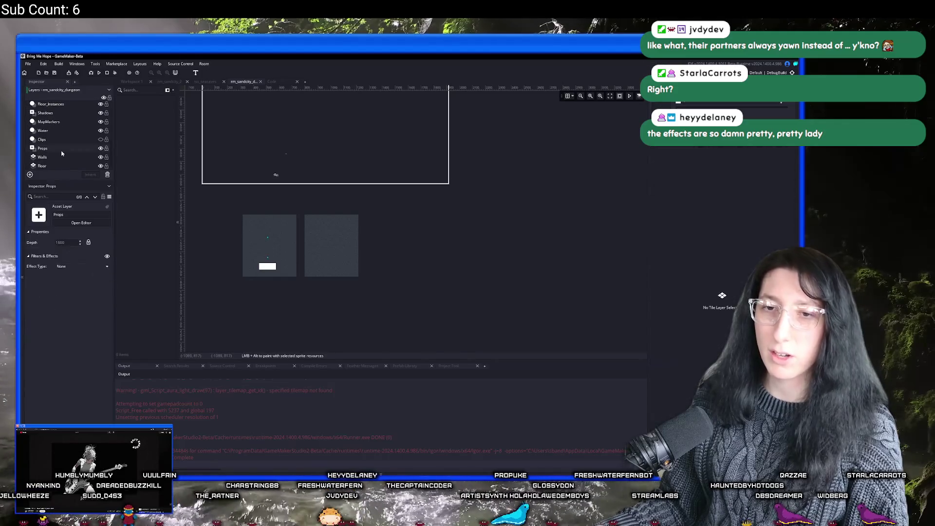
pyautogui.click(69, 140)
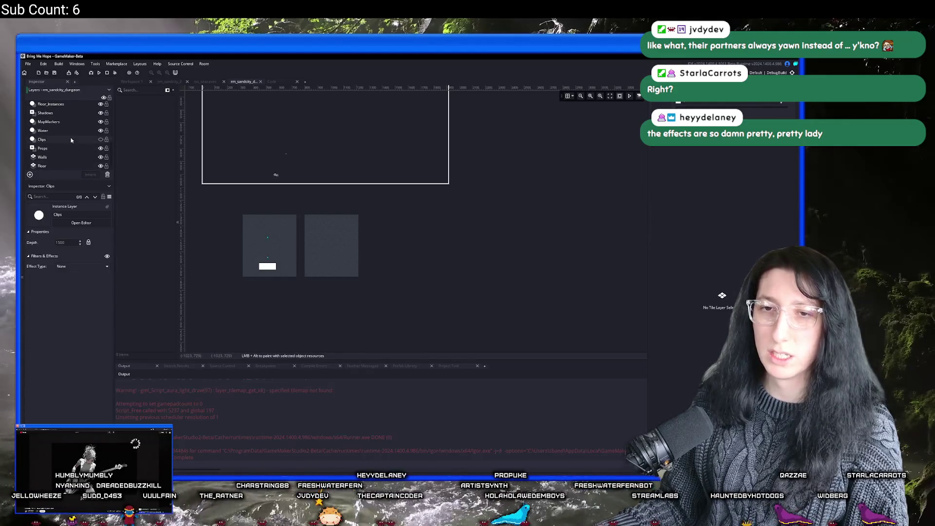
pyautogui.click(58, 112)
pyautogui.click(56, 104)
pyautogui.scroll(2, 62, 127)
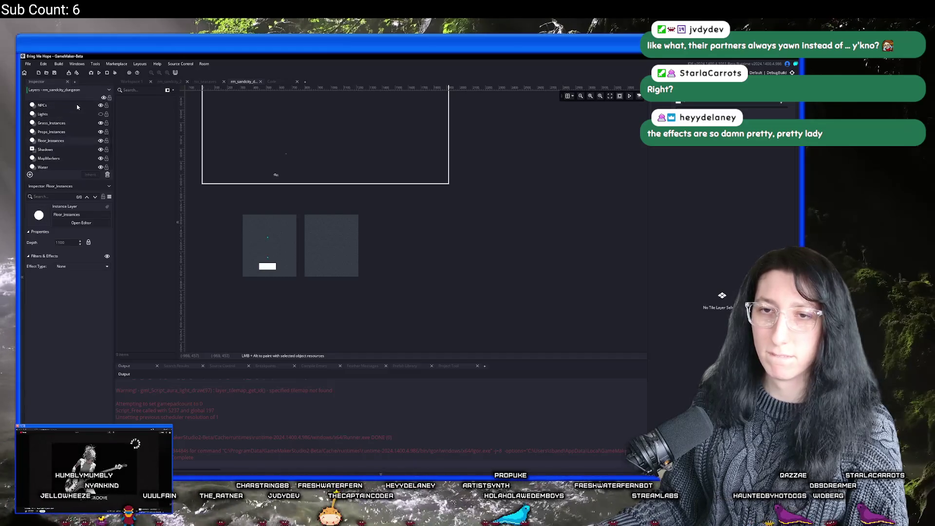
pyautogui.click(61, 131)
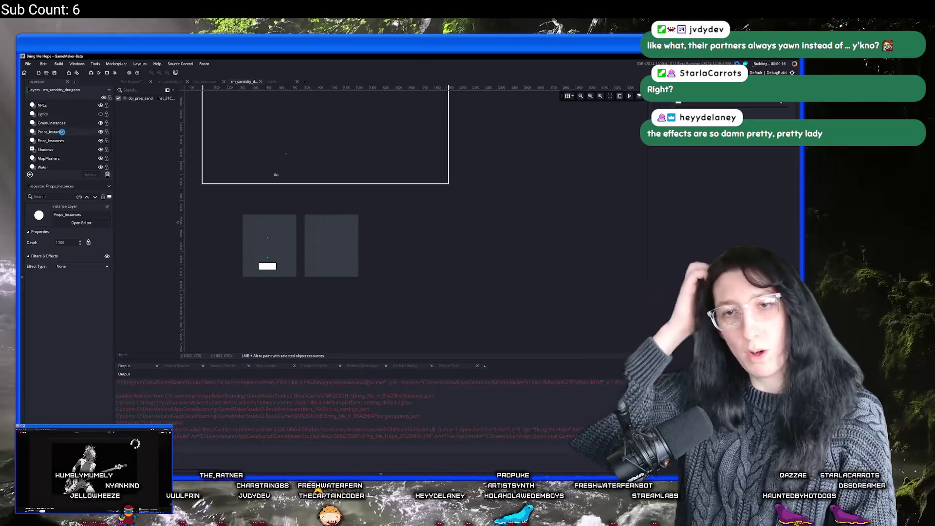
# Clean the project, confirming OK, and launch a fresh build.
pyautogui.click(116, 72)
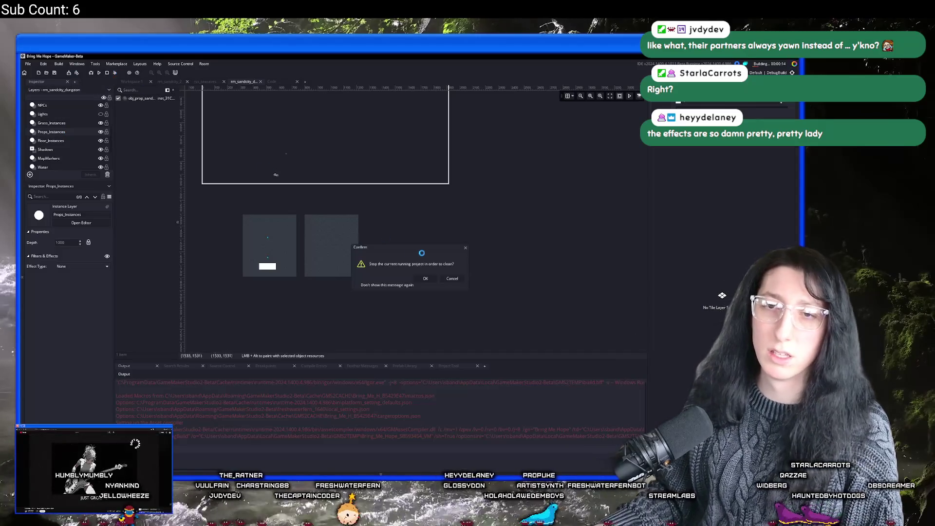
pyautogui.click(448, 281)
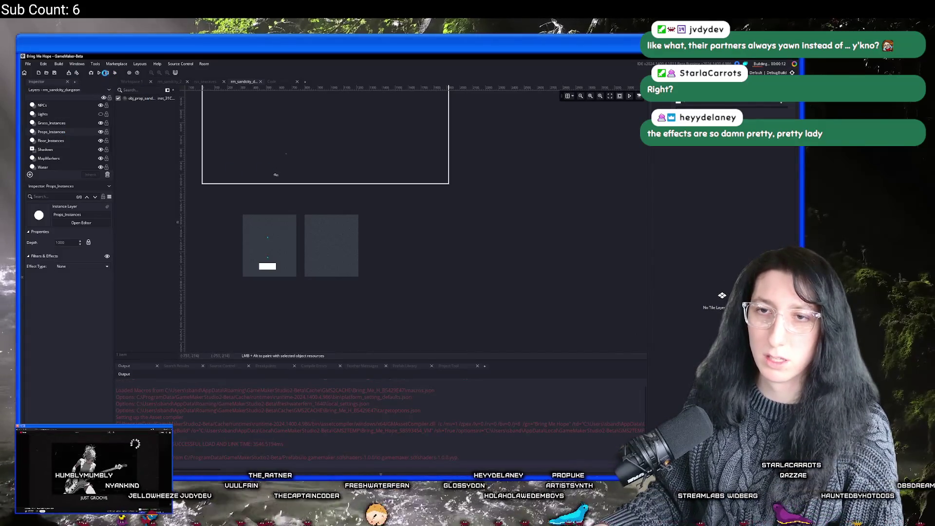
pyautogui.moveTo(451, 270); pyautogui.dragTo(228, 124)
pyautogui.click(72, 113)
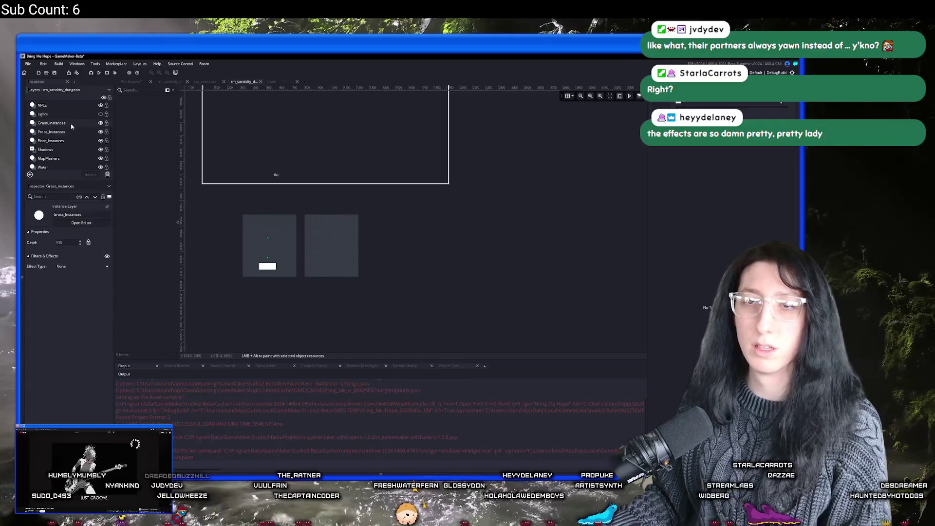
pyautogui.click(61, 106)
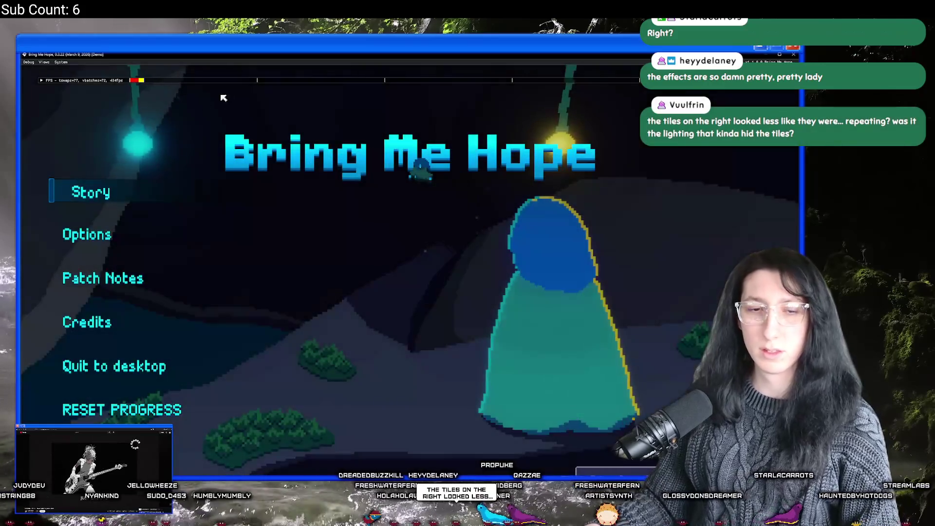
# Start Story, warp to Sand City, quit back to the main menu, and open File Explorer.
pyautogui.click(92, 194)
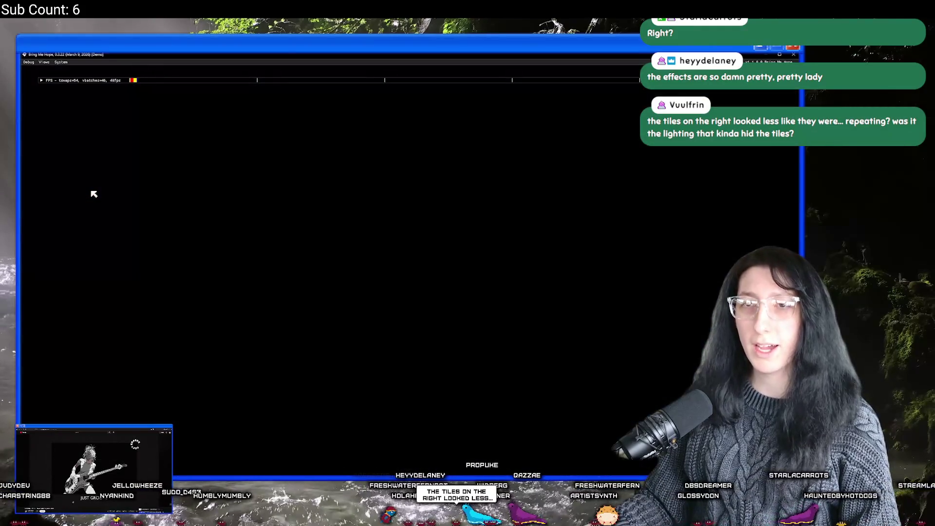
pyautogui.press('Return')
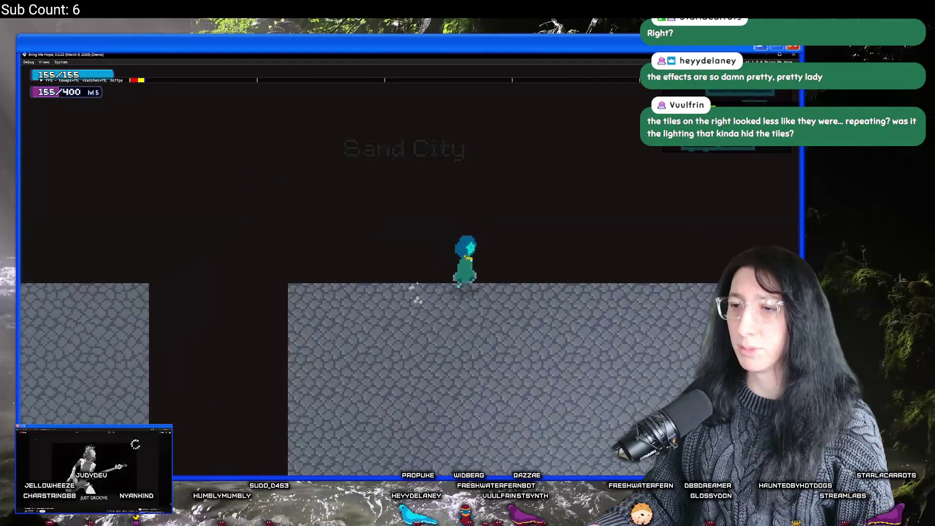
pyautogui.press('Escape')
pyautogui.click(163, 361)
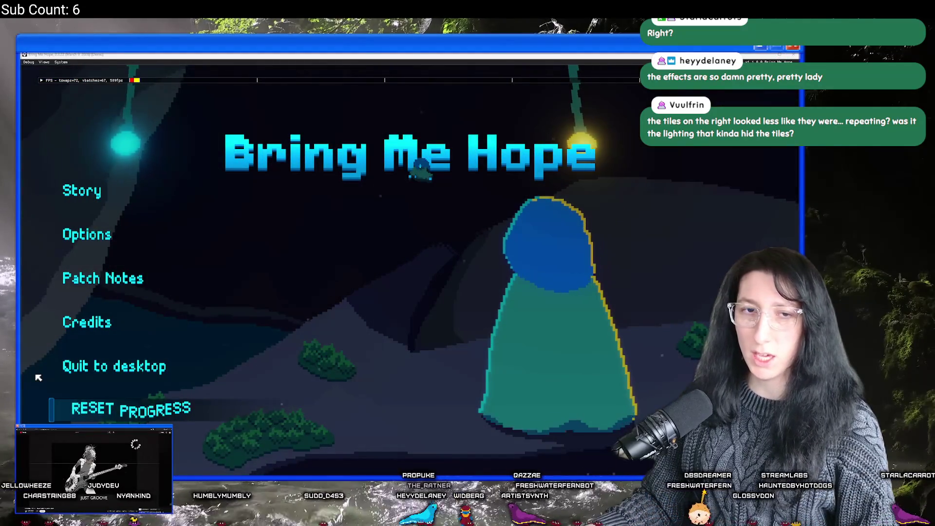
pyautogui.press('super+e')
pyautogui.click(481, 180)
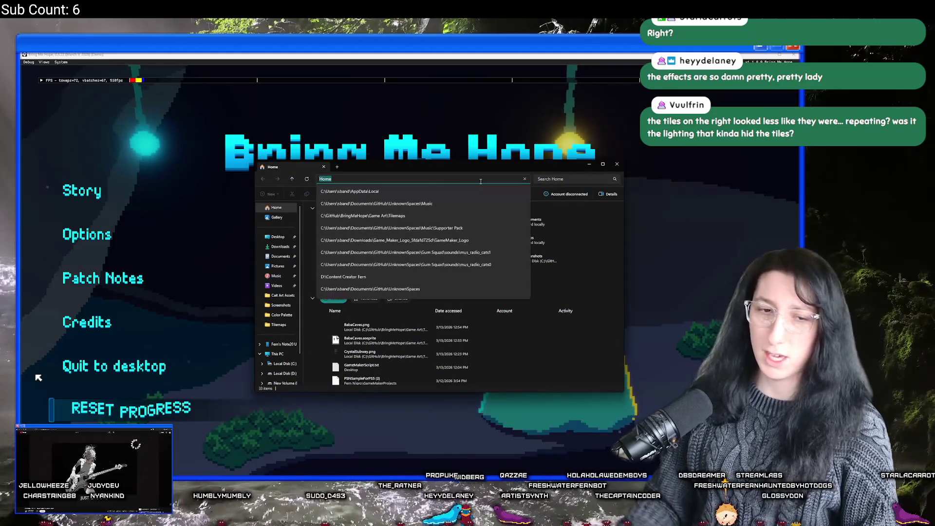
# Navigate File Explorer to the %localappdata folder.
pyautogui.write('%localappdata')
pyautogui.press('Return')
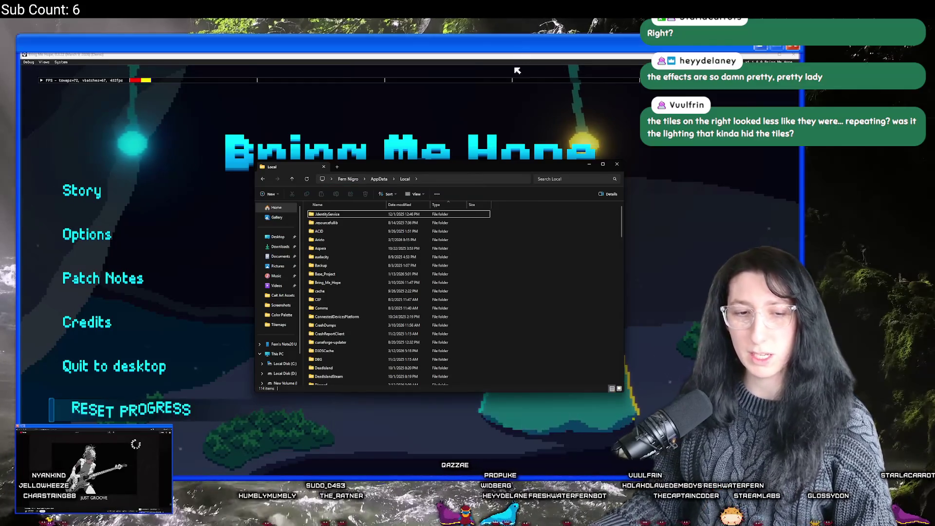
pyautogui.click(403, 291)
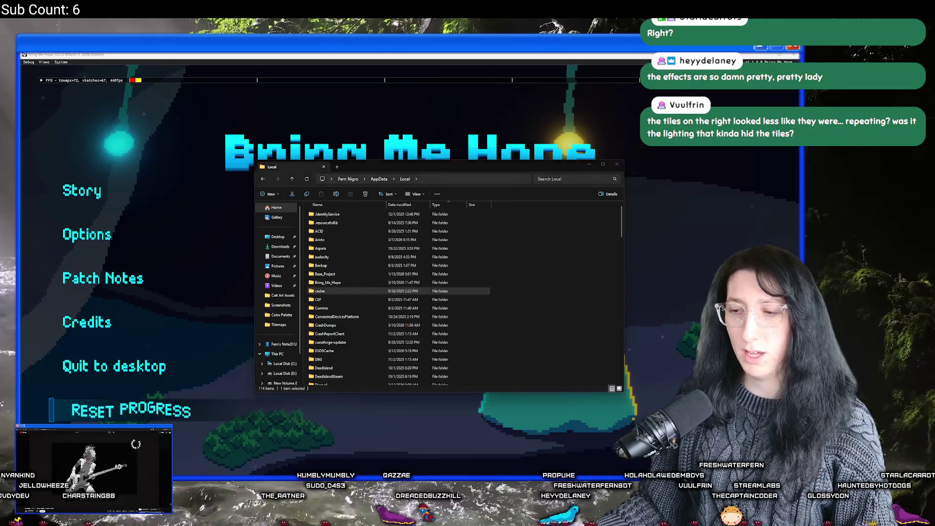
pyautogui.hotkey('alt', 'Tab')
pyautogui.scroll(4, 336, 154)
pyautogui.scroll(-3, 336, 154)
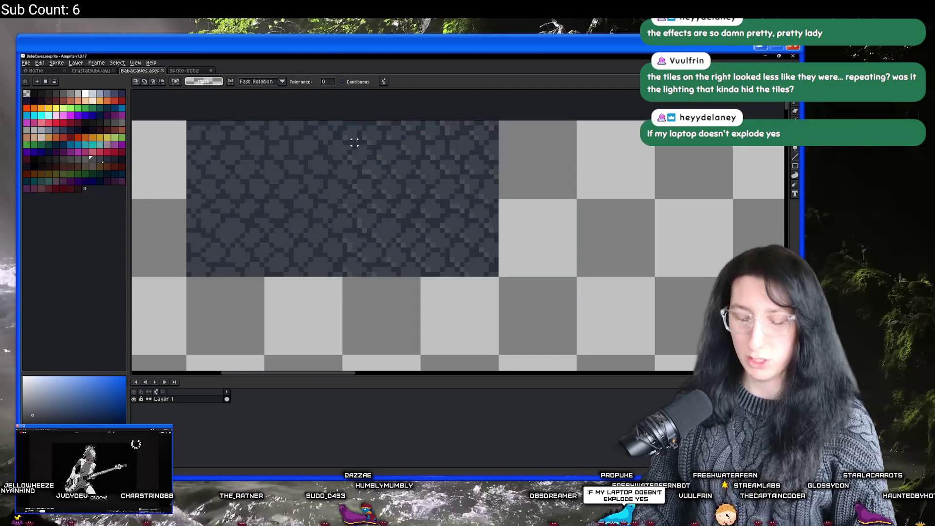
pyautogui.hotkey('alt', 'Tab')
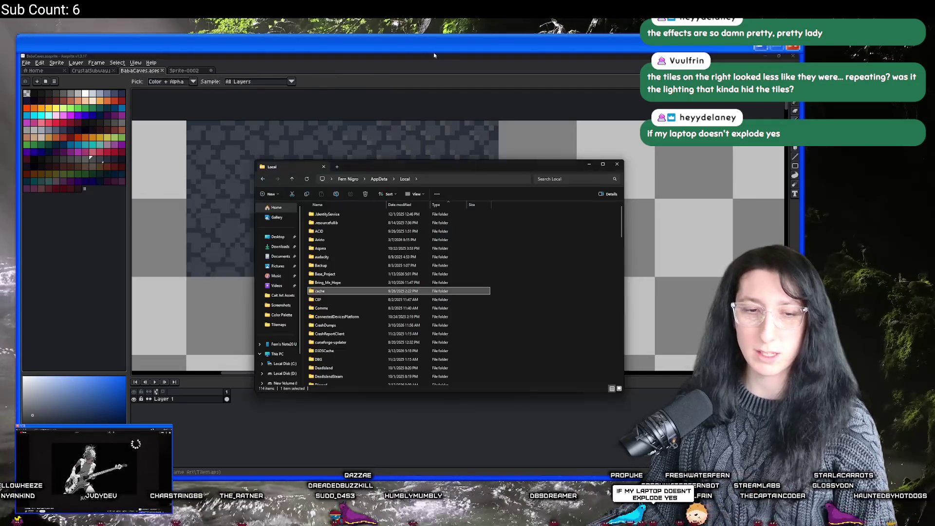
pyautogui.hotkey('alt', 'Tab')
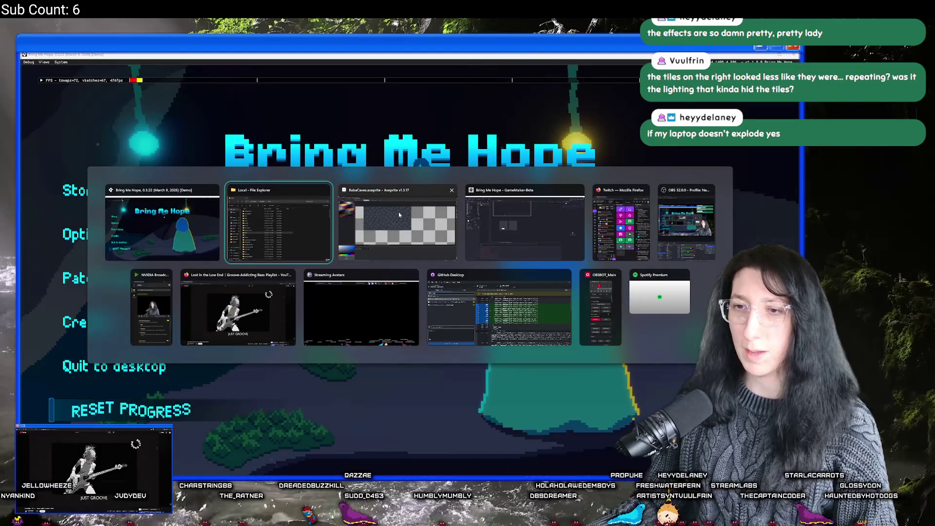
pyautogui.click(310, 238)
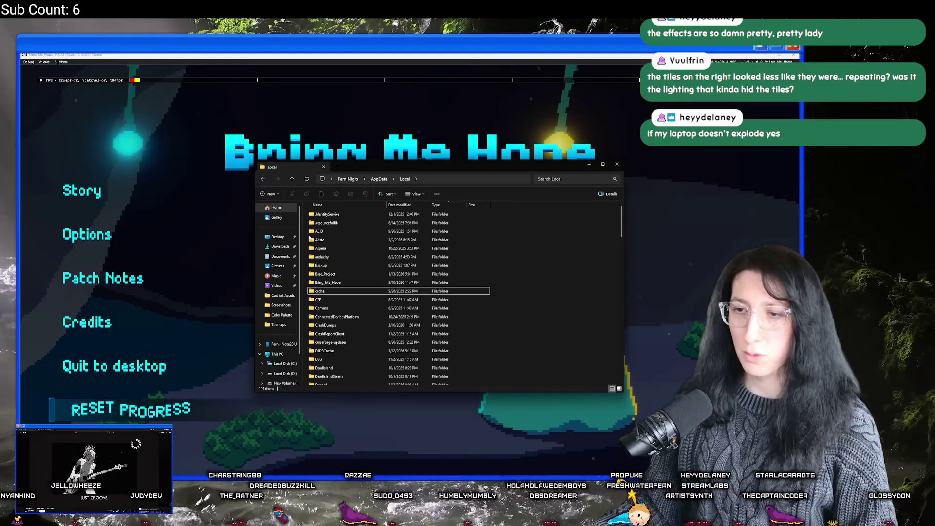
# Open Bring_Me_Hope > -1 > levels and delete all saved level files.
pyautogui.doubleClick(327, 282)
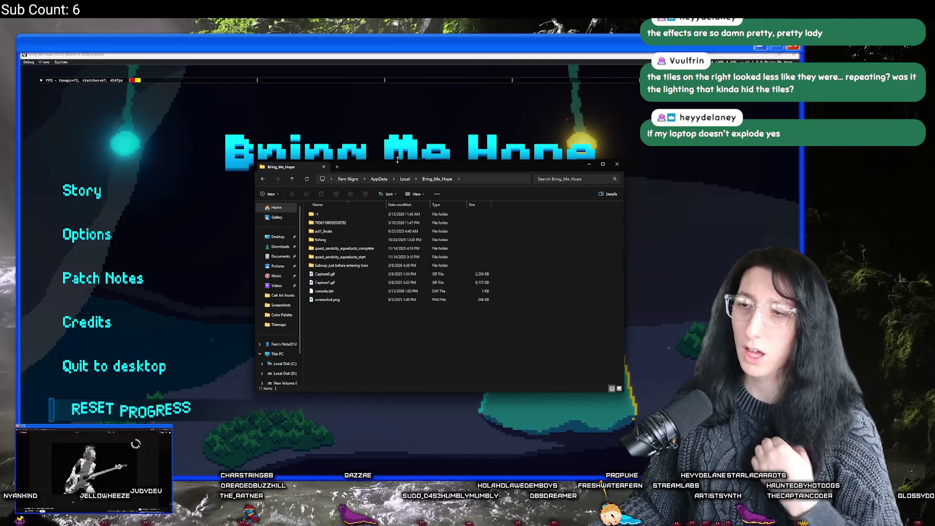
pyautogui.click(406, 180)
pyautogui.doubleClick(341, 282)
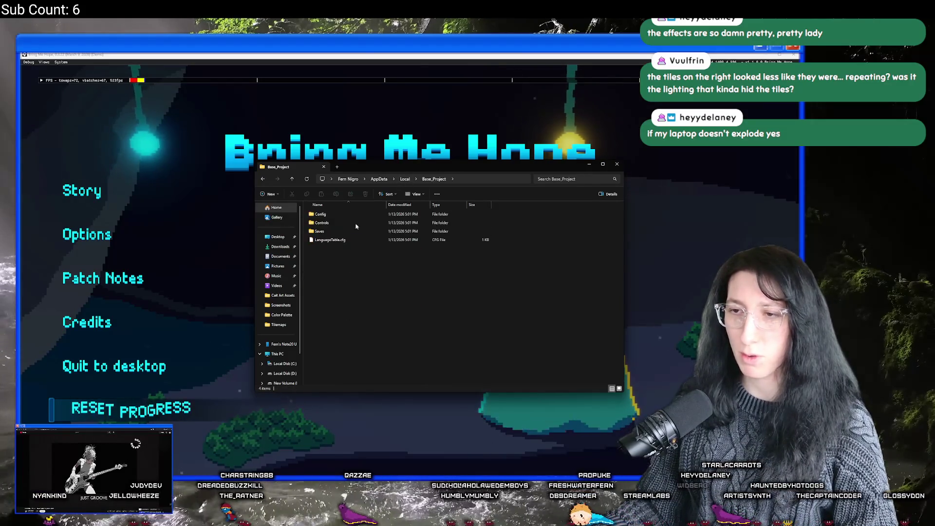
pyautogui.click(404, 181)
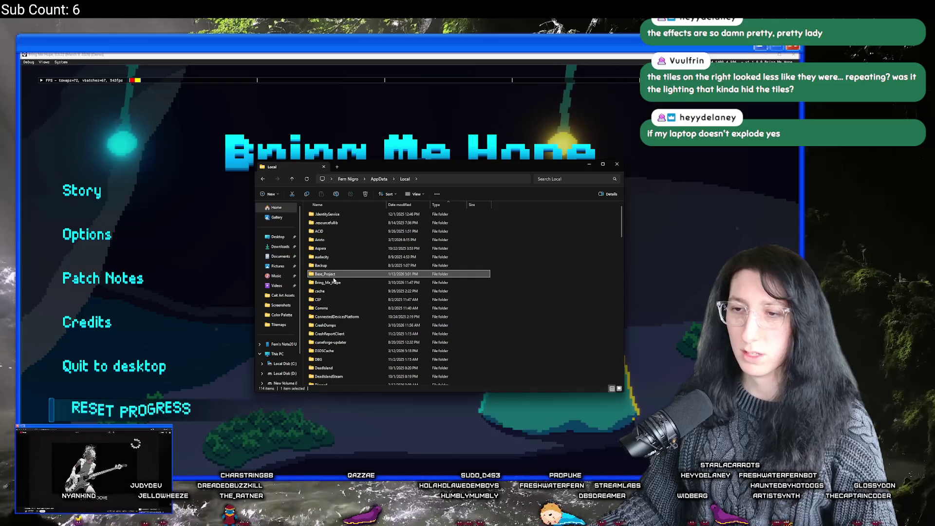
pyautogui.doubleClick(335, 281)
pyautogui.doubleClick(325, 217)
pyautogui.click(327, 223)
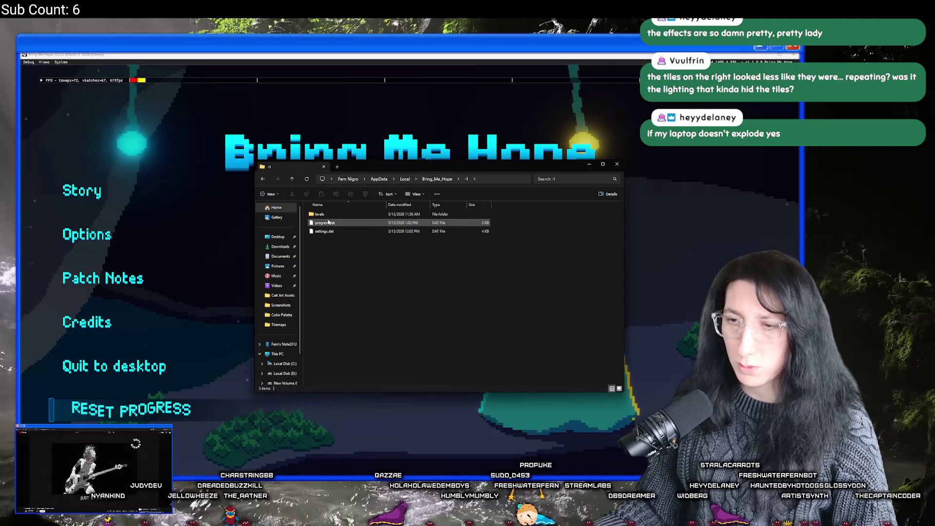
pyautogui.doubleClick(331, 215)
pyautogui.hotkey('ctrl', 'a')
pyautogui.press('Delete')
pyautogui.click(265, 117)
# Start the story with cleared level data and check the dungeon map overlay.
pyautogui.click(93, 197)
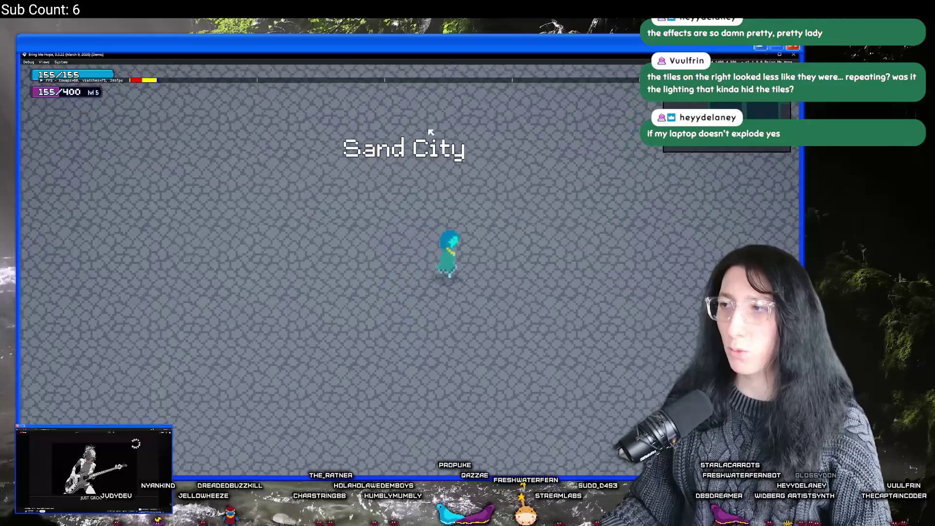
pyautogui.press('m')
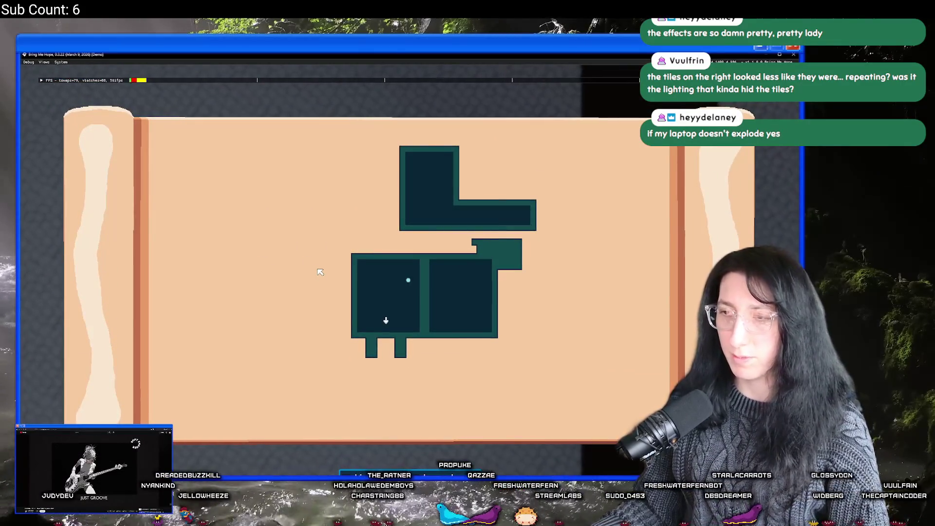
pyautogui.press('m')
pyautogui.hotkey('alt', 'Tab')
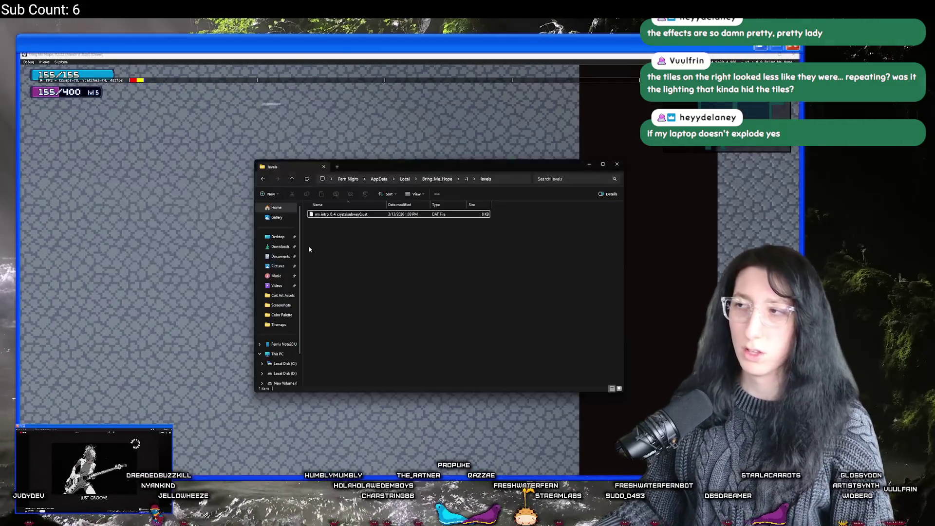
pyautogui.hotkey('alt', 'Tab')
pyautogui.press('m')
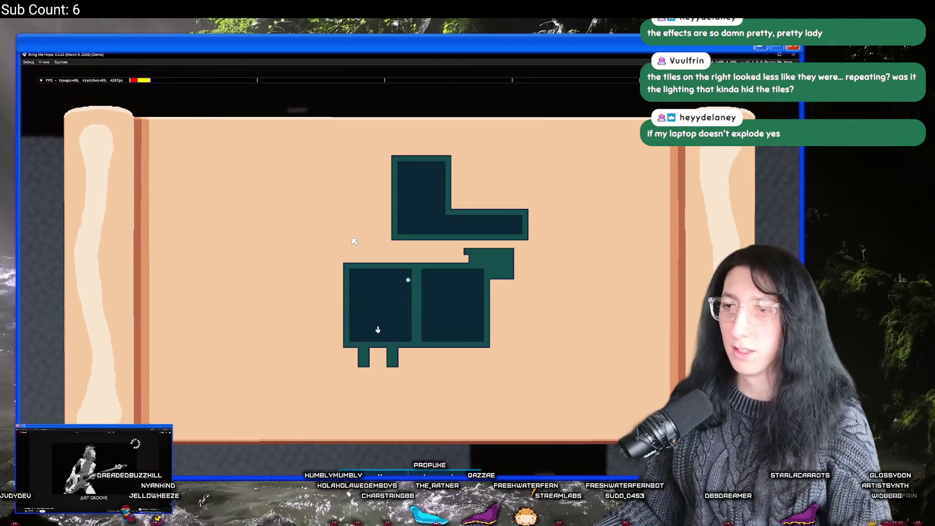
pyautogui.press('m')
# Walk through the dark corridor onto the stone floor, then close the game.
pyautogui.press('w')
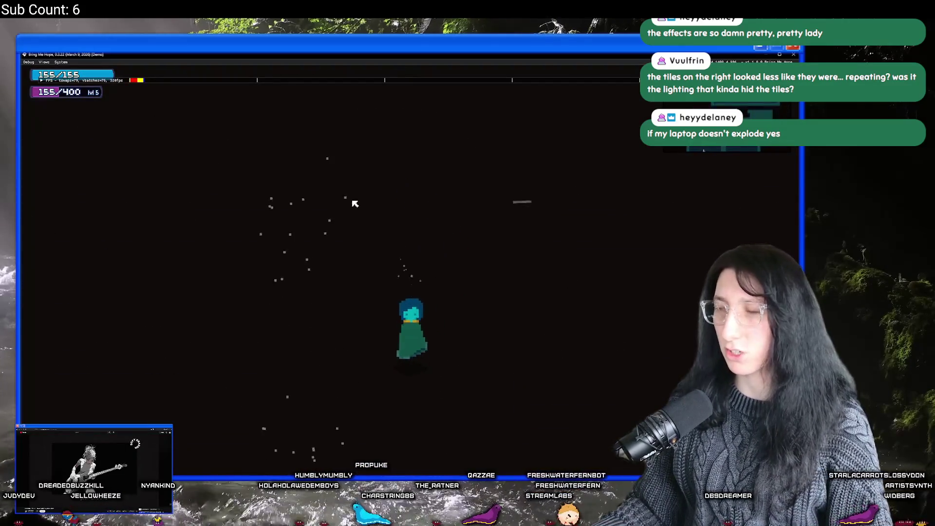
pyautogui.press('s')
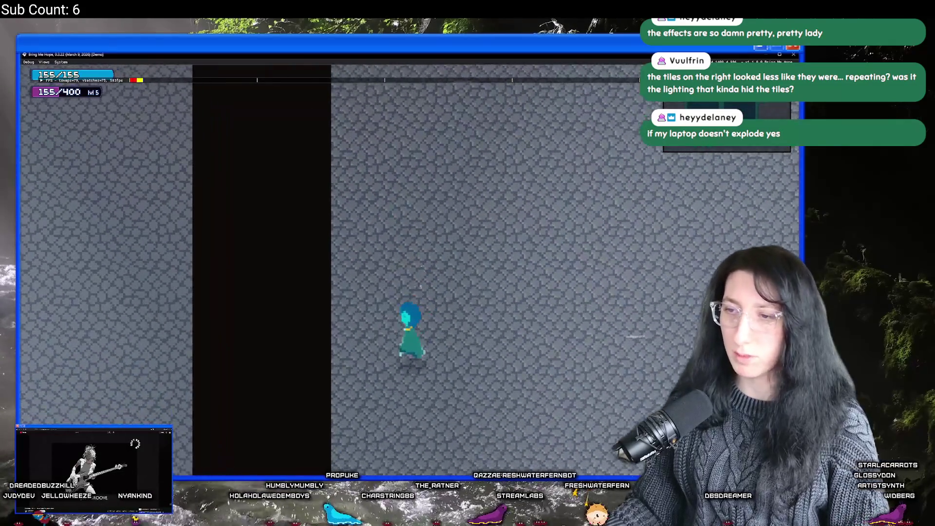
pyautogui.press('a')
pyautogui.press('a')
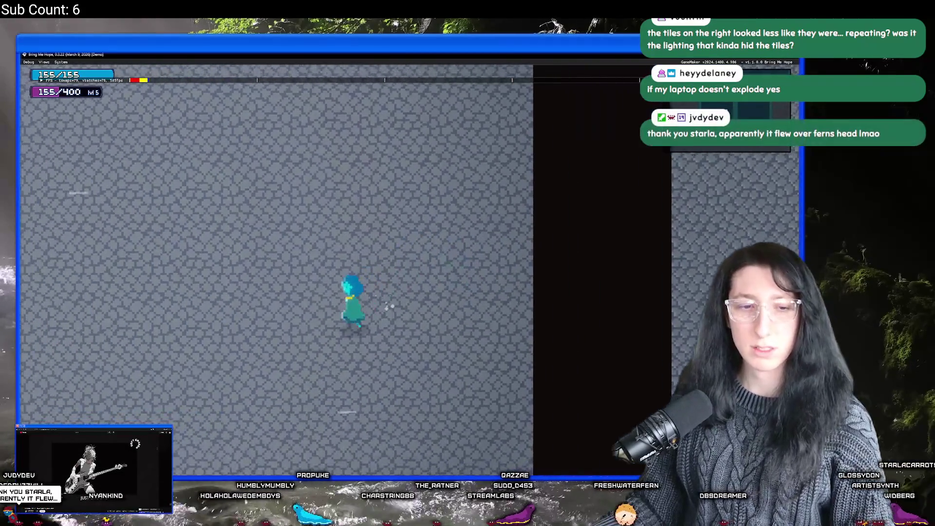
pyautogui.press('d')
pyautogui.press('a')
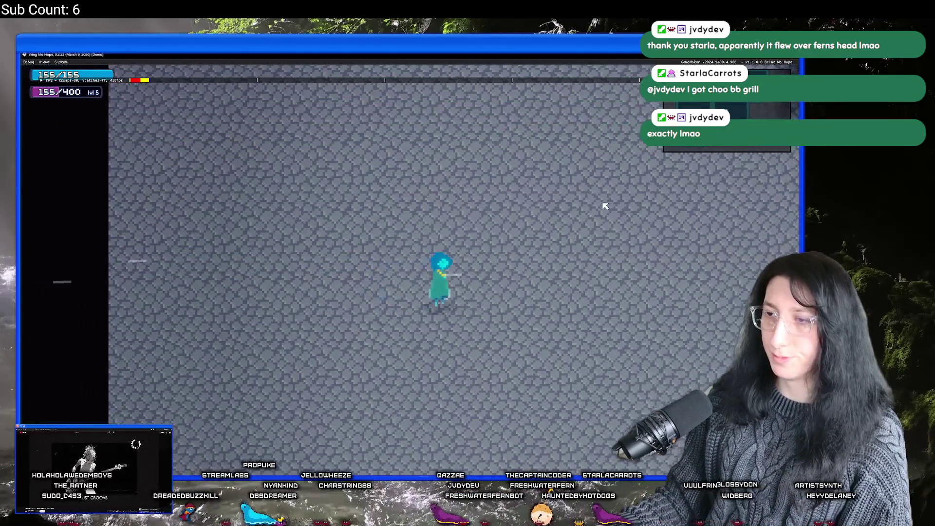
pyautogui.hotkey('alt', 'F4')
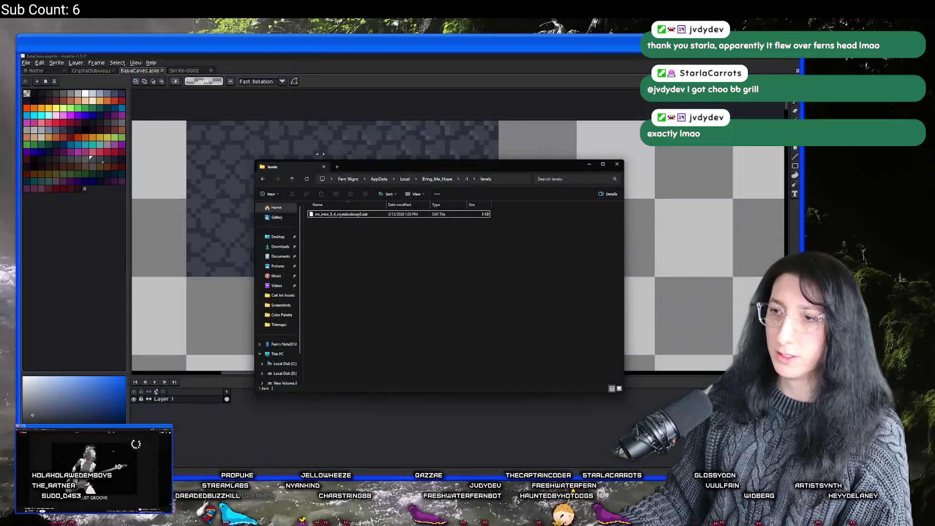
# Bring BabaCaves up in Aseprite and centre the stone tile in view.
pyautogui.click(321, 153)
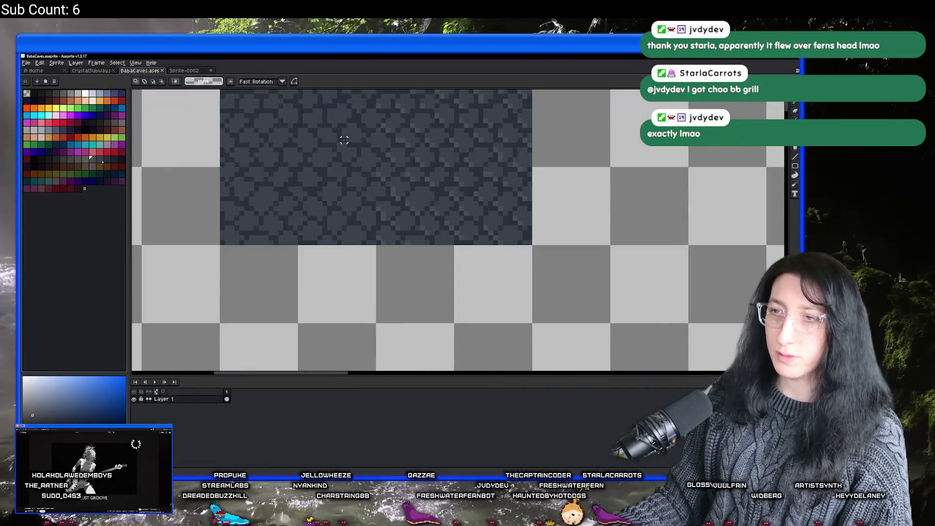
pyautogui.scroll(2, 314, 178)
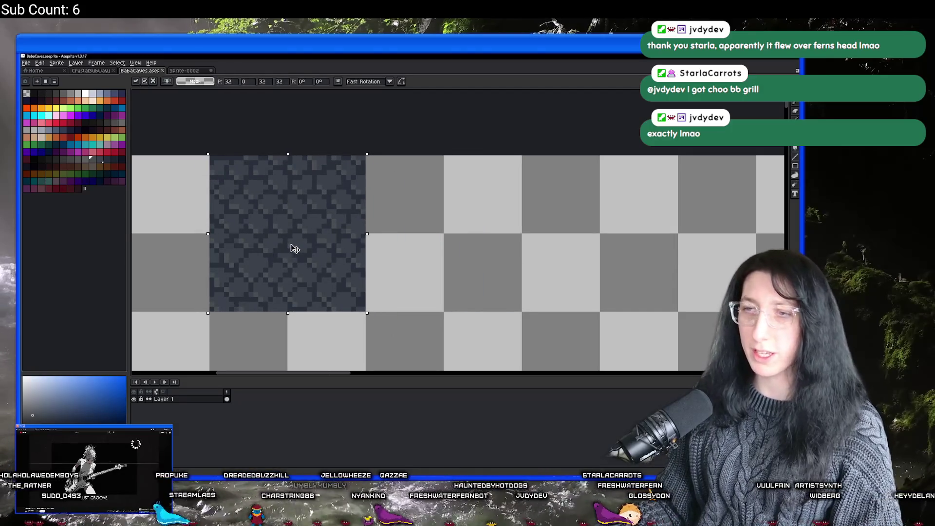
pyautogui.hotkey('alt', 'Tab')
pyautogui.hotkey('alt', 'Tab')
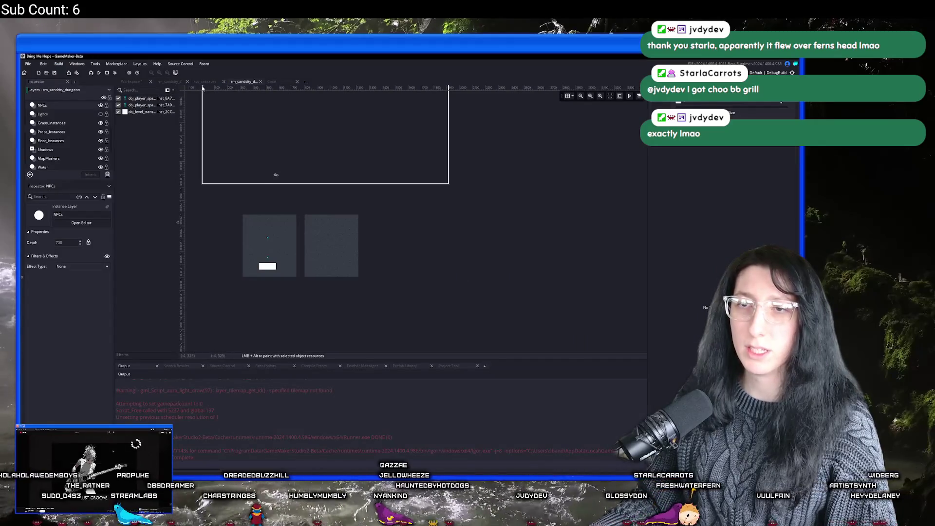
pyautogui.hotkey('alt', 'Tab')
pyautogui.scroll(-1, 377, 148)
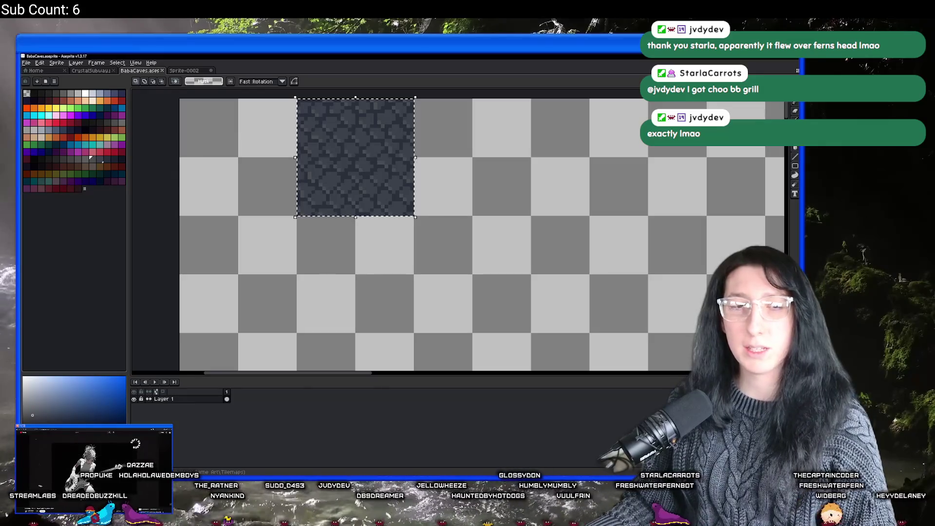
pyautogui.moveTo(366, 105)
pyautogui.mouseDown()
pyautogui.moveTo(294, 144)
pyautogui.moveTo(275, 166)
pyautogui.mouseUp()
pyautogui.hotkey('alt', 'Tab')
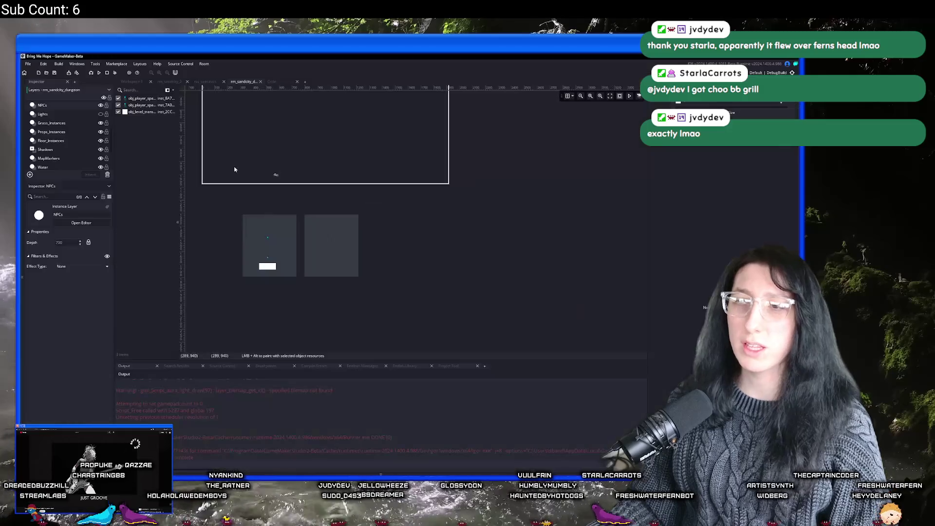
pyautogui.hotkey('alt', 'Tab')
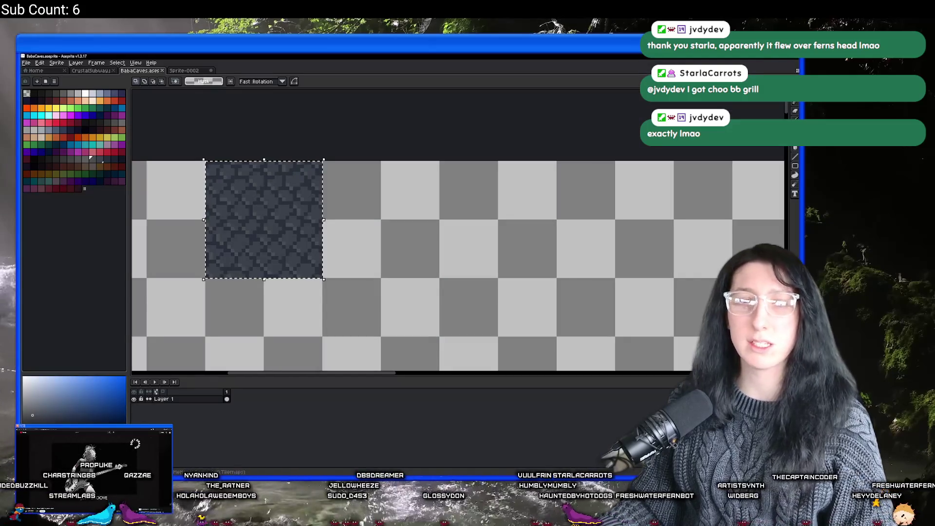
# Place a copy of the selected stone tile beside the original.
pyautogui.click(252, 182)
pyautogui.scroll(2, 238, 178)
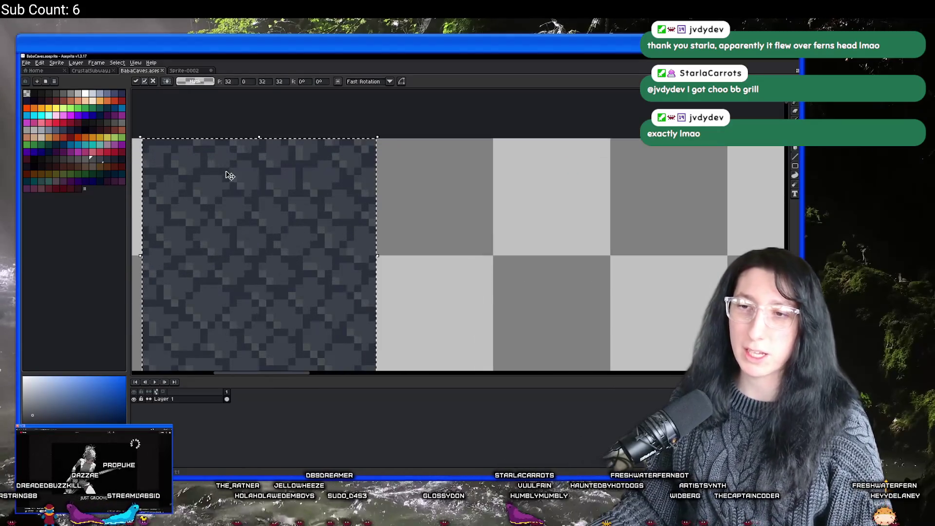
pyautogui.scroll(-2, 214, 207)
pyautogui.moveTo(232, 217)
pyautogui.mouseDown()
pyautogui.moveTo(382, 264)
pyautogui.moveTo(368, 209)
pyautogui.mouseUp()
pyautogui.scroll(-4, 368, 208)
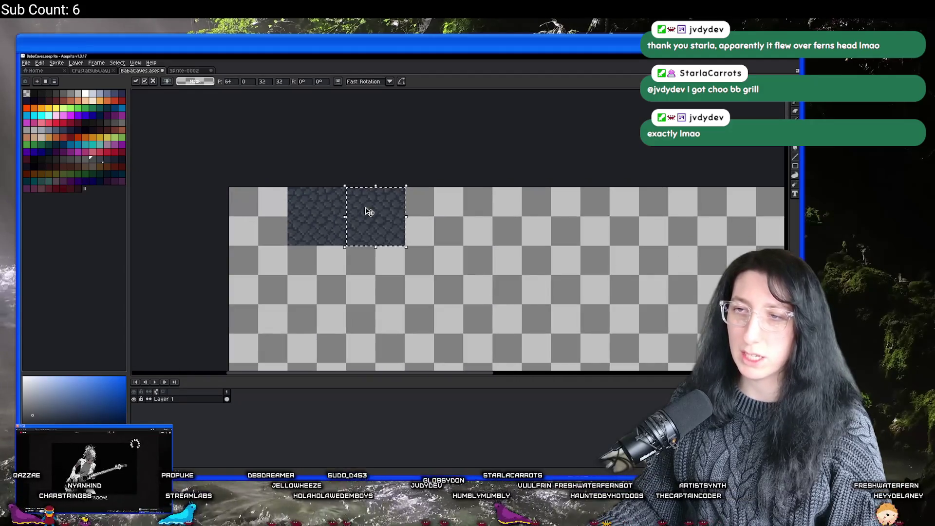
pyautogui.scroll(2, 380, 219)
pyautogui.scroll(4, 383, 221)
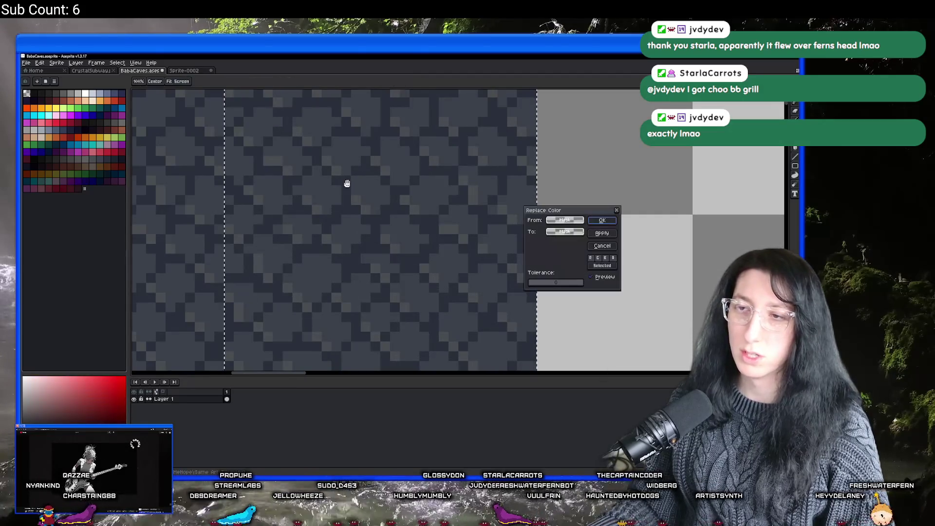
# Eyedrop the dark blue and fill the copied tile flat with it.
pyautogui.keyDown('alt'); pyautogui.click(347, 183); pyautogui.keyUp('alt')
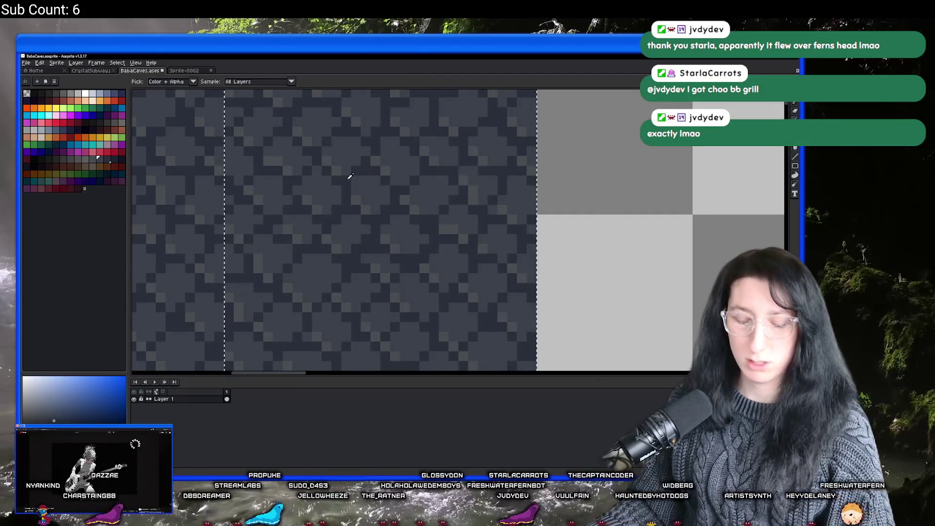
pyautogui.hotkey('shift', 'r')
pyautogui.press('Return')
pyautogui.scroll(-3, 350, 176)
pyautogui.scroll(2, 343, 173)
pyautogui.press('f')
pyautogui.scroll(-2, 340, 171)
pyautogui.scroll(1, 380, 141)
pyautogui.press('m')
pyautogui.scroll(-4, 341, 209)
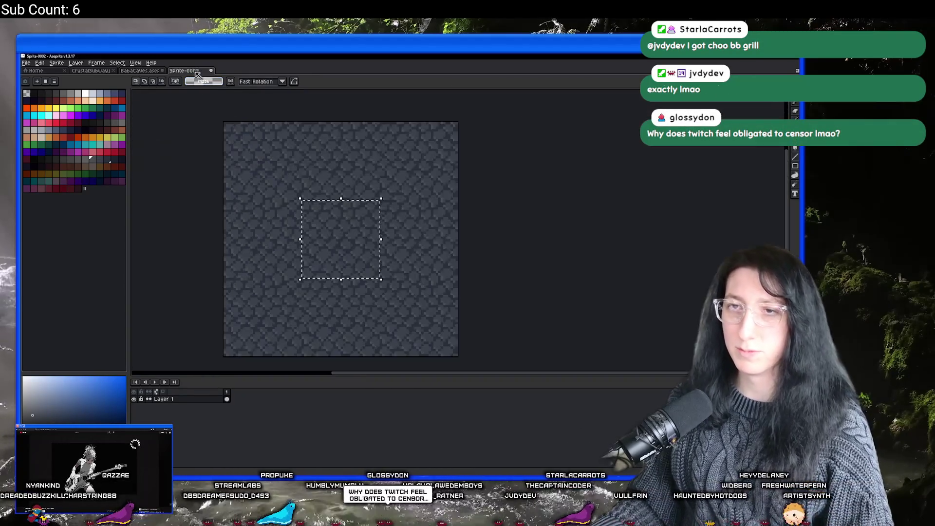
pyautogui.scroll(4, 341, 209)
pyautogui.click(185, 71)
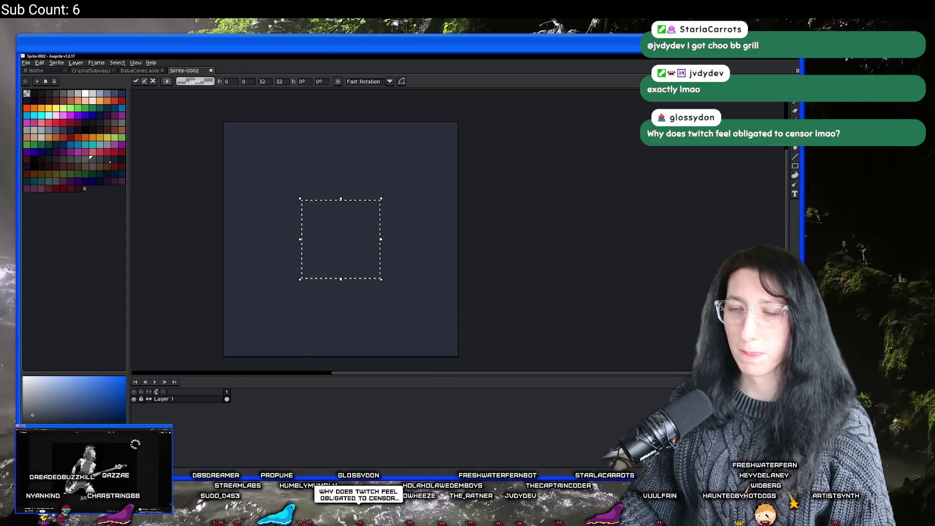
pyautogui.hotkey('alt', 'Tab')
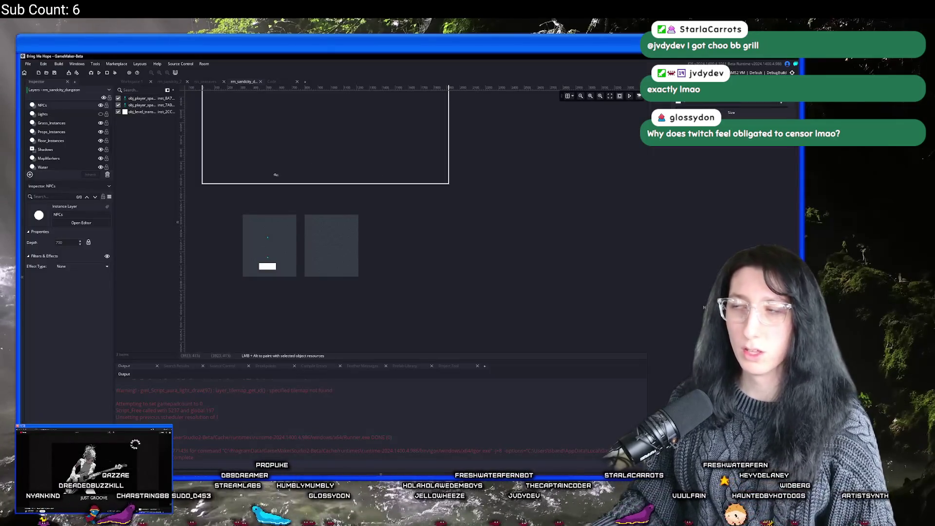
# Select tss_seacaves in the Tilesets list and open it in the Sprite Editor.
pyautogui.scroll(-10, 705, 292)
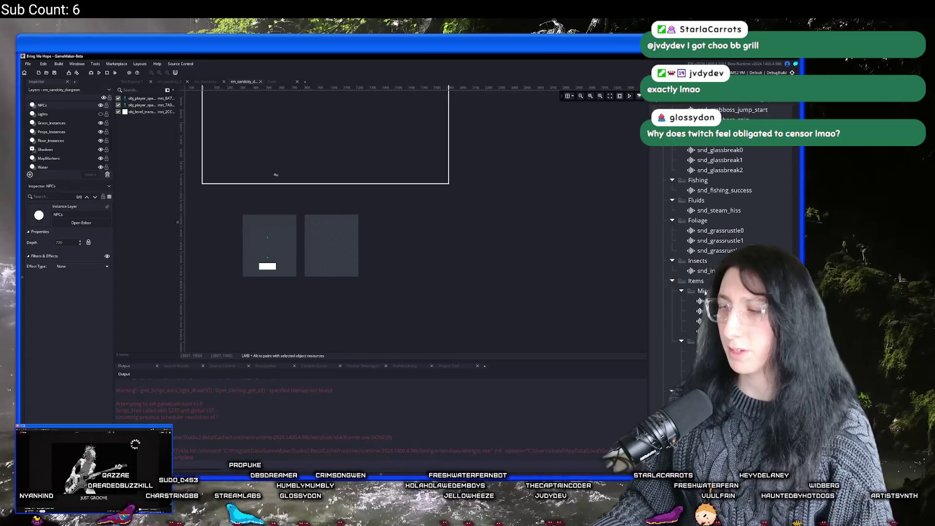
pyautogui.scroll(15, 702, 151)
pyautogui.click(697, 283)
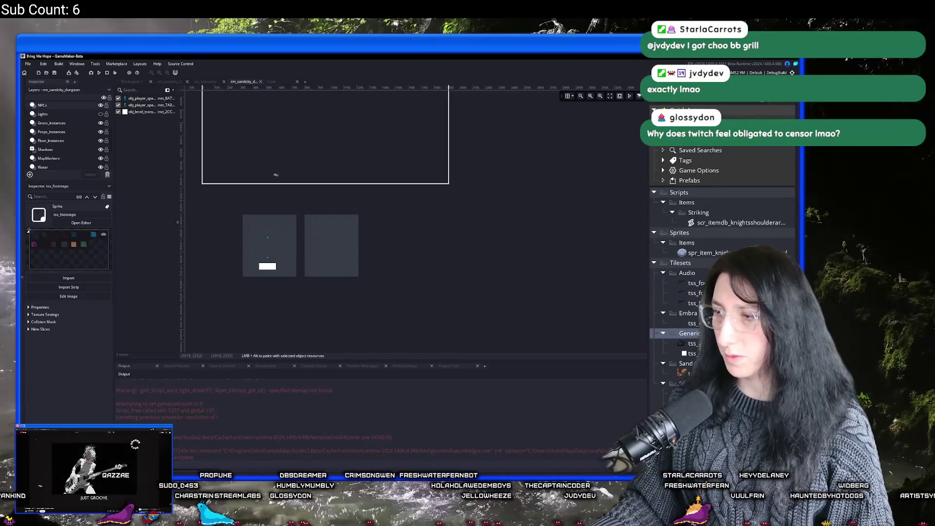
pyautogui.press('Down')
pyautogui.press('Down')
pyautogui.press('Down')
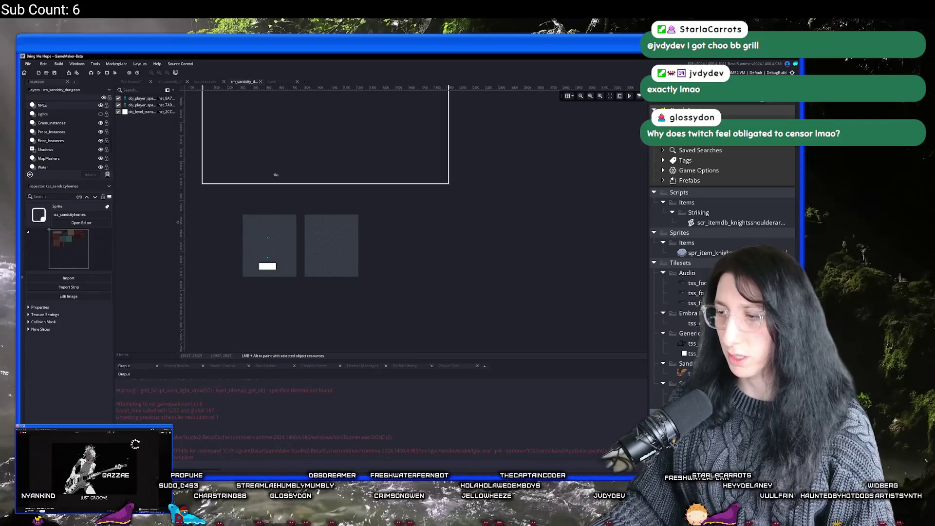
pyautogui.press('Return')
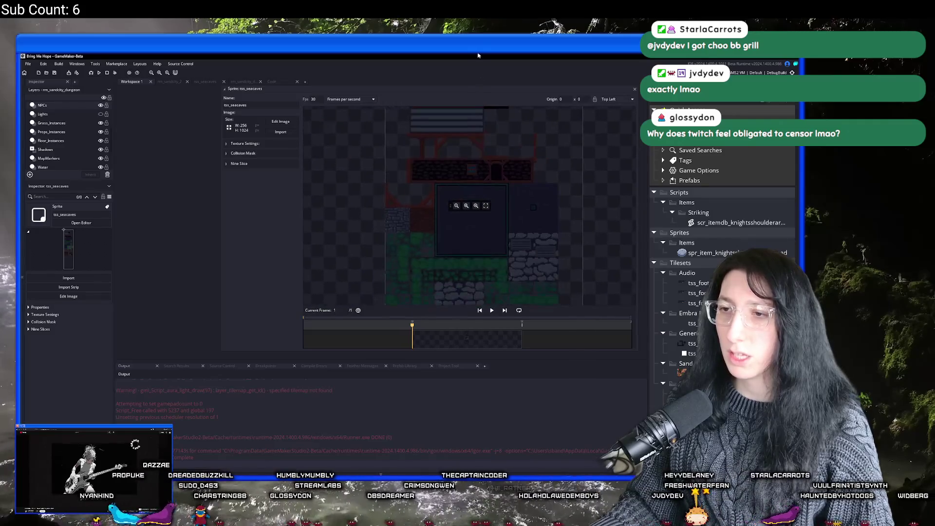
# Pan and zoom over the tss_seacaves sheet to inspect its stone, grass and dark wall tiles.
pyautogui.scroll(-5, 428, 220)
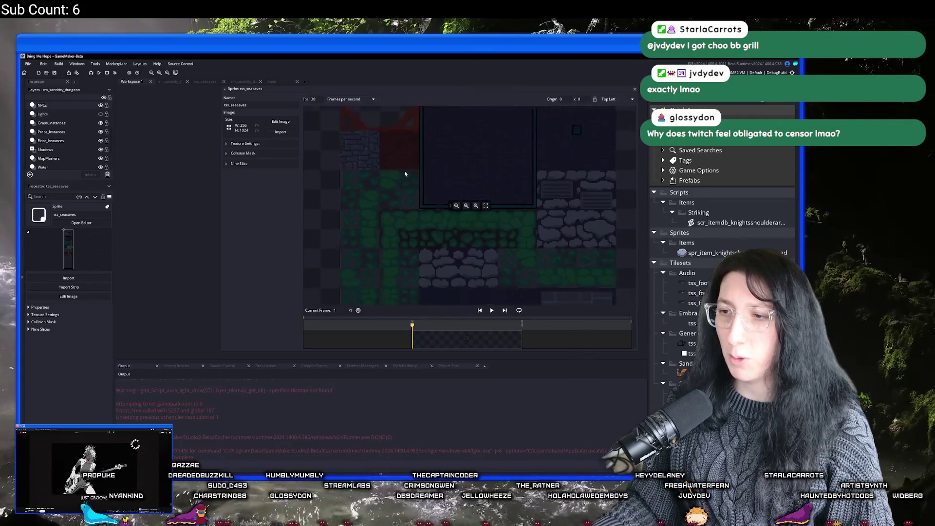
pyautogui.scroll(-5, 428, 220)
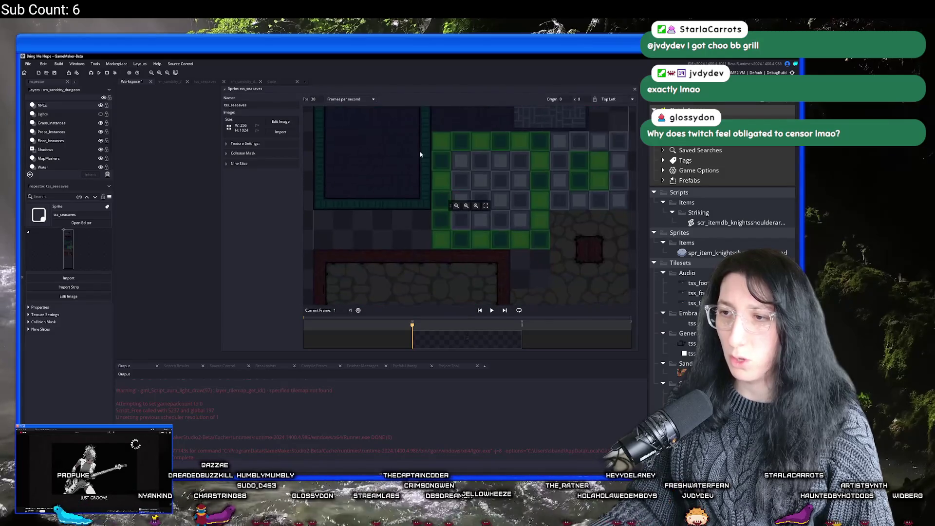
pyautogui.scroll(-5, 431, 193)
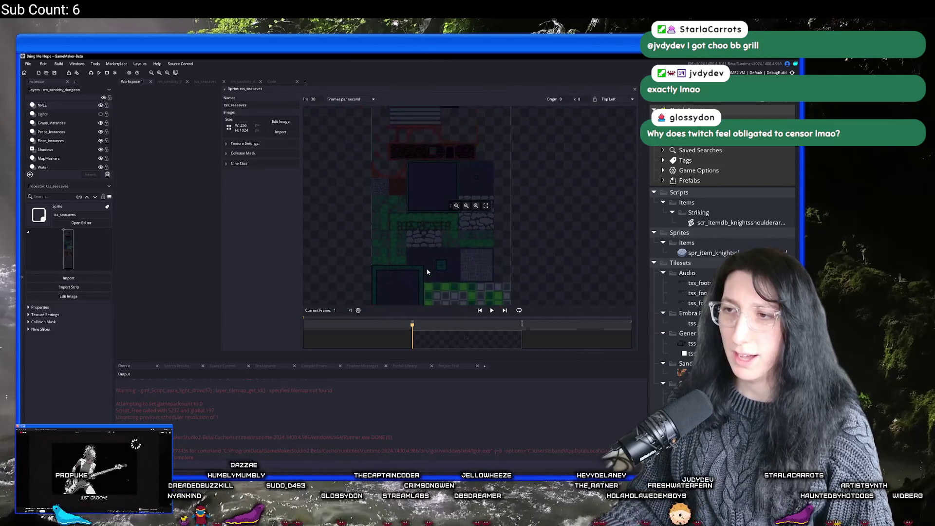
pyautogui.scroll(5, 433, 249)
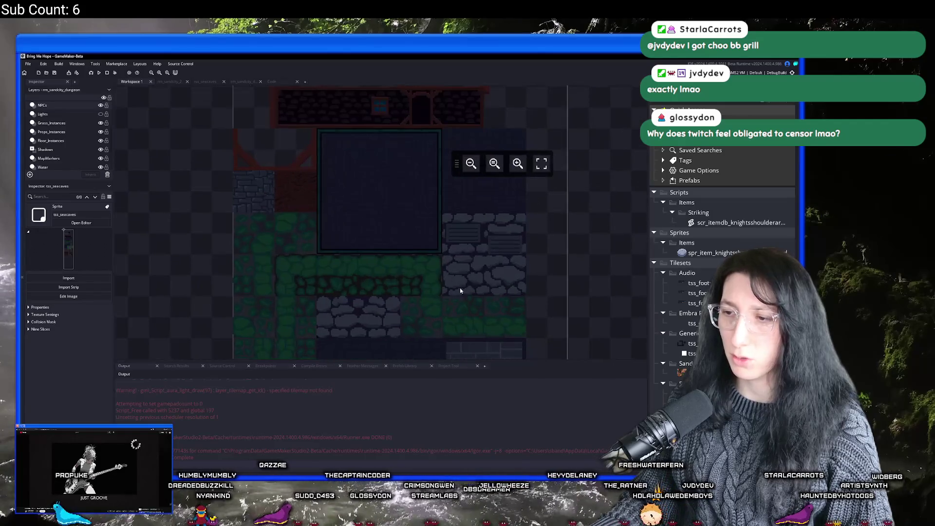
pyautogui.moveTo(451, 249); pyautogui.dragTo(446, 309)
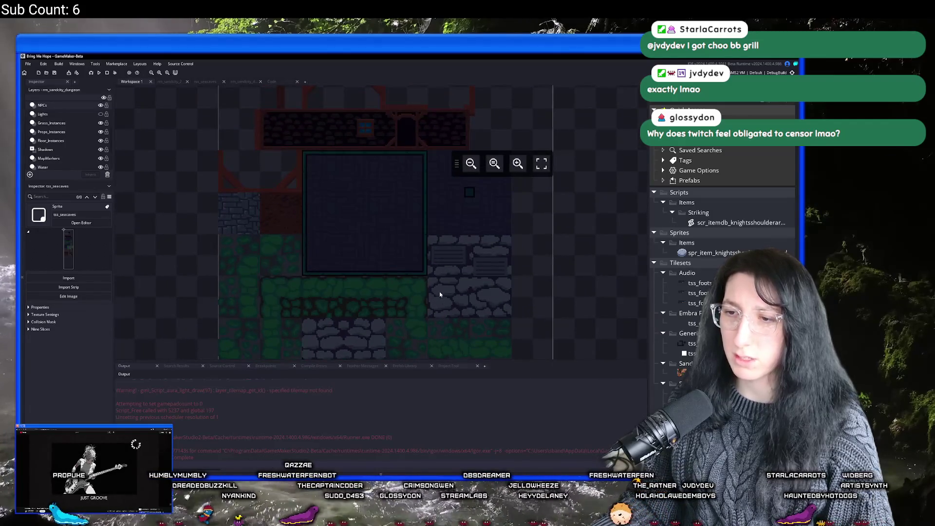
pyautogui.scroll(3, 281, 158)
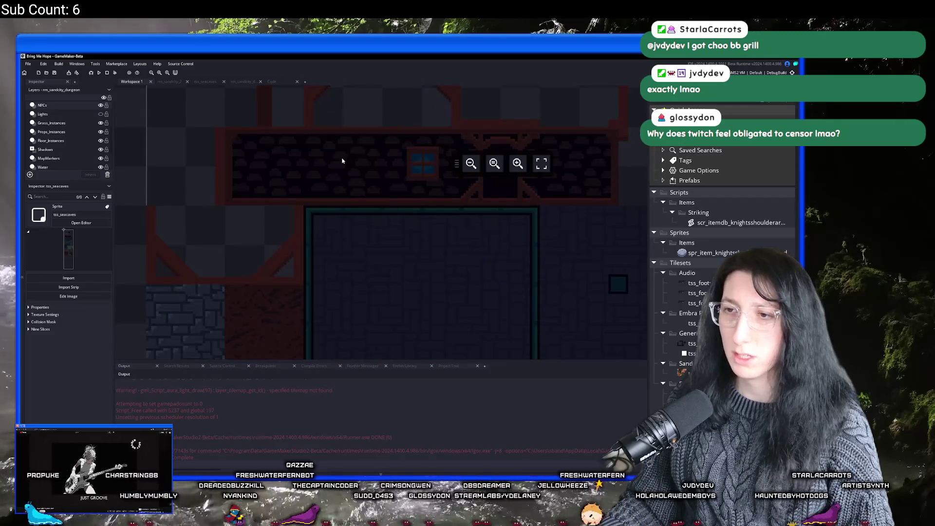
pyautogui.scroll(-3, 346, 168)
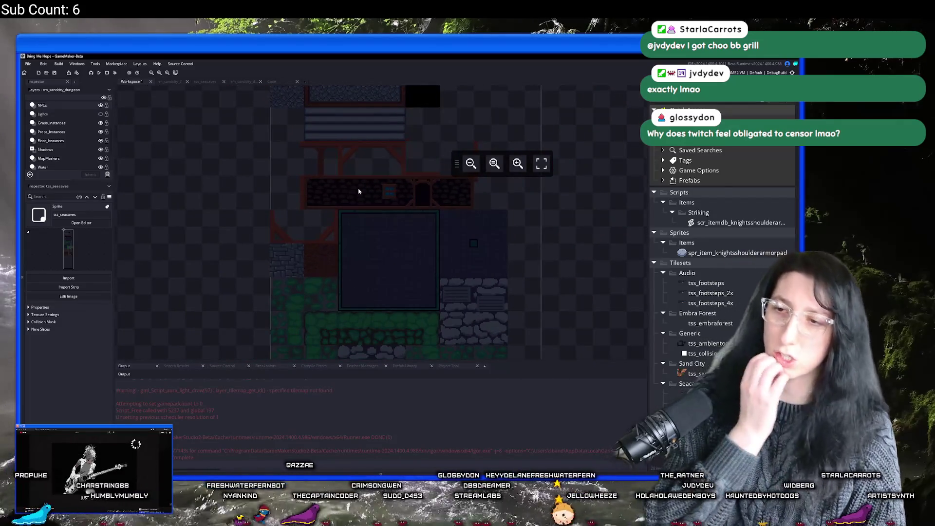
pyautogui.hotkey('alt', 'Tab')
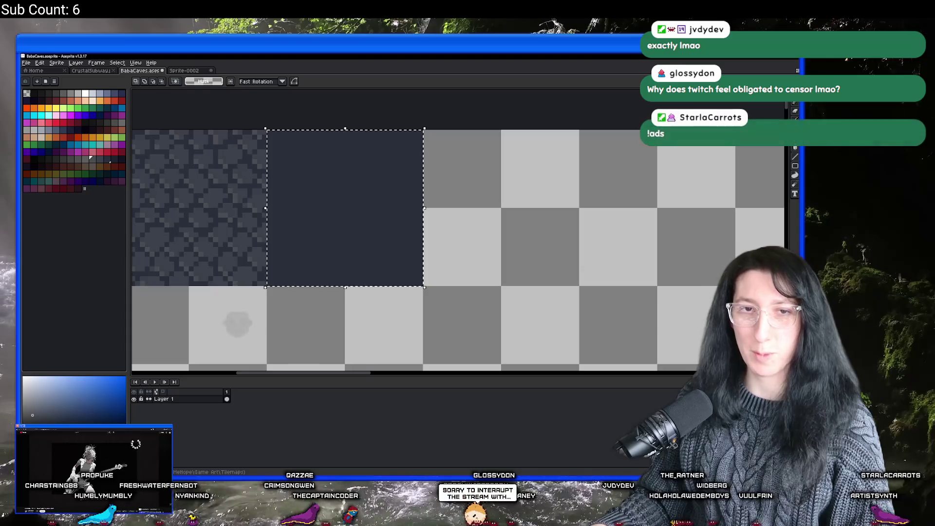
# Pick a darker navy palette swatch and paint-bucket it into the empty selected tile.
pyautogui.hscroll(-1, 205, 127)
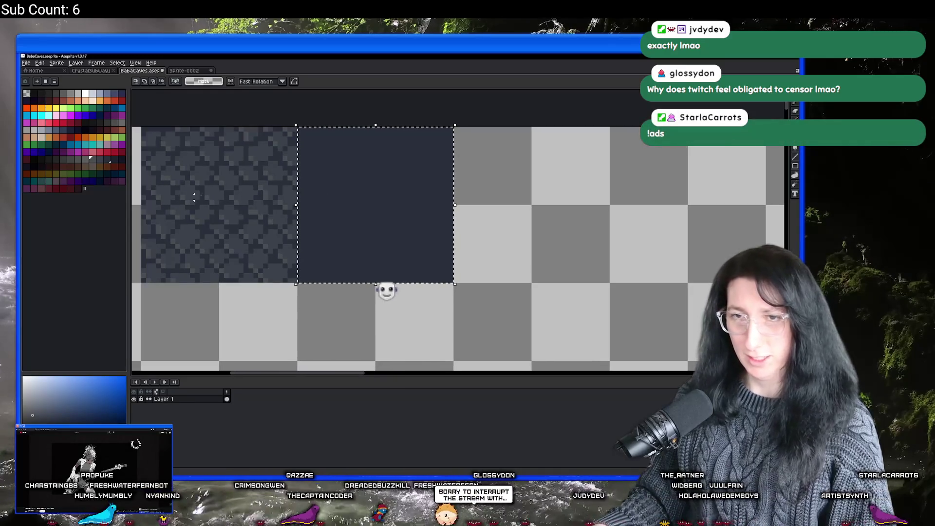
pyautogui.press('i')
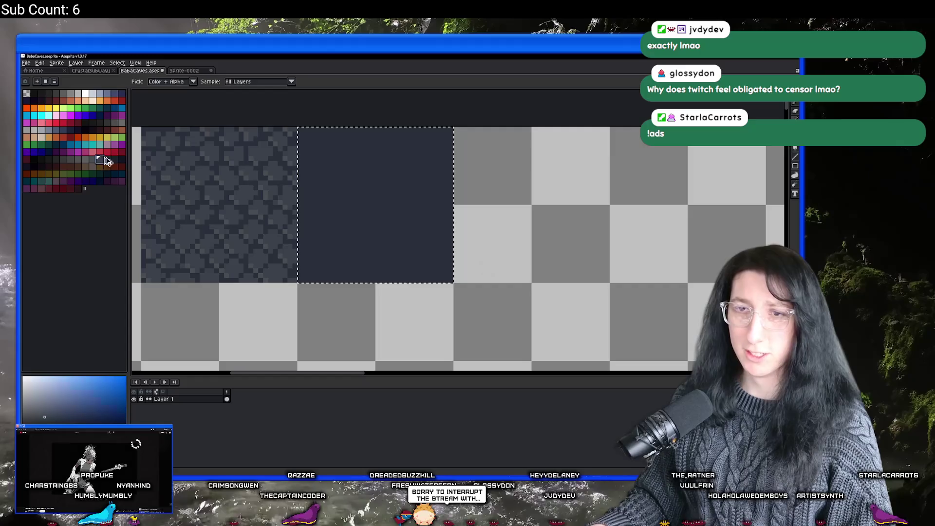
pyautogui.press('v')
pyautogui.press('+')
pyautogui.click(112, 157)
pyautogui.press('g')
pyautogui.click(303, 188)
pyautogui.scroll(-2, 303, 185)
pyautogui.scroll(1, 261, 188)
pyautogui.scroll(-1, 262, 188)
pyautogui.press('b')
pyautogui.scroll(1, 262, 211)
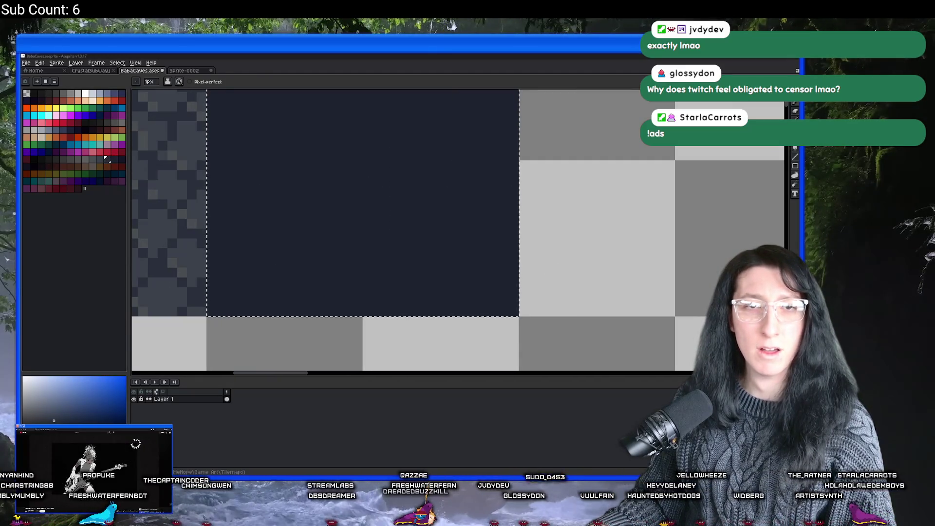
pyautogui.hotkey('alt', 'Tab')
# Search Google for 'cave walls' and show the image results.
pyautogui.write('cafve wacave walls')
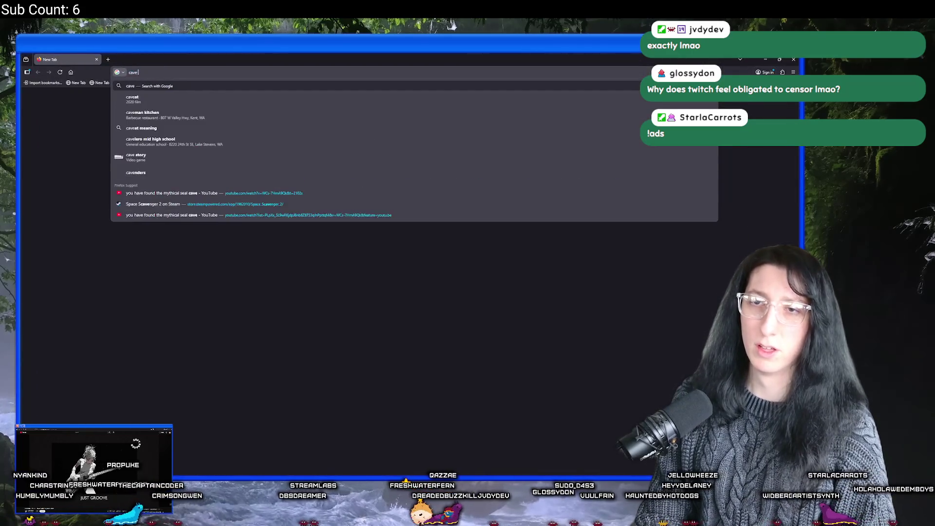
pyautogui.press('Return')
pyautogui.click(156, 121)
# Change the image search to 'inside of a cave' and preview the Son Doong and Adobe Stock photos.
pyautogui.tripleClick(146, 98)
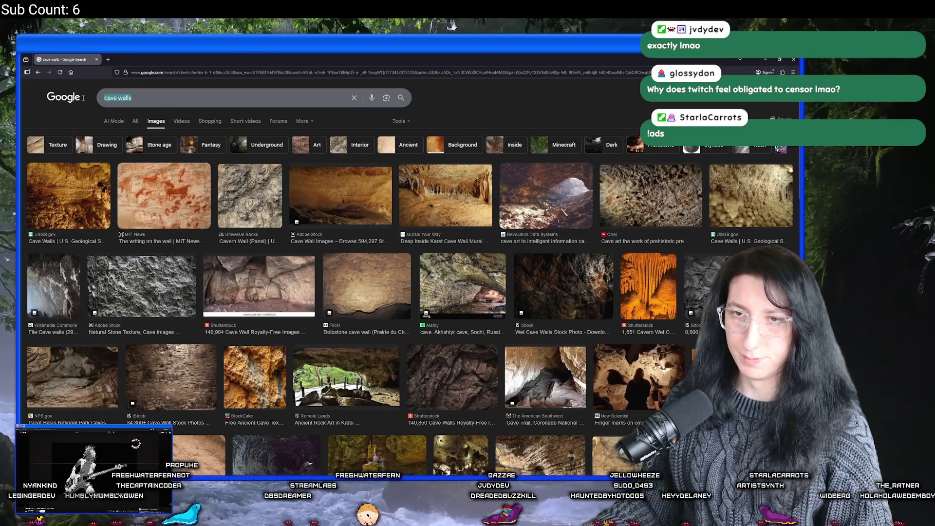
pyautogui.write('inside of a cave')
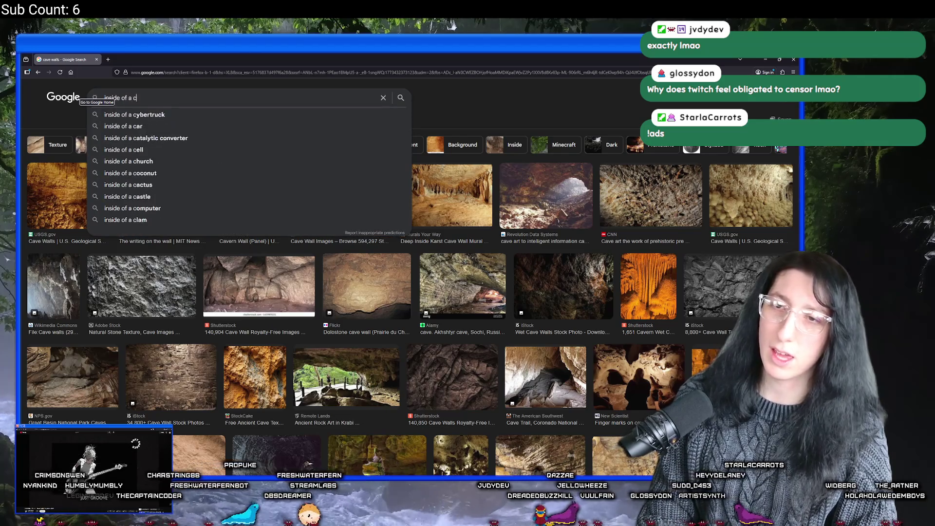
pyautogui.press('Return')
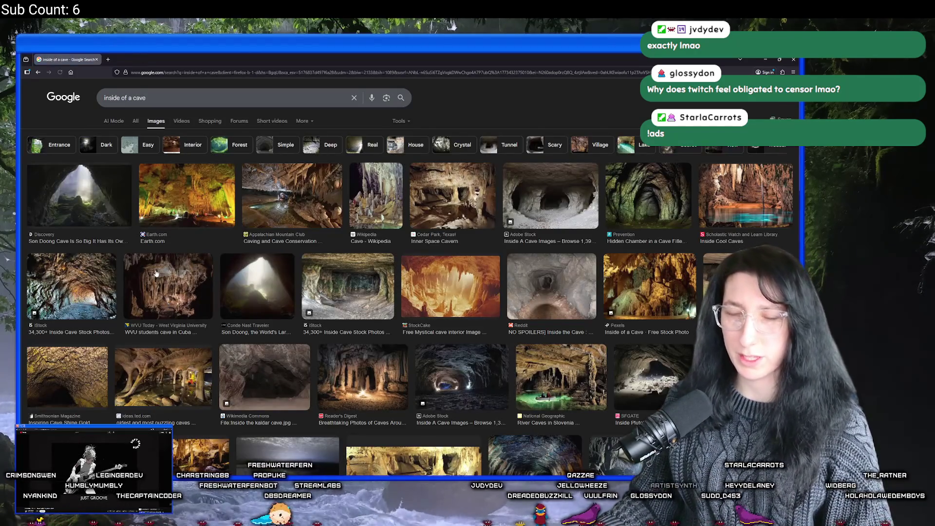
pyautogui.click(109, 200)
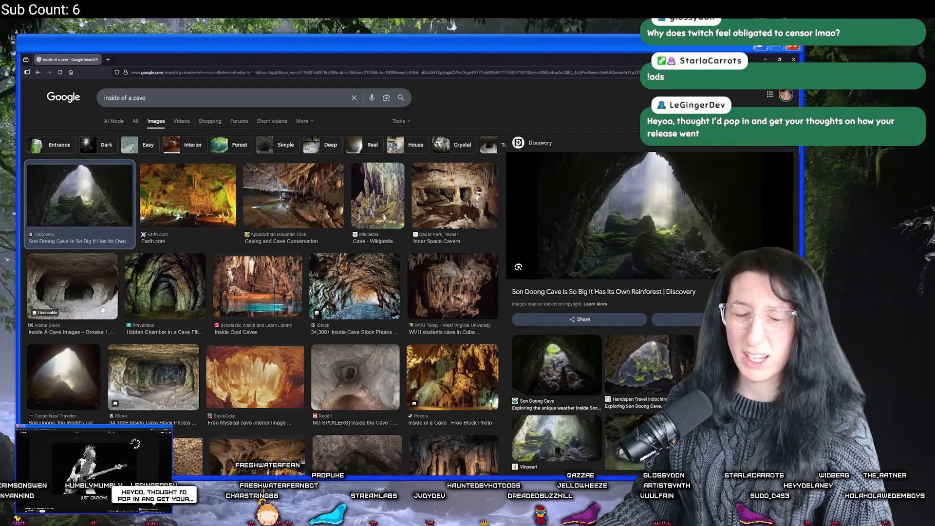
pyautogui.click(103, 310)
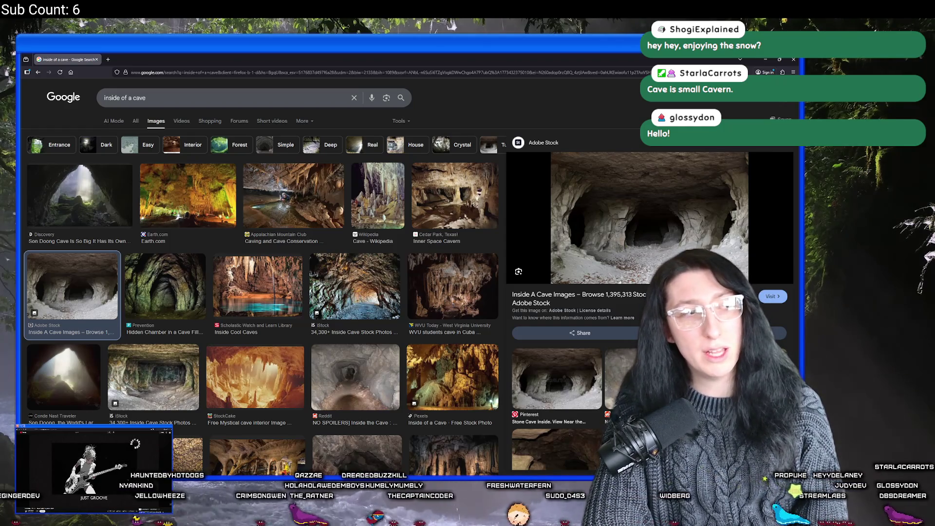
# Preview the Caves Uncovered, Cave Next To The River, Chauvet Cave and Vai Gioi Cave results.
pyautogui.scroll(-6, 384, 305)
pyautogui.click(80, 341)
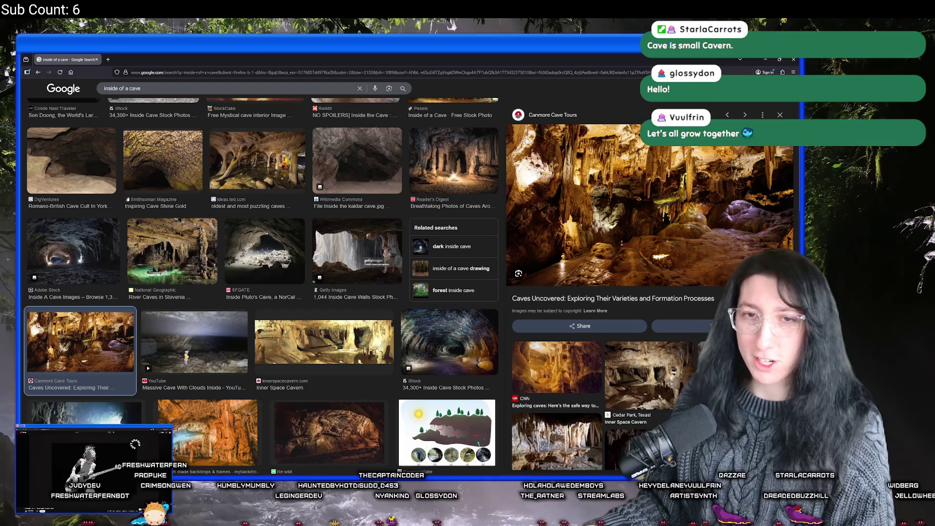
pyautogui.scroll(-3, 231, 343)
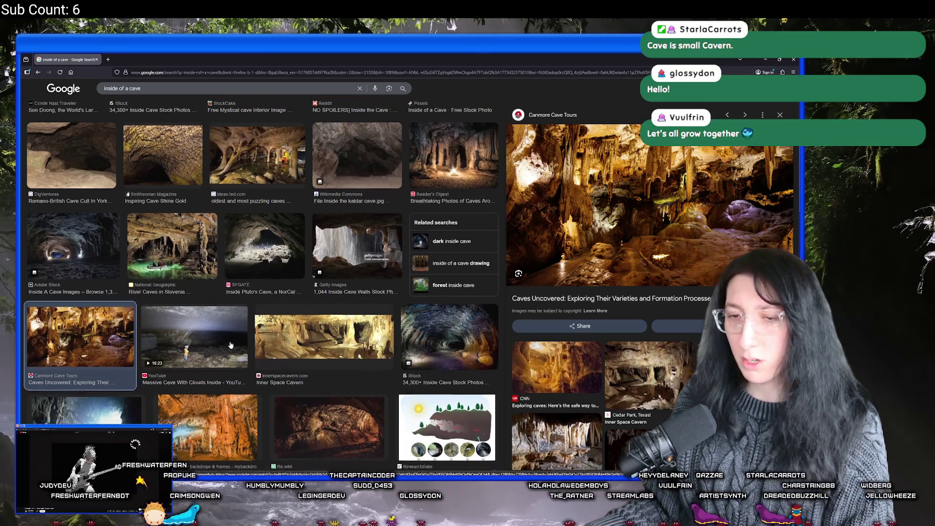
pyautogui.scroll(-6, 231, 343)
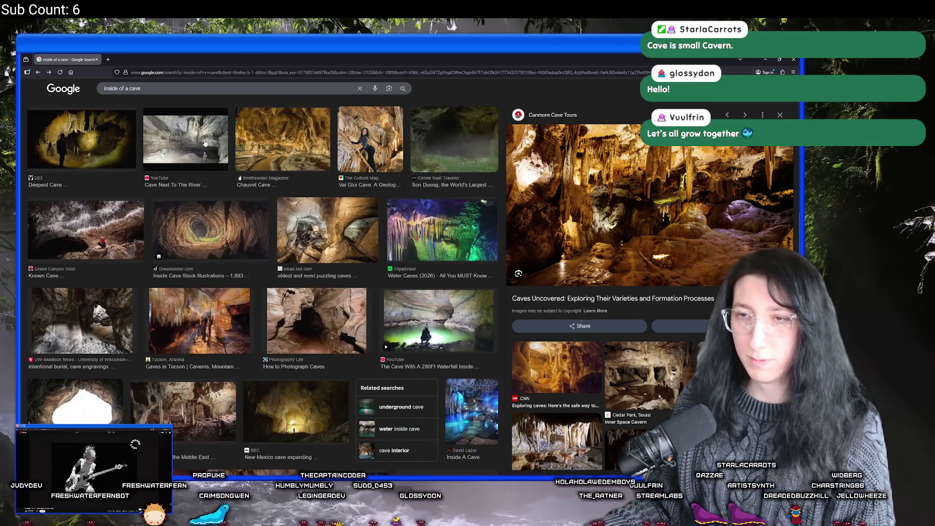
pyautogui.click(204, 142)
pyautogui.click(200, 239)
pyautogui.click(304, 165)
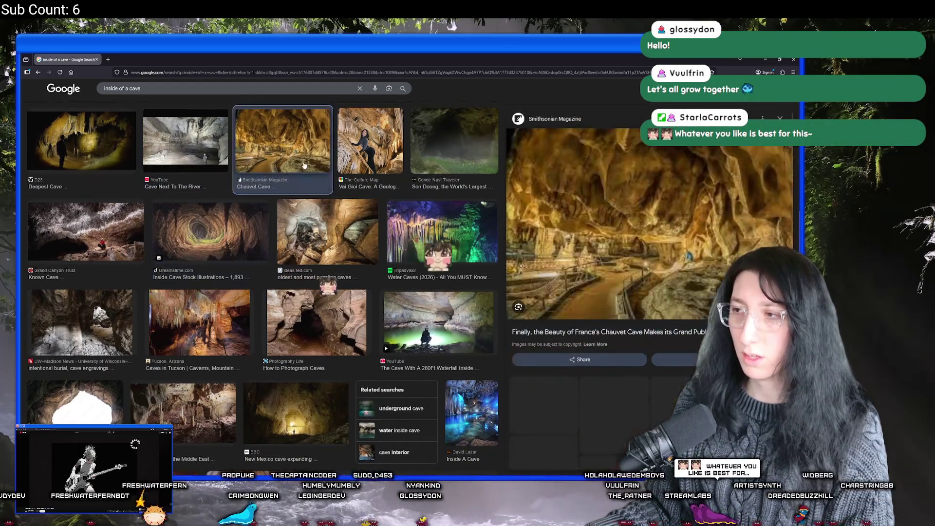
pyautogui.click(327, 232)
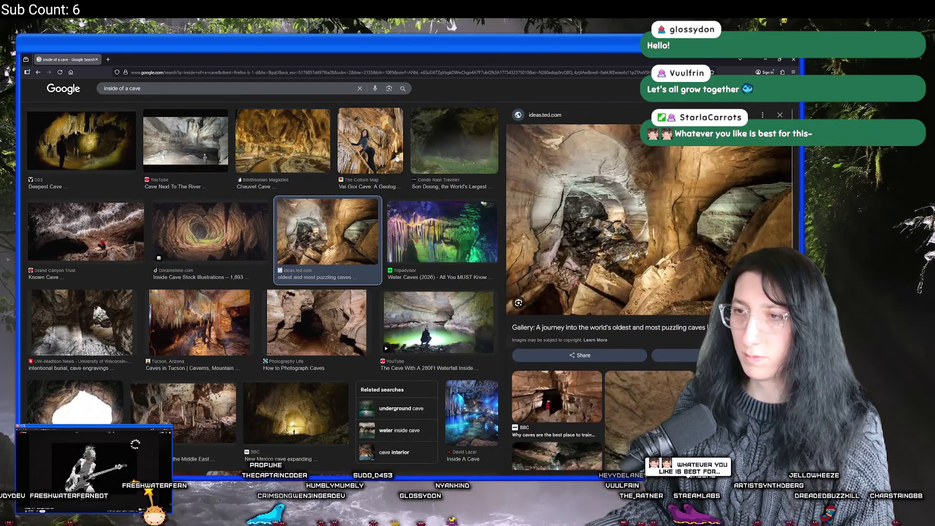
pyautogui.click(381, 160)
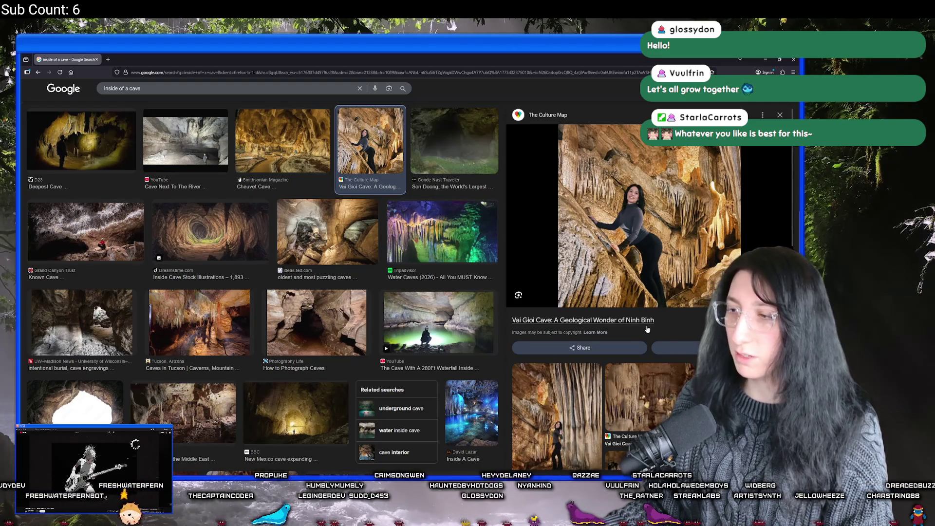
# Preview the Son Doong, Water Caves, burial cave, big empty cave and red-lit Cave Darkness images.
pyautogui.click(436, 147)
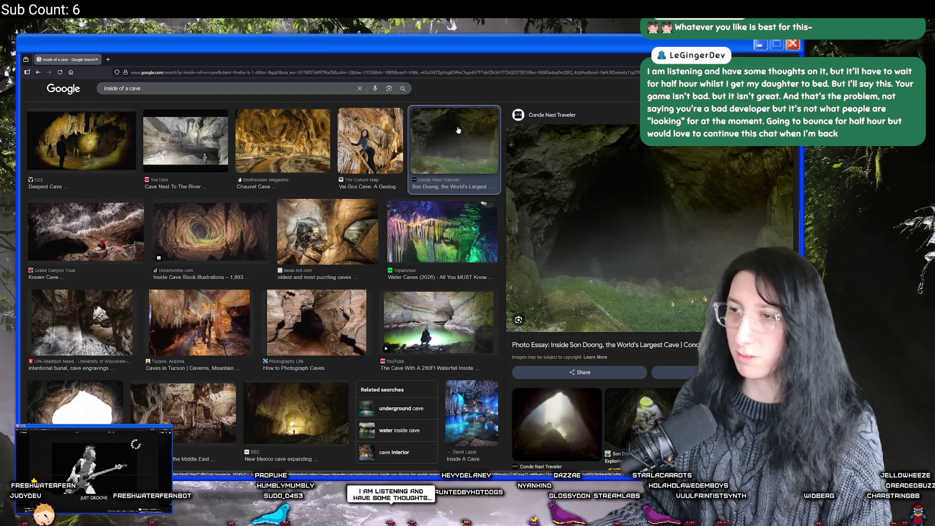
pyautogui.click(437, 303)
pyautogui.click(455, 160)
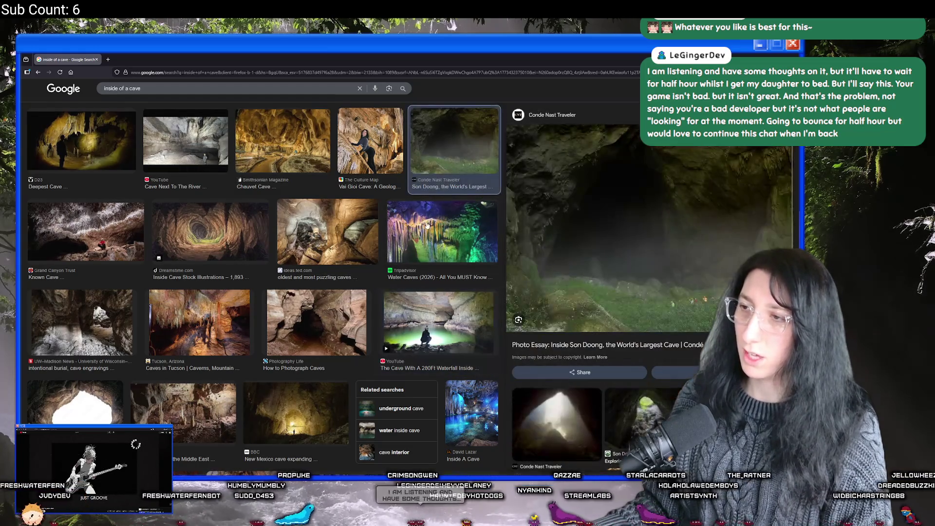
pyautogui.click(457, 223)
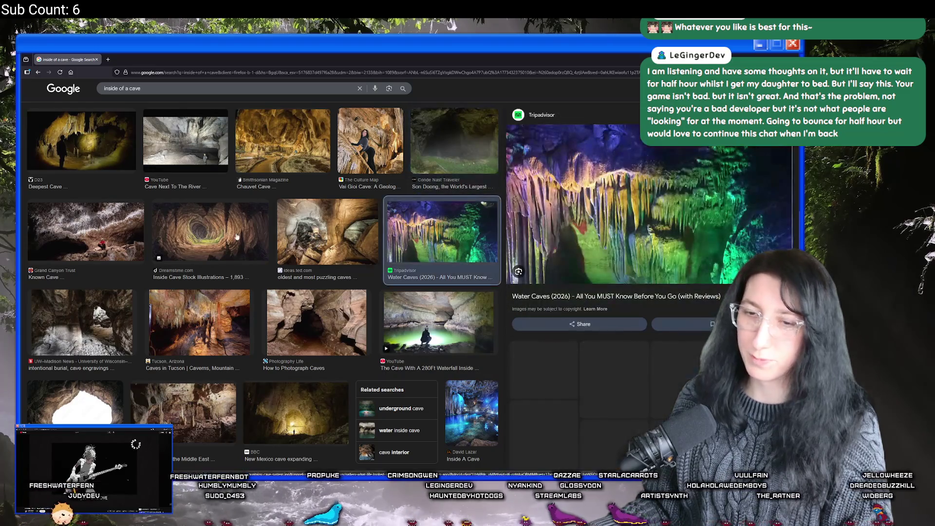
pyautogui.click(99, 315)
pyautogui.scroll(-3, 92, 307)
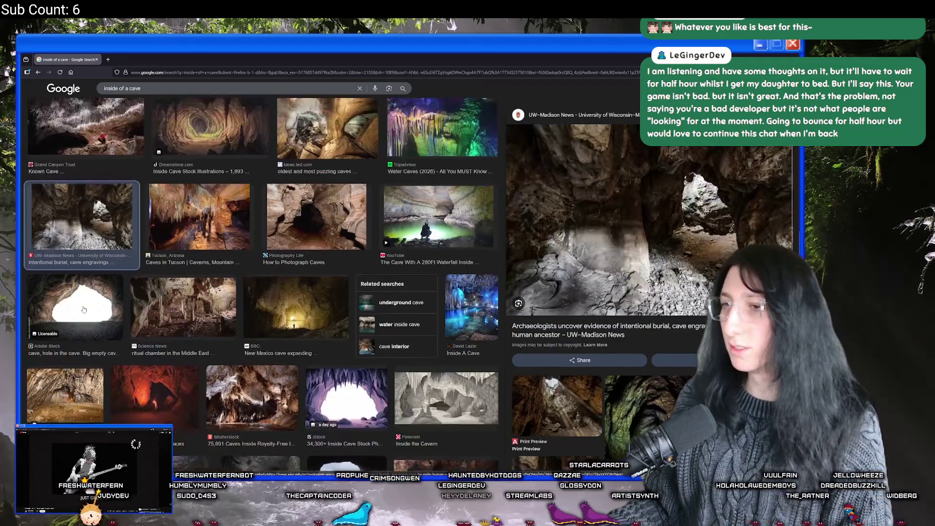
pyautogui.click(89, 300)
pyautogui.click(135, 351)
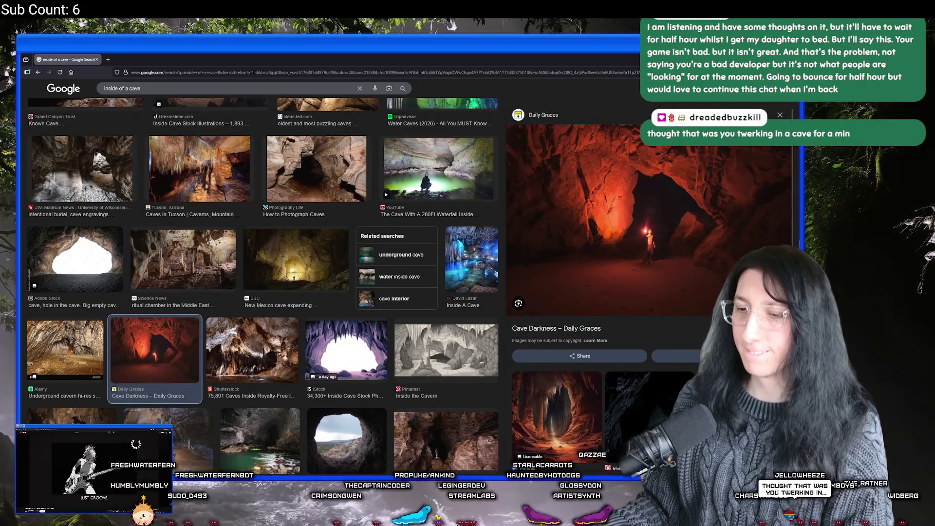
pyautogui.hotkey('alt', 'Tab')
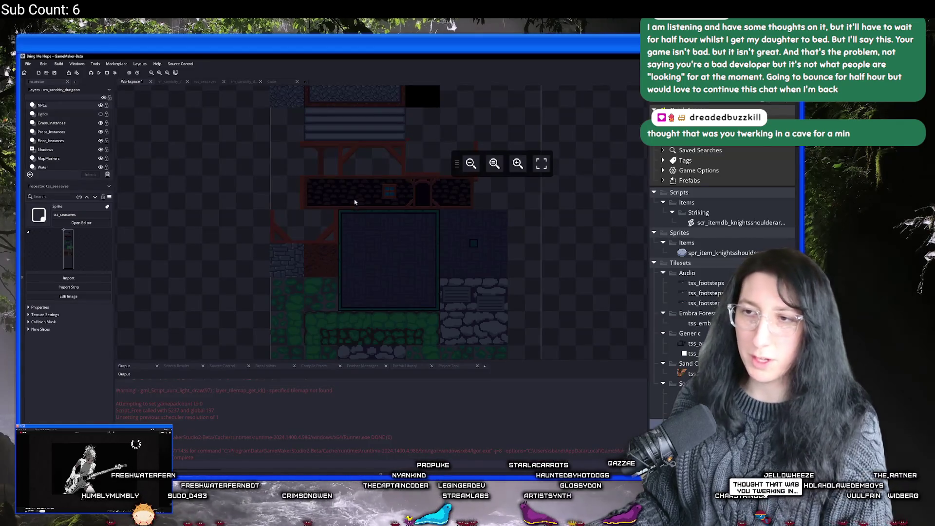
# Back in the BabaCaves tileset, bucket-fill the empty tile beside the stone tile with darker navy.
pyautogui.hotkey('alt', 'Tab')
pyautogui.scroll(2, 364, 161)
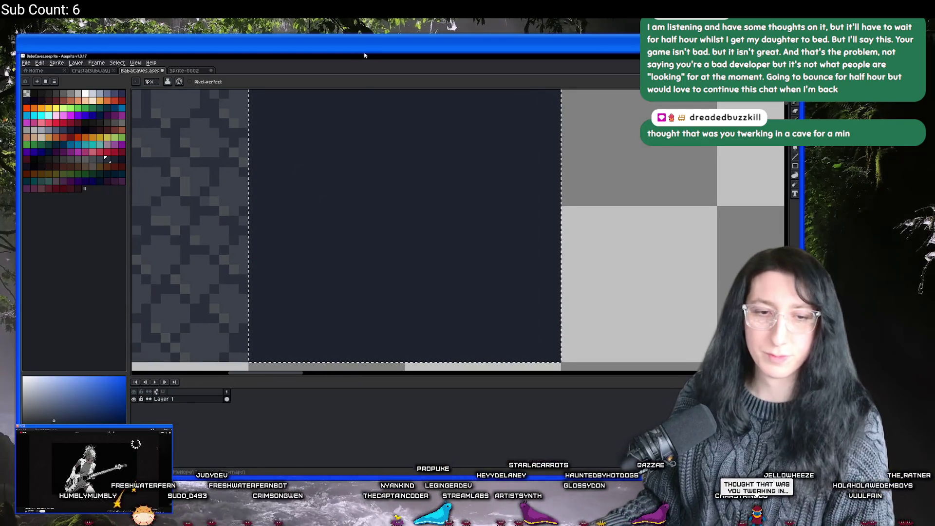
pyautogui.scroll(-2, 336, 203)
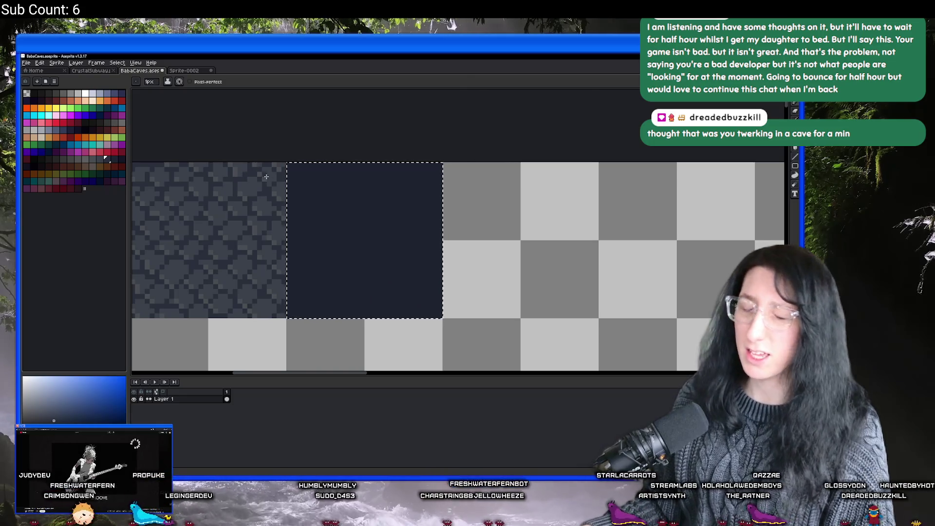
pyautogui.scroll(2, 262, 172)
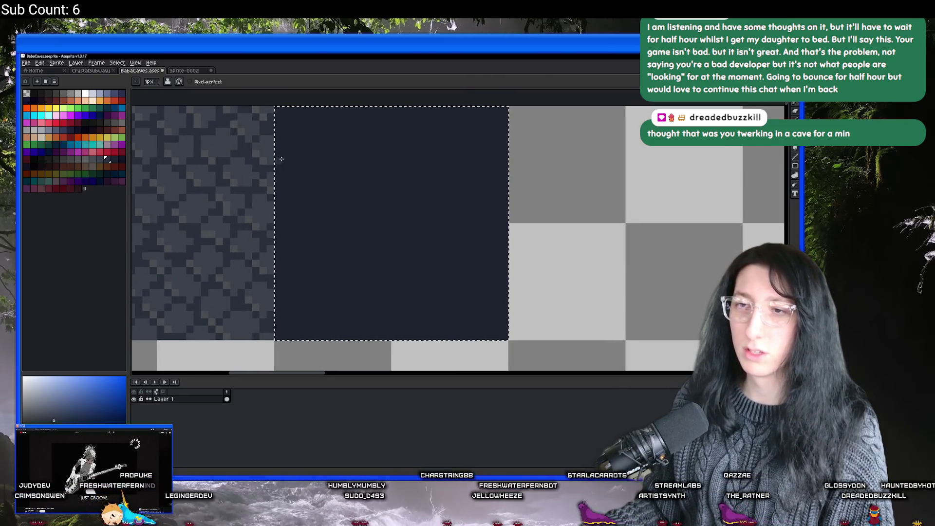
pyautogui.press('g')
pyautogui.scroll(-4, 430, 204)
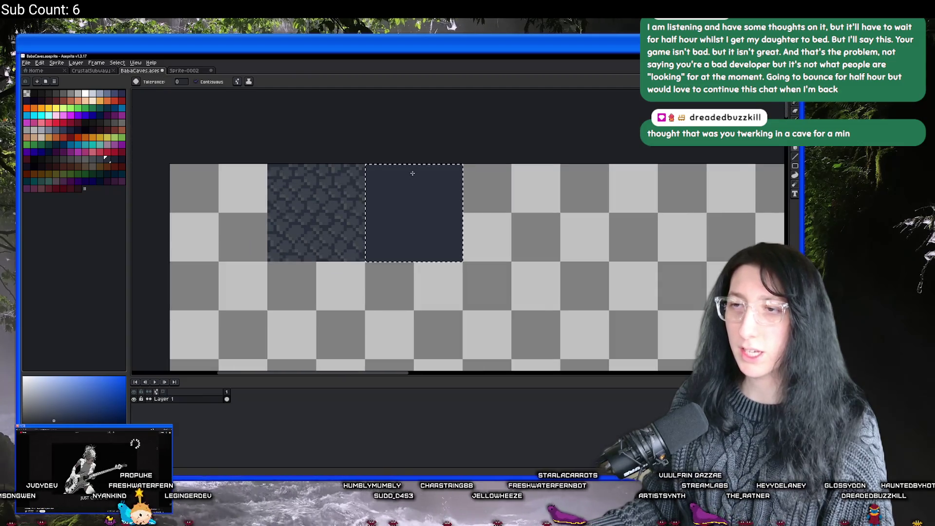
pyautogui.click(414, 179)
pyautogui.scroll(4, 375, 192)
pyautogui.moveTo(363, 196); pyautogui.dragTo(342, 199)
# Bring up the Sprite-0002 document with its dark navy square canvas.
pyautogui.press('b')
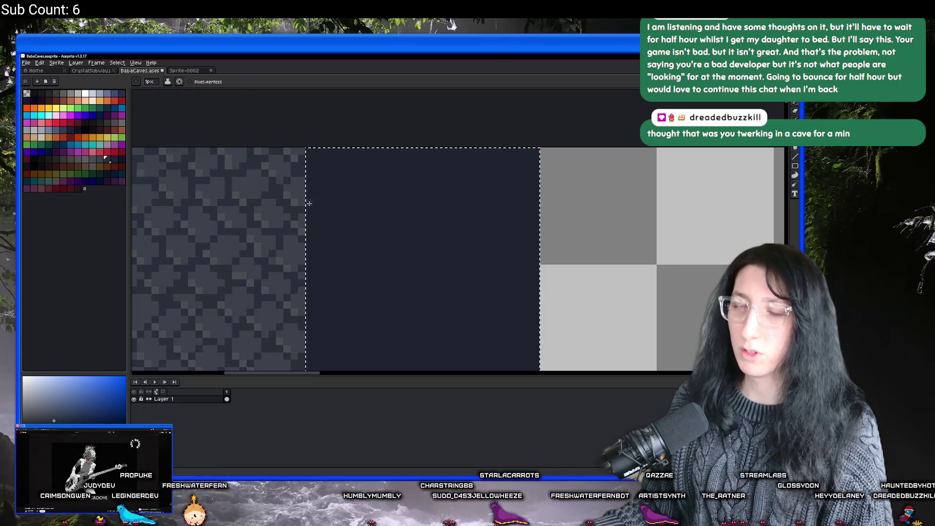
pyautogui.press('m')
pyautogui.hotkey('ctrl', 'Tab')
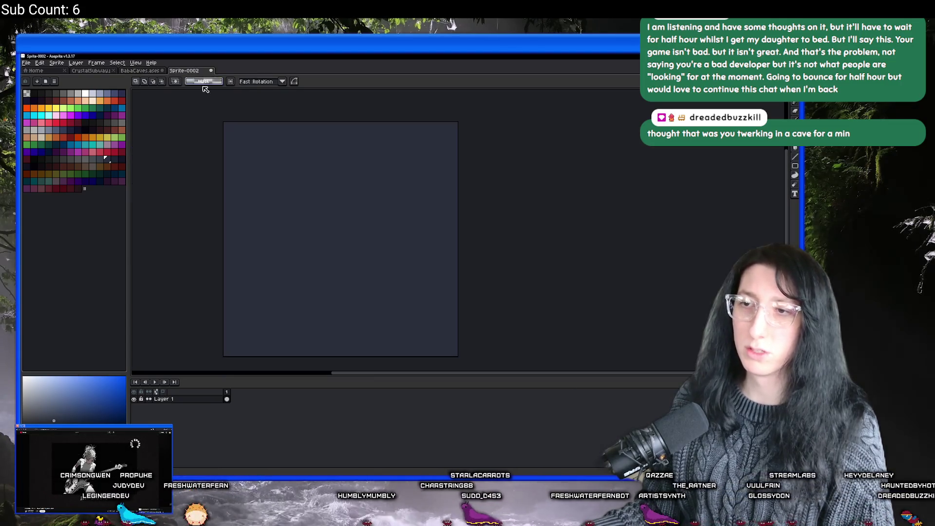
# Glance at the BabaCaves tileset, then return to Sprite-0002 with the 1px Pencil.
pyautogui.scroll(2, 225, 153)
pyautogui.scroll(-1, 226, 161)
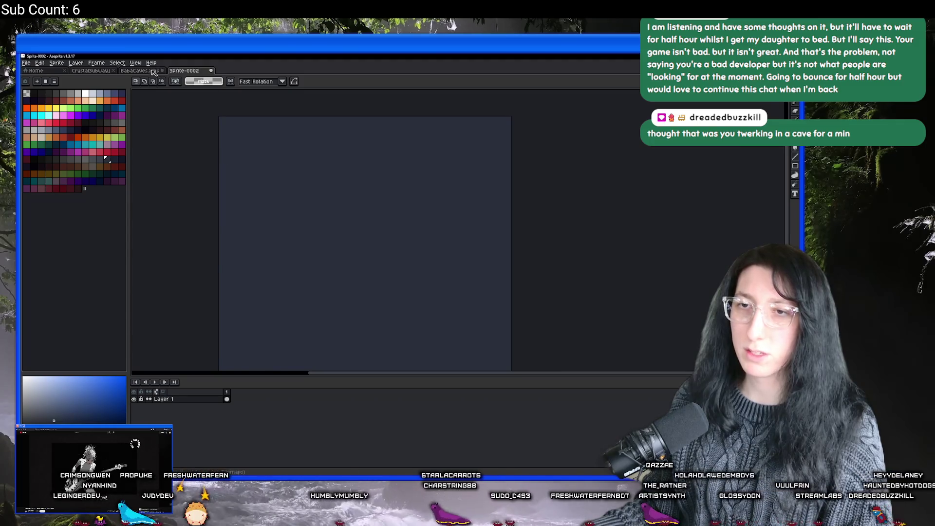
pyautogui.click(154, 72)
pyautogui.hotkey('ctrl', 'Tab')
pyautogui.press('w')
pyautogui.scroll(-1, 395, 156)
pyautogui.press('b')
# Try several faint horizontal strokes across the tiled navy canvas, undoing each one.
pyautogui.moveTo(248, 174); pyautogui.dragTo(411, 174)
pyautogui.hotkey('ctrl', 'z')
pyautogui.press('v')
pyautogui.moveTo(245, 171); pyautogui.dragTo(316, 170)
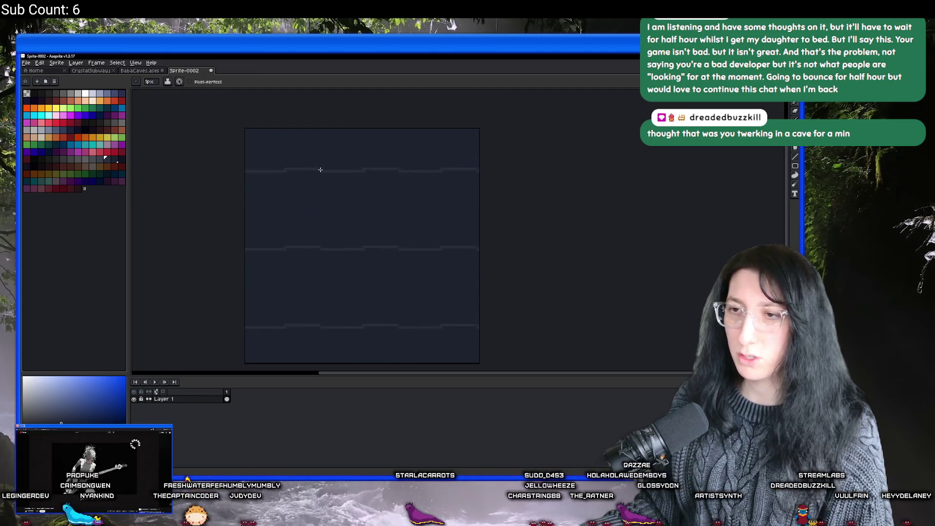
pyautogui.hotkey('ctrl', 'z')
pyautogui.press('b')
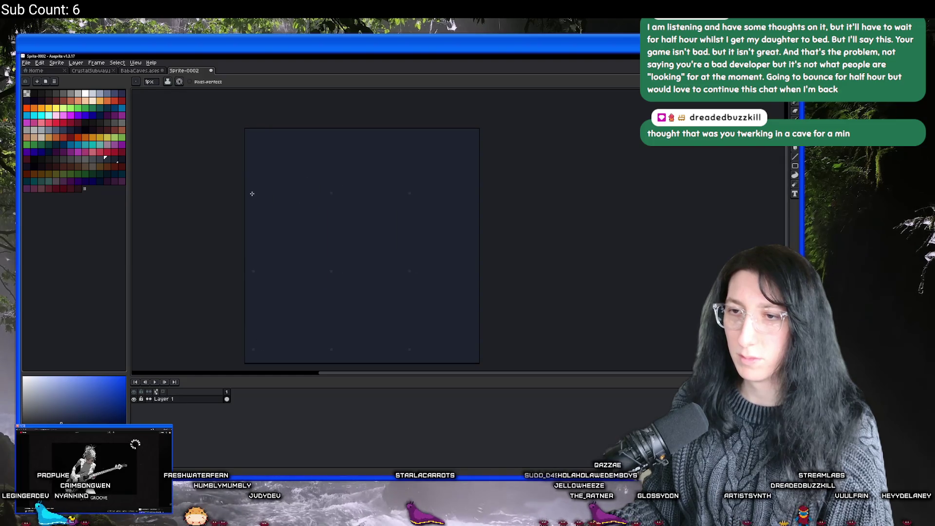
pyautogui.moveTo(248, 193); pyautogui.dragTo(317, 190)
pyautogui.hotkey('ctrl', 'z')
pyautogui.press('v')
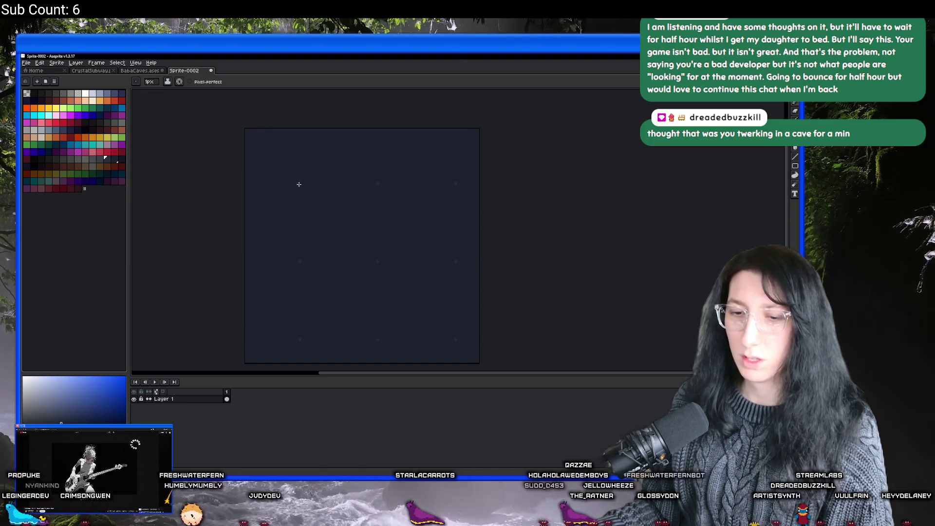
pyautogui.moveTo(241, 224); pyautogui.dragTo(340, 224)
pyautogui.hotkey('ctrl', 'z')
pyautogui.press('v')
pyautogui.press('b')
# Test more horizontal and diagonal strokes, then keep a wavy horizontal line across the tile.
pyautogui.moveTo(263, 238); pyautogui.dragTo(352, 242)
pyautogui.scroll(-2, 378, 244)
pyautogui.scroll(3, 376, 247)
pyautogui.hotkey('ctrl', 'z')
pyautogui.press('v')
pyautogui.press('b')
pyautogui.moveTo(253, 267)
pyautogui.mouseDown()
pyautogui.moveTo(292, 243)
pyautogui.moveTo(323, 244)
pyautogui.mouseUp()
pyautogui.hotkey('ctrl', 'z')
pyautogui.press('v')
pyautogui.press('b')
pyautogui.moveTo(252, 268); pyautogui.dragTo(355, 267)
# Centre the wave pattern in view and try a short stroke on a wave, undoing it.
pyautogui.scroll(-1, 354, 267)
pyautogui.scroll(2, 334, 271)
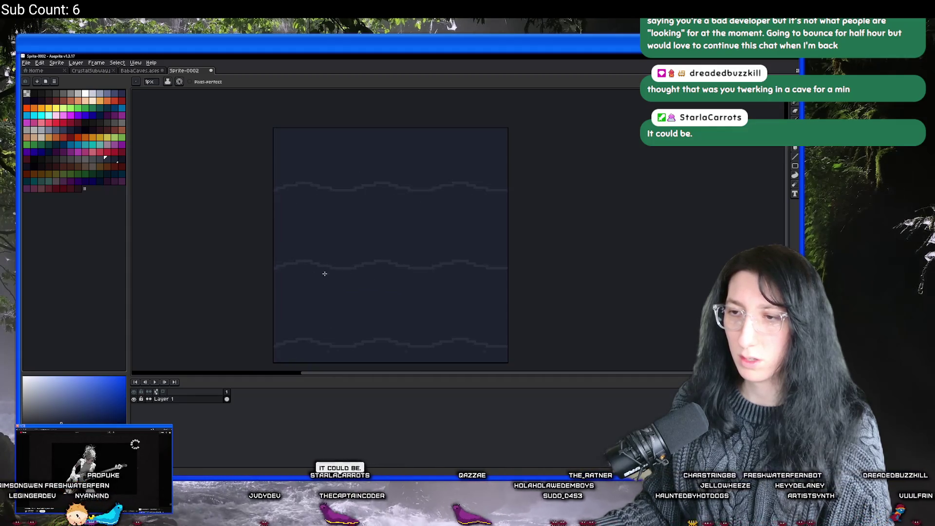
pyautogui.moveTo(266, 278); pyautogui.dragTo(252, 257)
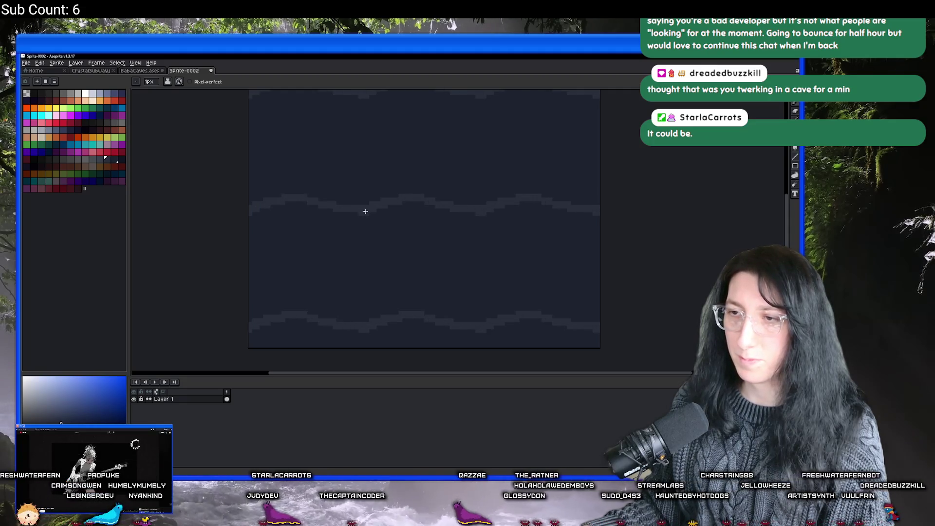
pyautogui.moveTo(307, 218)
pyautogui.mouseDown()
pyautogui.moveTo(299, 216)
pyautogui.moveTo(339, 234)
pyautogui.moveTo(272, 228)
pyautogui.moveTo(241, 246)
pyautogui.moveTo(249, 235)
pyautogui.mouseUp()
pyautogui.hotkey('ctrl', 'z')
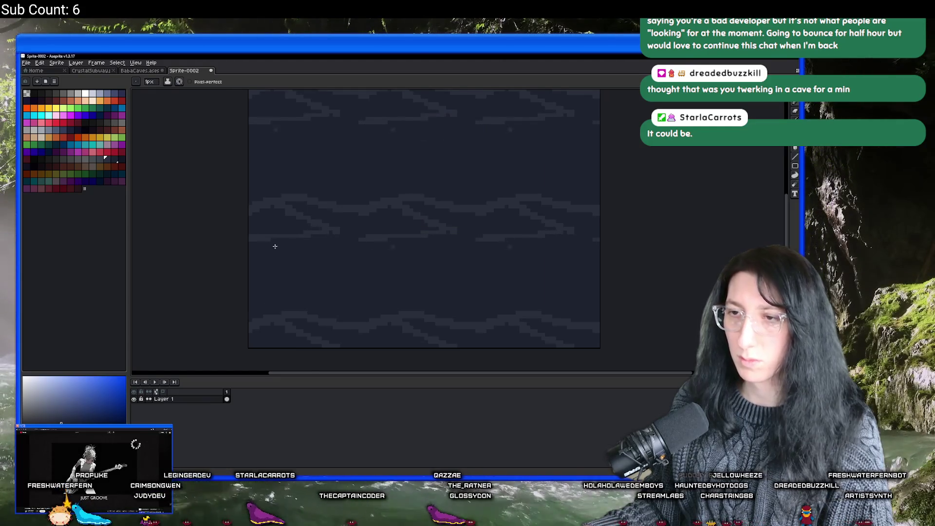
pyautogui.scroll(1, 274, 246)
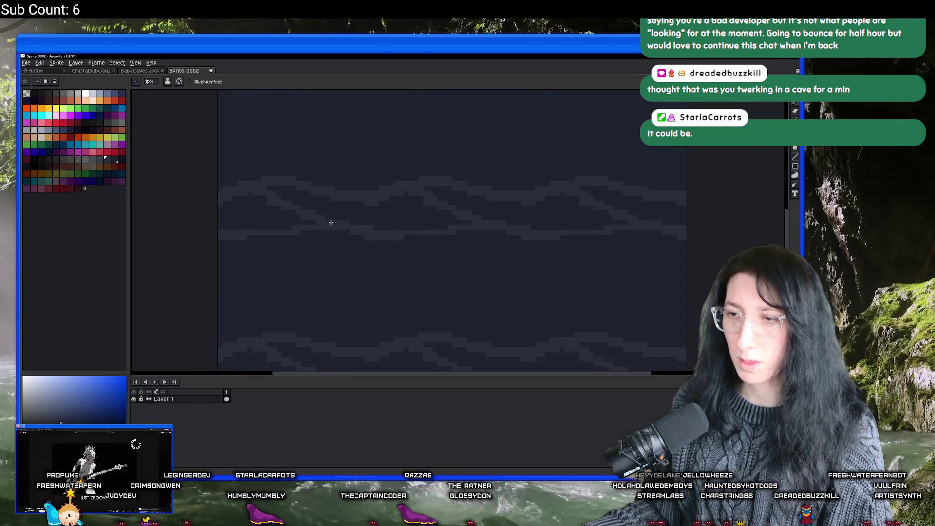
pyautogui.scroll(-1, 326, 229)
pyautogui.scroll(-1, 324, 244)
pyautogui.scroll(1, 323, 248)
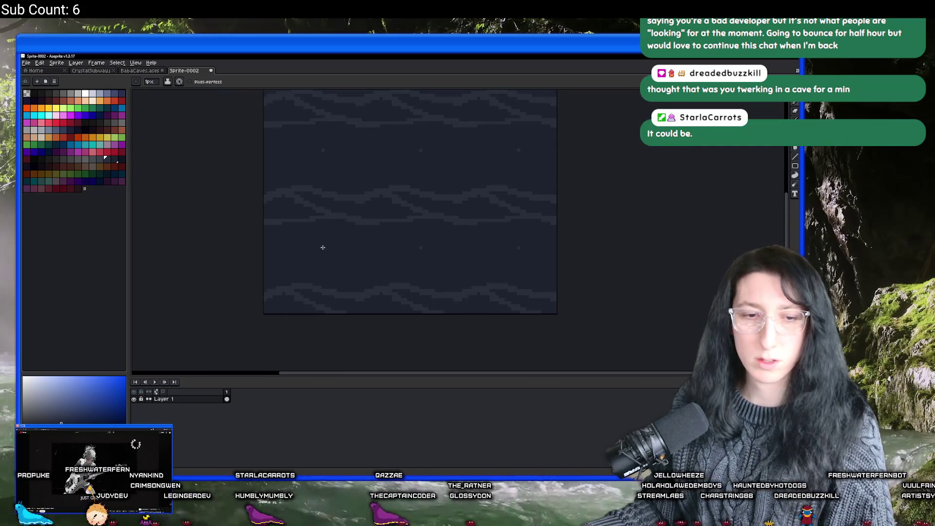
pyautogui.scroll(2, 322, 248)
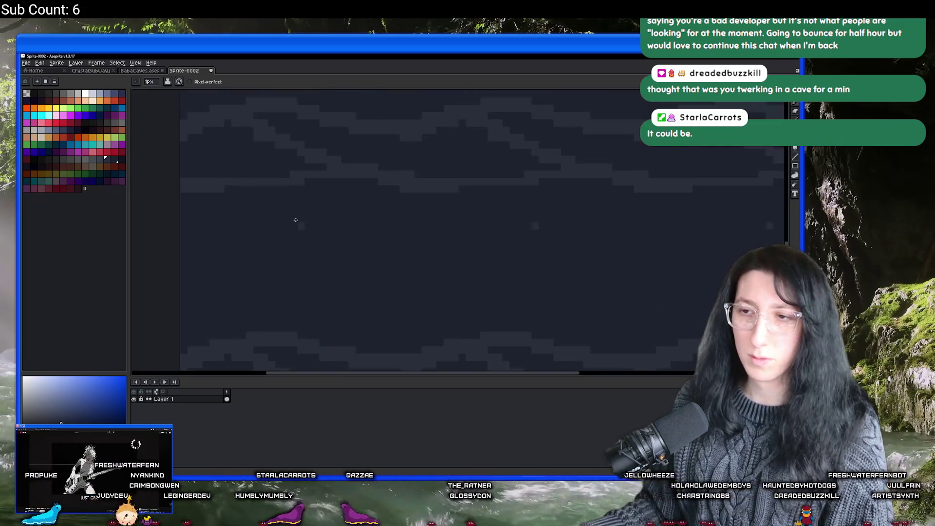
# Draw diagonal connector lines up-right, down-left and down-right between the wave peaks.
pyautogui.moveTo(320, 178)
pyautogui.mouseDown()
pyautogui.moveTo(184, 255)
pyautogui.moveTo(334, 223)
pyautogui.moveTo(417, 239)
pyautogui.mouseUp()
pyautogui.hotkey('ctrl', 'z')
pyautogui.moveTo(342, 215); pyautogui.dragTo(304, 185)
pyautogui.hotkey('ctrl', 'z')
pyautogui.moveTo(358, 214); pyautogui.dragTo(430, 203)
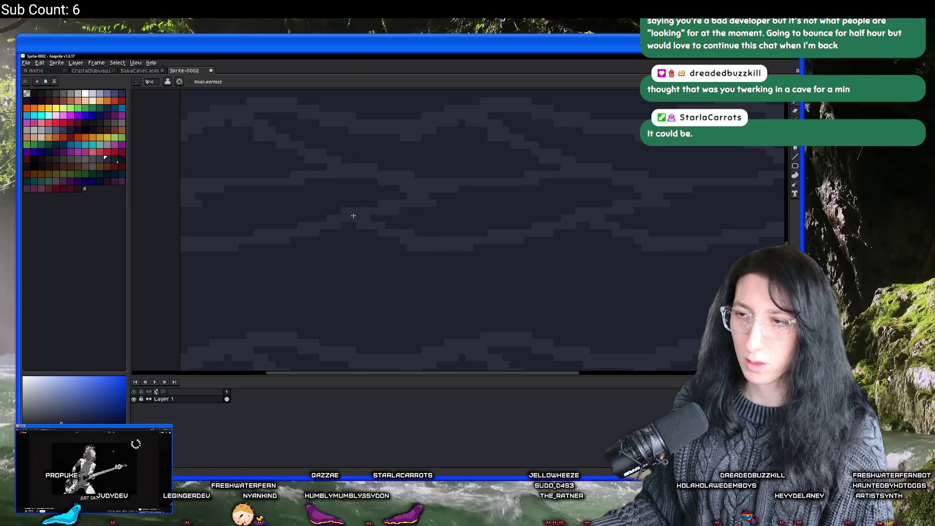
pyautogui.scroll(-3, 409, 205)
pyautogui.scroll(1, 378, 214)
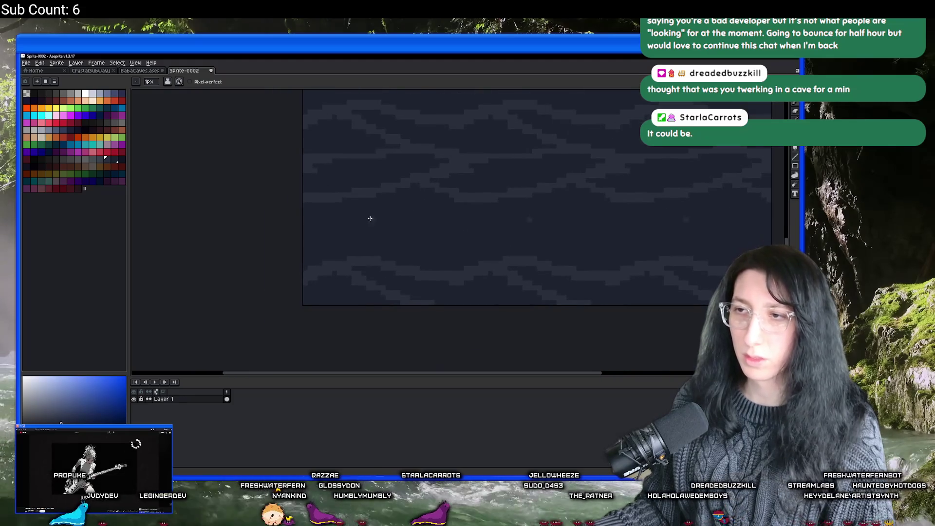
pyautogui.moveTo(358, 194); pyautogui.dragTo(341, 217)
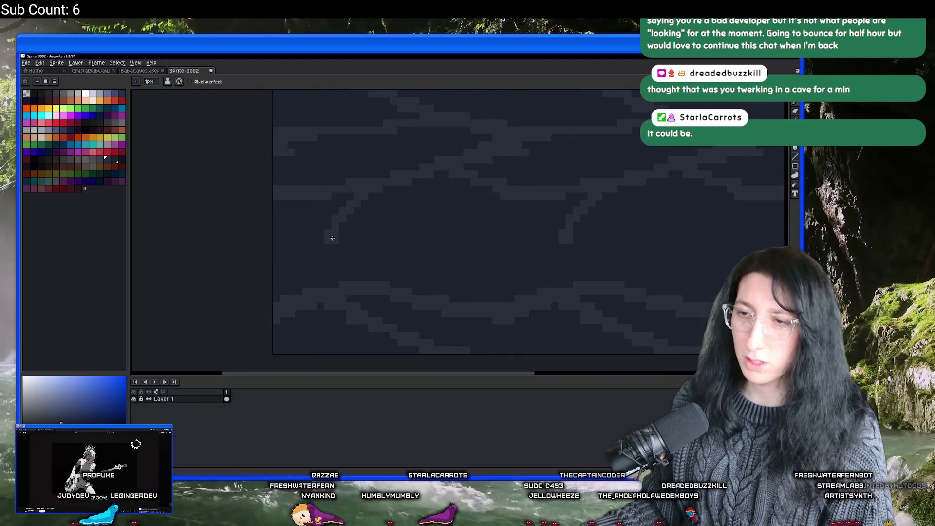
pyautogui.moveTo(333, 255)
pyautogui.mouseDown()
pyautogui.moveTo(344, 260)
pyautogui.moveTo(289, 308)
pyautogui.mouseUp()
# Add one more diagonal stroke to complete the branching crack pattern.
pyautogui.scroll(-2, 365, 280)
pyautogui.scroll(2, 416, 257)
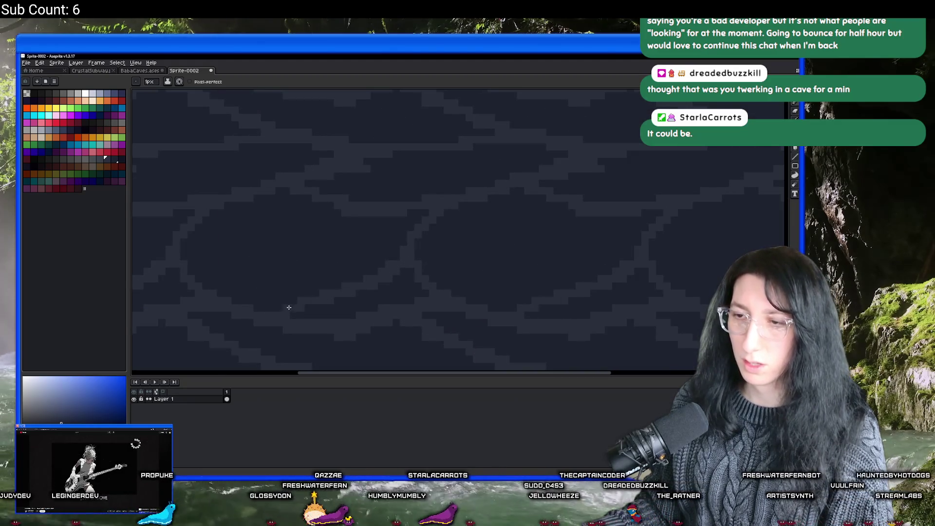
pyautogui.scroll(-3, 299, 308)
pyautogui.scroll(2, 315, 306)
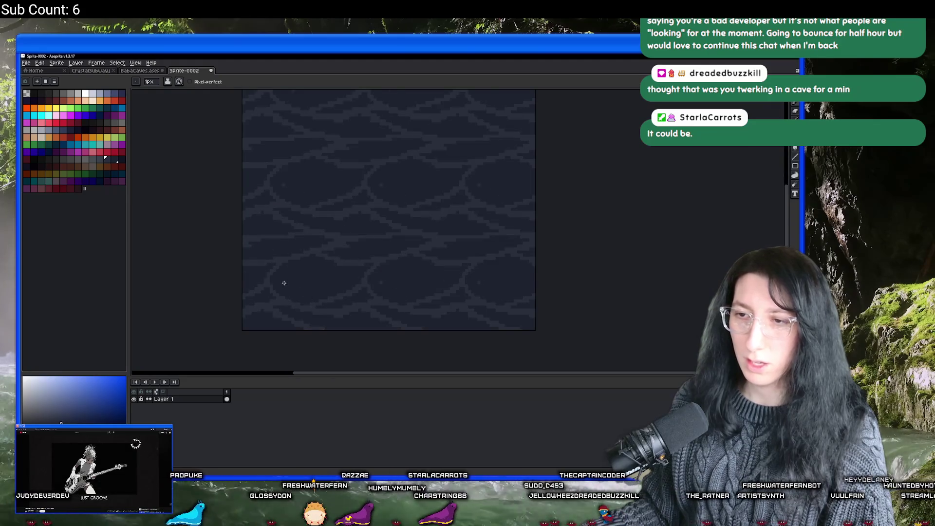
pyautogui.scroll(2, 284, 278)
pyautogui.moveTo(255, 266); pyautogui.dragTo(322, 265)
pyautogui.hotkey('ctrl', 'z')
pyautogui.press('b')
pyautogui.moveTo(273, 246); pyautogui.dragTo(369, 288)
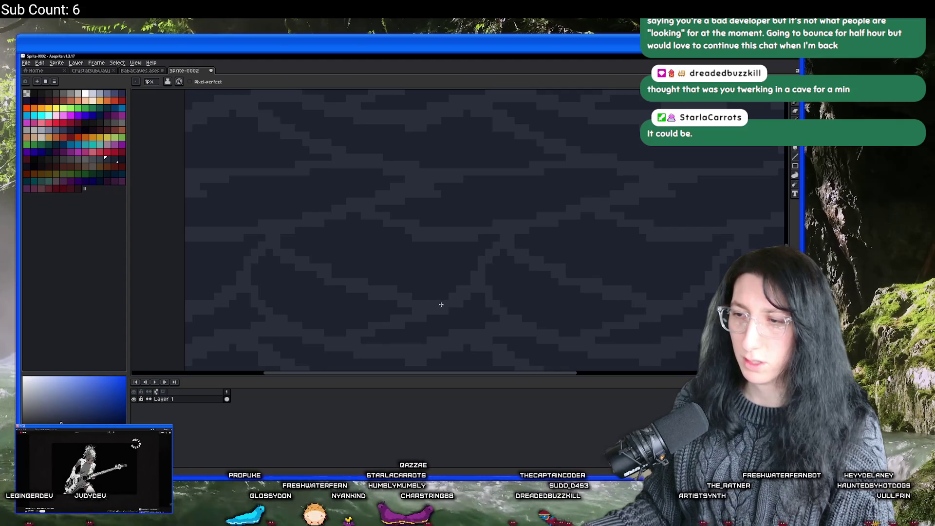
pyautogui.scroll(-4, 443, 305)
pyautogui.scroll(-2, 404, 289)
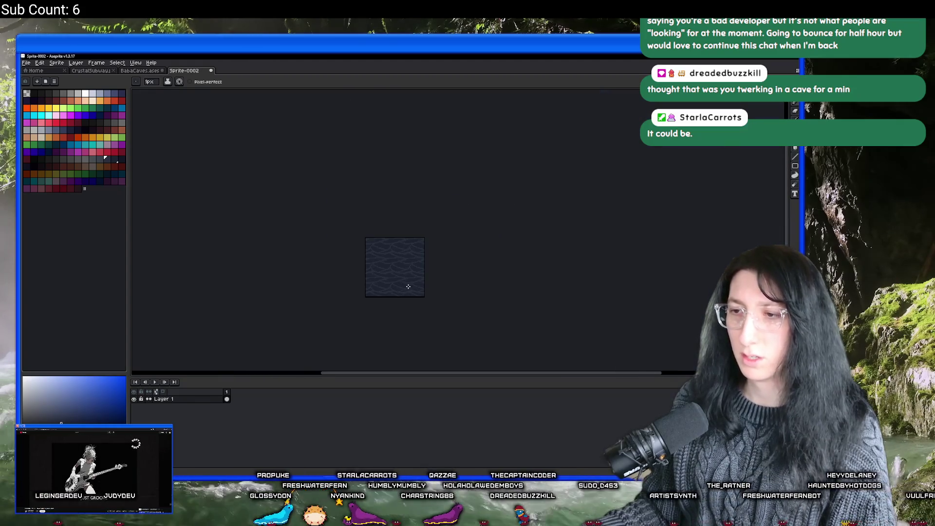
# Try replacing the crack-line colour, then pick a dark blue colour.
pyautogui.scroll(3, 384, 280)
pyautogui.press('m')
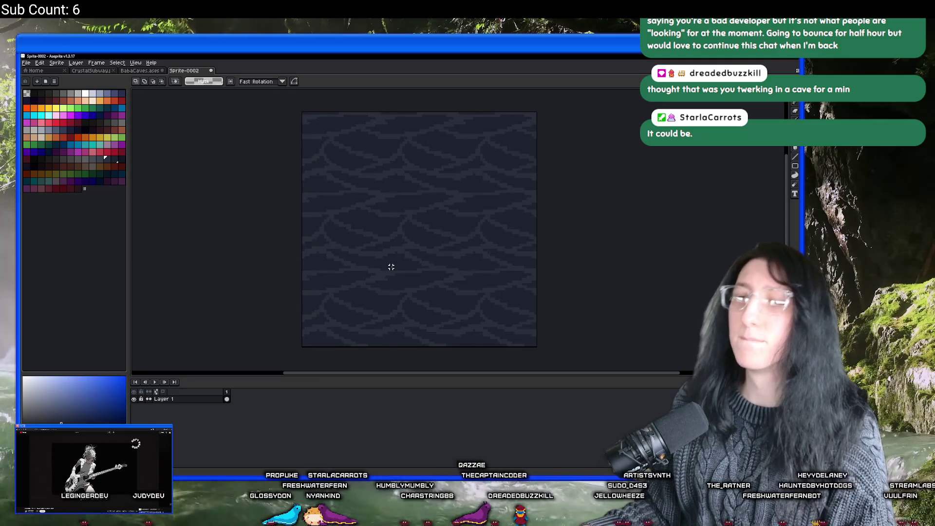
pyautogui.press('i')
pyautogui.scroll(3, 385, 253)
pyautogui.click(108, 127)
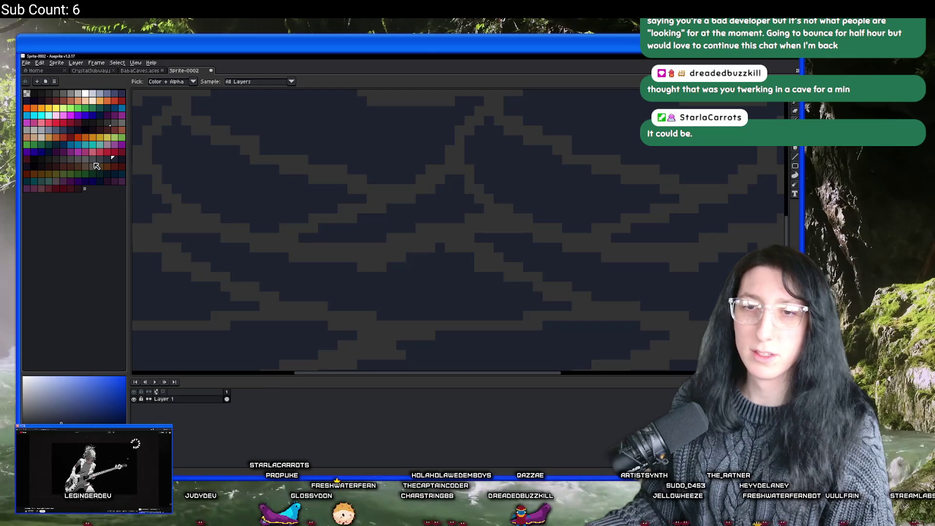
pyautogui.rightClick(108, 161)
pyautogui.hotkey('shift', 'r')
pyautogui.press('Escape')
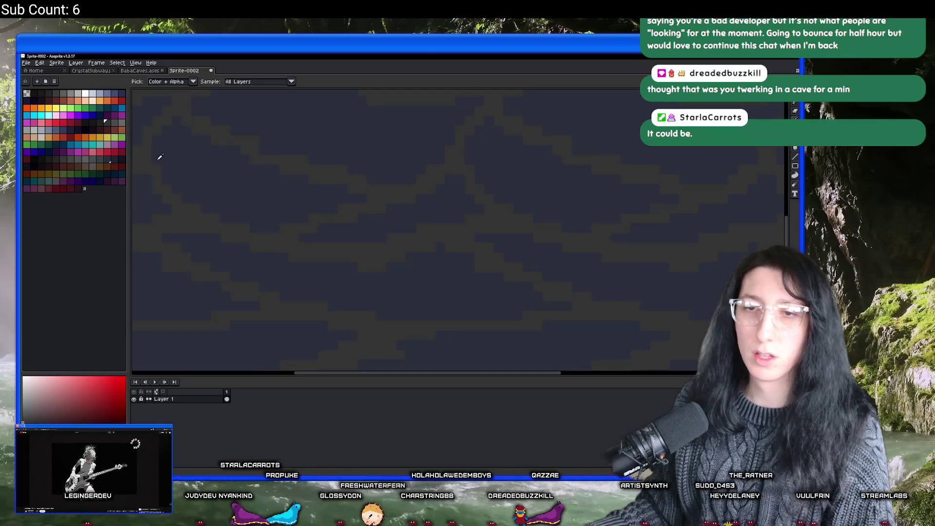
pyautogui.click(115, 160)
pyautogui.scroll(-5, 292, 168)
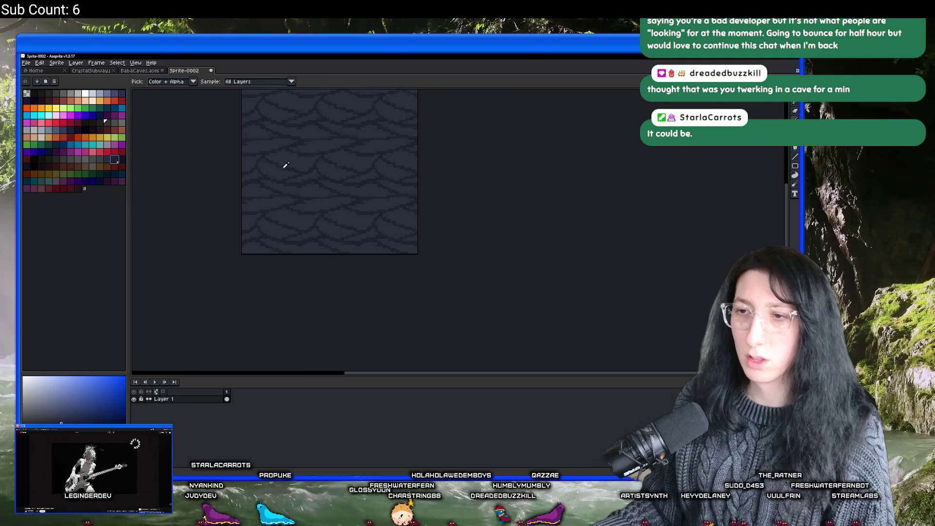
# Copy the floor tile and paste it beside the stone tile in the BabaCaves tileset.
pyautogui.moveTo(296, 154); pyautogui.dragTo(317, 239)
pyautogui.scroll(2, 317, 238)
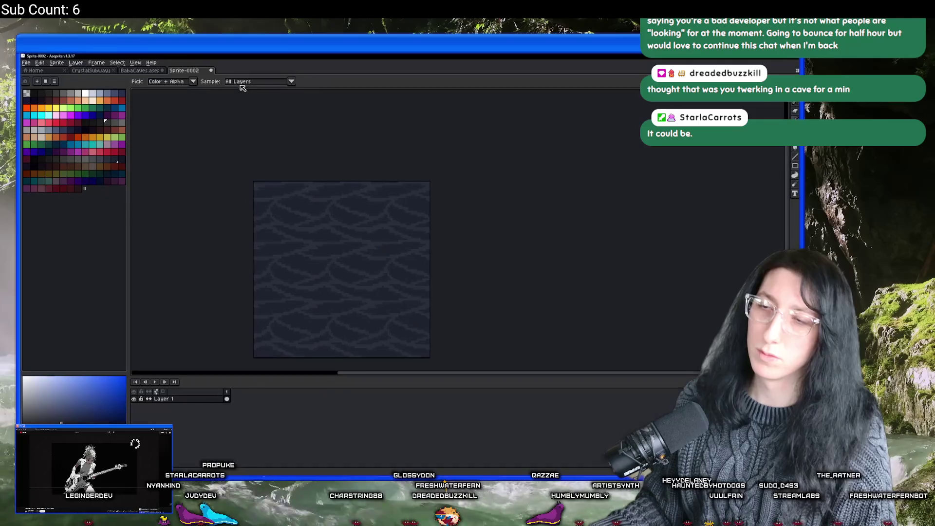
pyautogui.hotkey('ctrl', 'z')
pyautogui.click(139, 71)
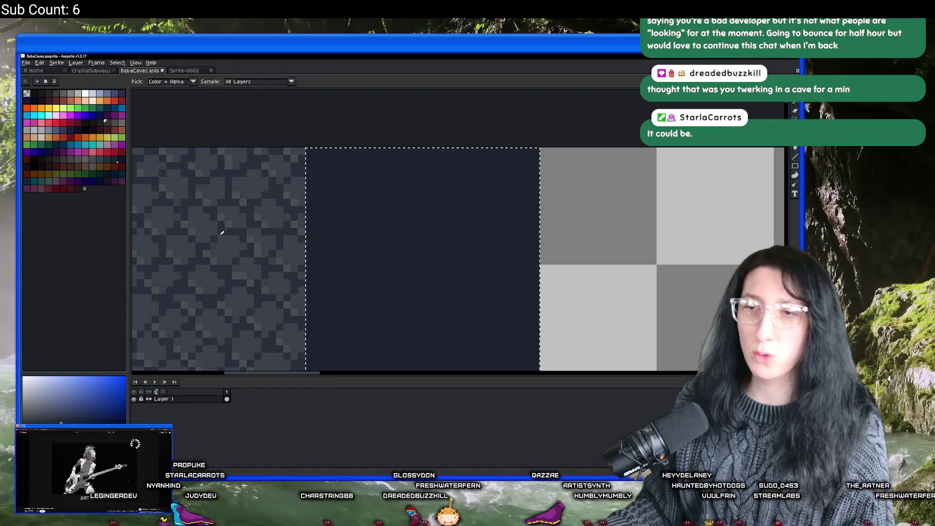
pyautogui.hotkey('ctrl', 'v')
pyautogui.scroll(1, 407, 233)
pyautogui.moveTo(408, 232)
pyautogui.mouseDown()
pyautogui.moveTo(501, 240)
pyautogui.moveTo(424, 202)
pyautogui.moveTo(392, 276)
pyautogui.moveTo(354, 195)
pyautogui.mouseUp()
# Move the pasted tile down one tile row.
pyautogui.scroll(-1, 384, 271)
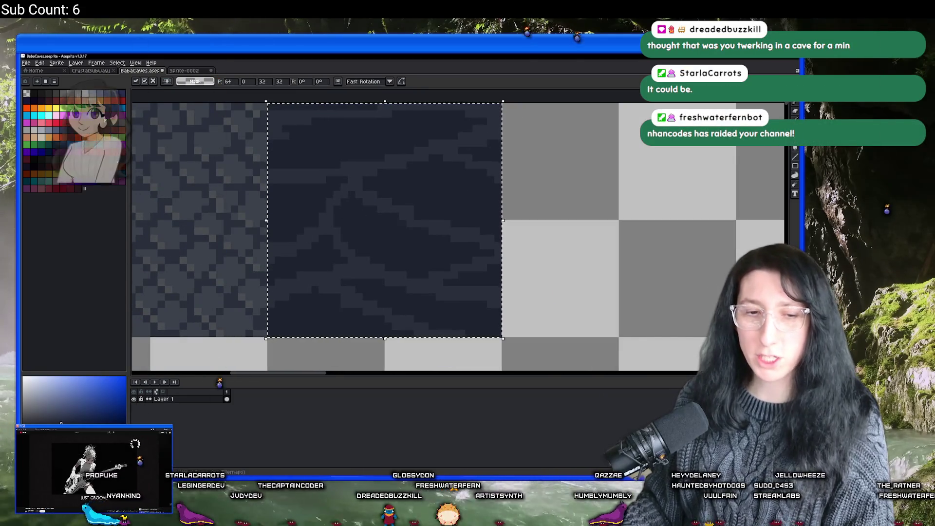
pyautogui.moveTo(390, 227); pyautogui.dragTo(396, 141)
pyautogui.scroll(-4, 396, 142)
pyautogui.scroll(-1, 396, 142)
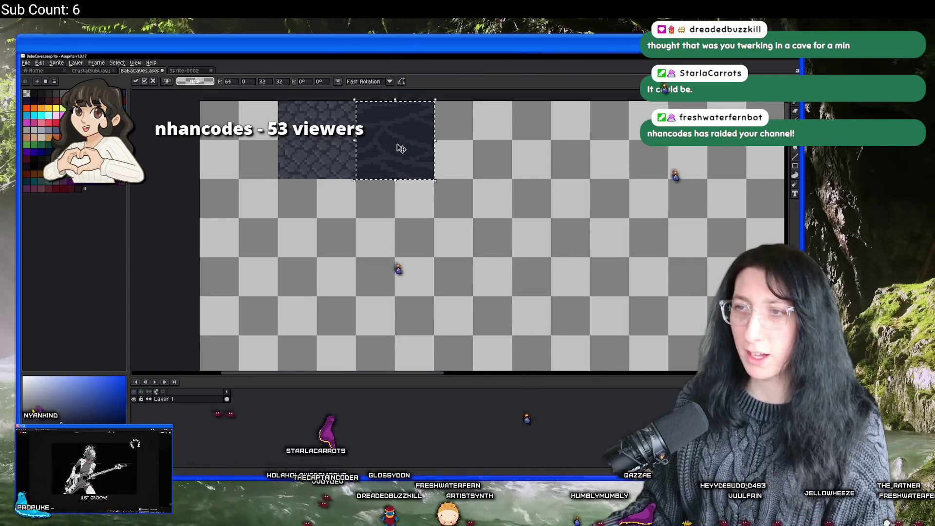
pyautogui.scroll(1, 395, 143)
pyautogui.scroll(1, 394, 145)
pyautogui.scroll(1, 394, 145)
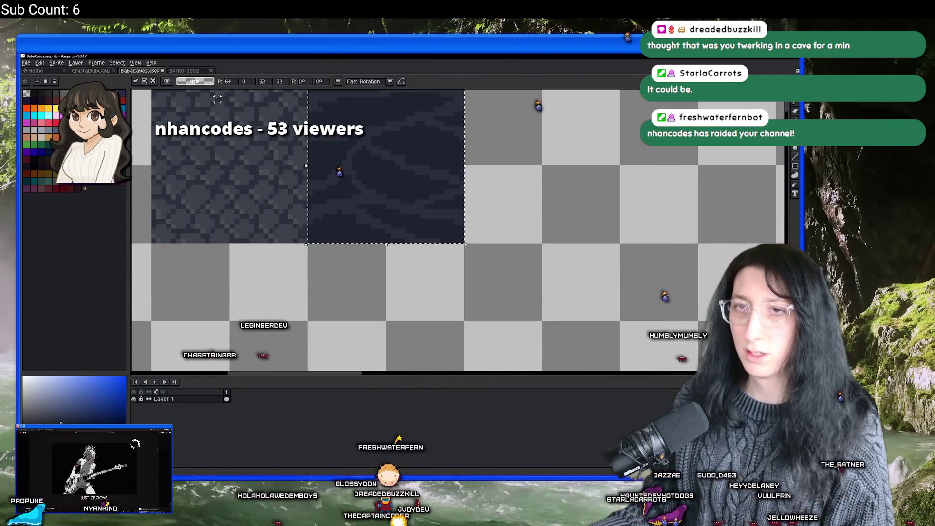
pyautogui.moveTo(438, 178)
pyautogui.mouseDown()
pyautogui.moveTo(463, 325)
pyautogui.moveTo(440, 332)
pyautogui.mouseUp()
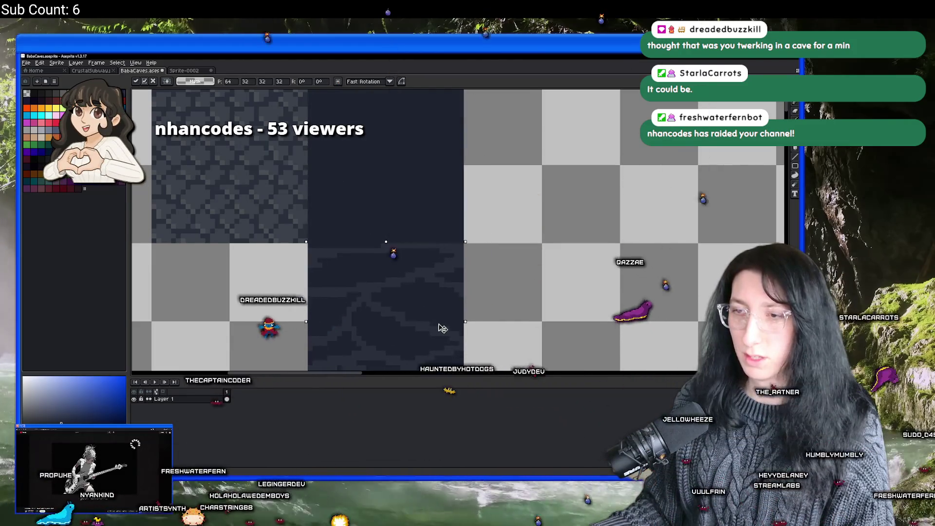
pyautogui.scroll(-3, 440, 329)
pyautogui.scroll(3, 424, 215)
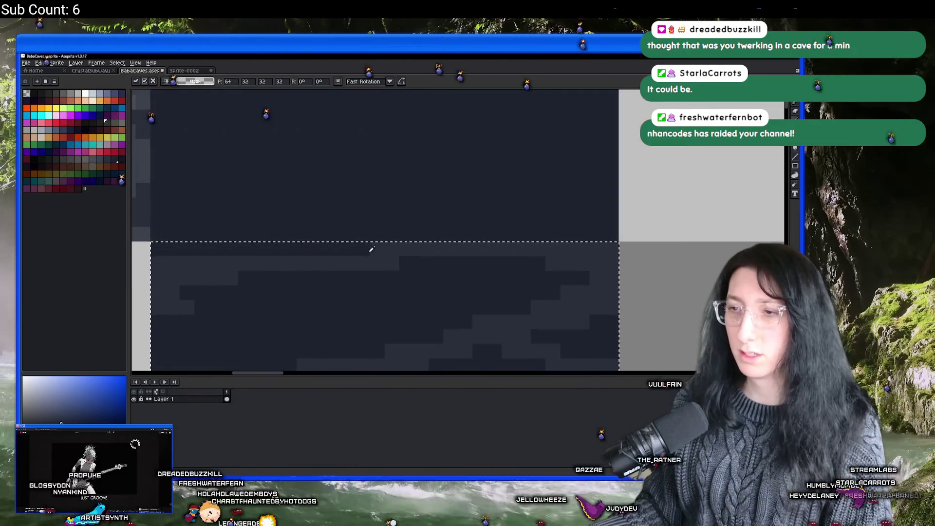
# Drop the selection and draw a dark blue line marking the wall-top edge.
pyautogui.press('g')
pyautogui.scroll(-1, 268, 164)
pyautogui.scroll(2, 257, 224)
pyautogui.scroll(-2, 237, 215)
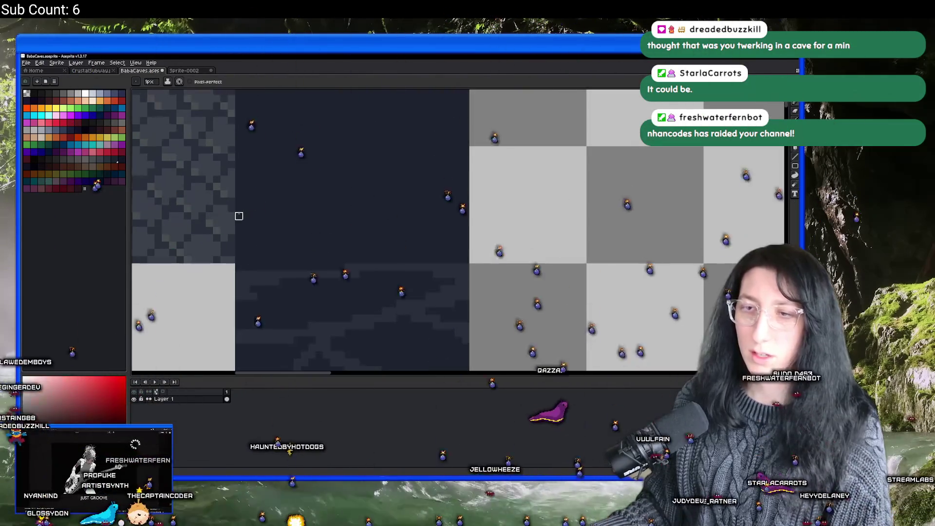
pyautogui.hotkey('ctrl', 'd')
pyautogui.press('b')
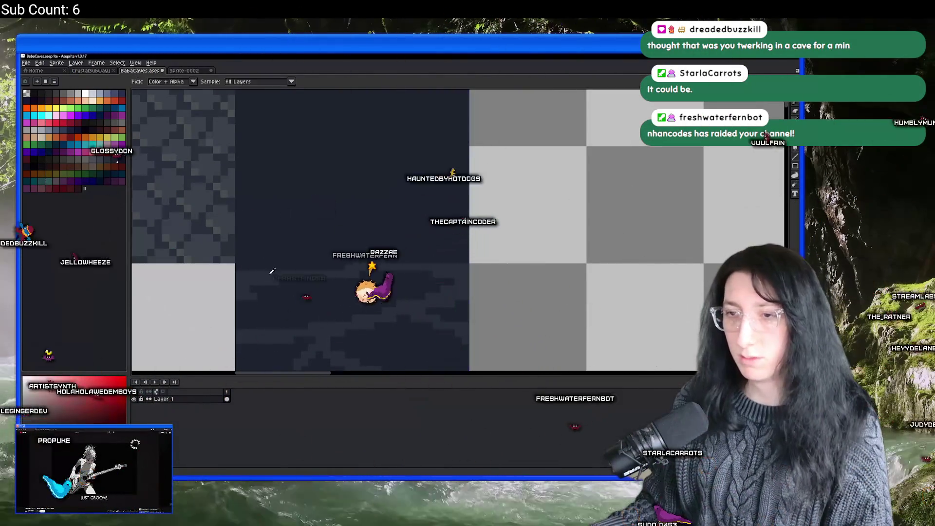
pyautogui.keyDown('alt'); pyautogui.click(239, 181); pyautogui.keyUp('alt')
pyautogui.moveTo(239, 181)
pyautogui.mouseDown()
pyautogui.moveTo(509, 173)
pyautogui.moveTo(468, 182)
pyautogui.moveTo(467, 254)
pyautogui.moveTo(234, 259)
pyautogui.mouseUp()
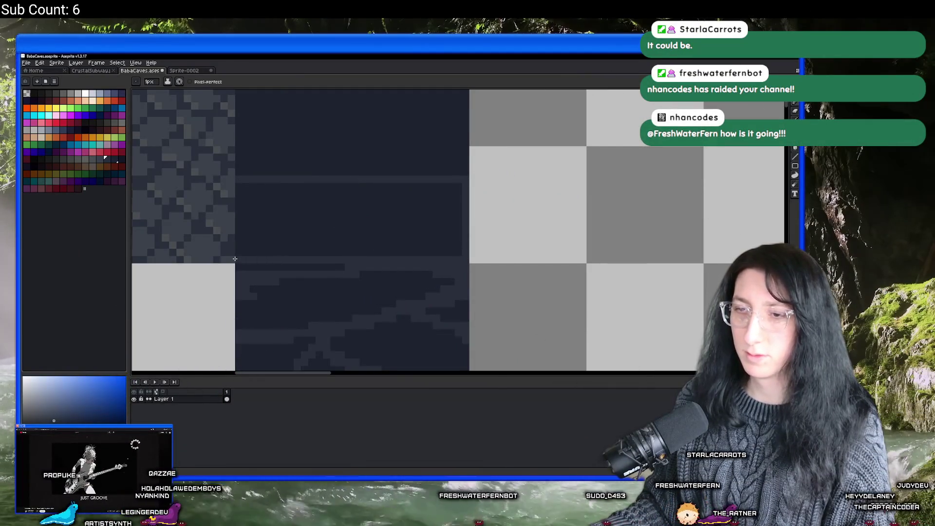
# Select and delete the tile area above the wall-top line.
pyautogui.press('w')
pyautogui.click(279, 142)
pyautogui.press('Delete')
pyautogui.scroll(-3, 278, 142)
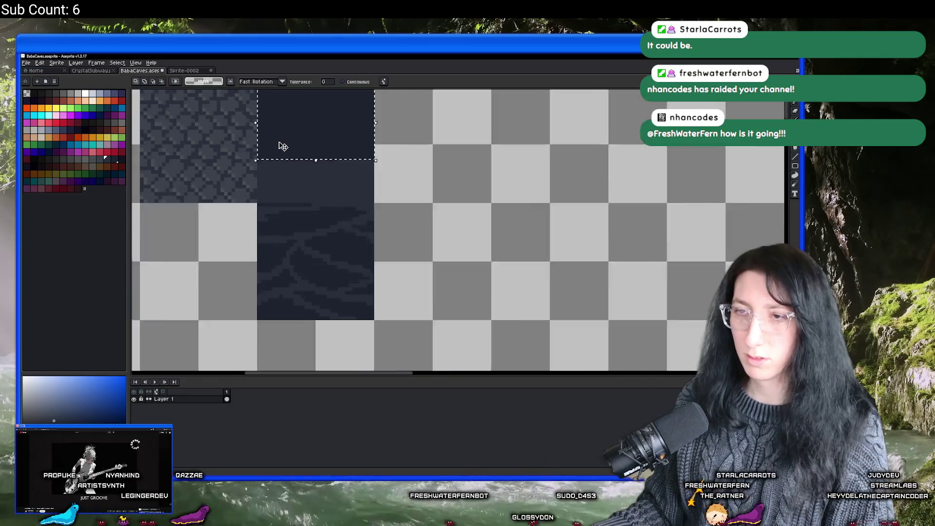
pyautogui.scroll(-2, 302, 142)
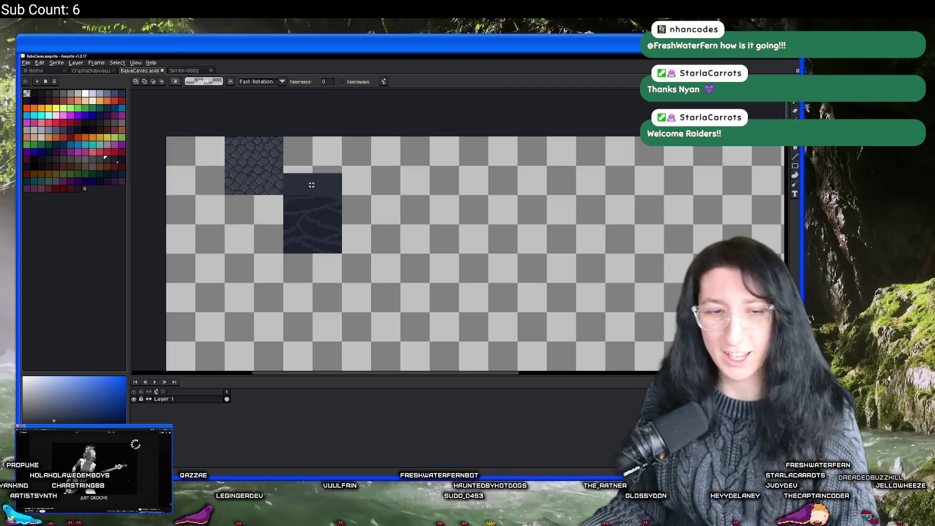
pyautogui.scroll(5, 301, 188)
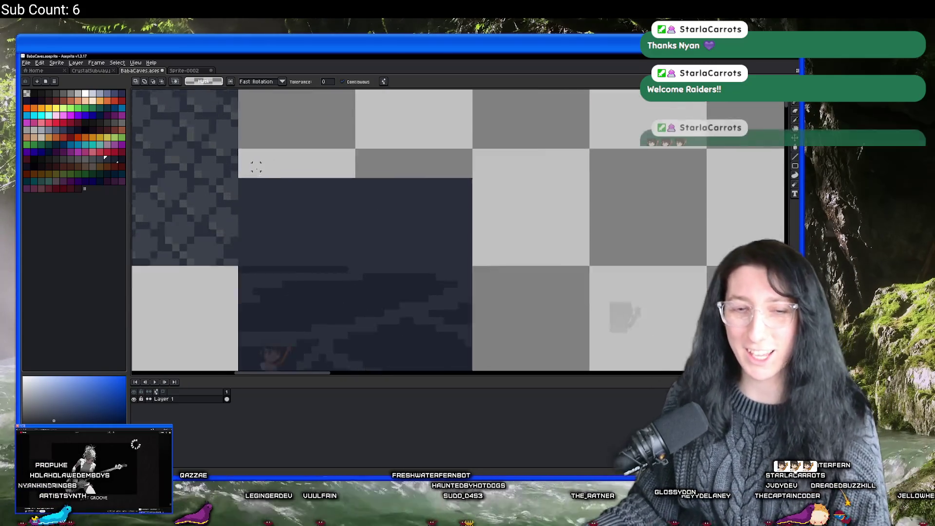
# Erase pixels along the dark area's top edge and corner to make it jagged.
pyautogui.press('b')
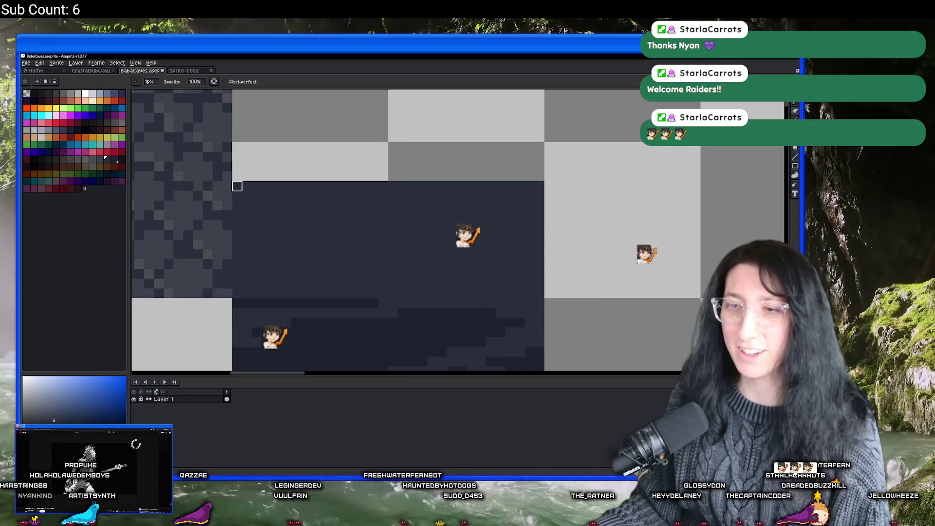
pyautogui.moveTo(247, 186); pyautogui.dragTo(238, 187)
pyautogui.press('e')
pyautogui.scroll(-1, 507, 188)
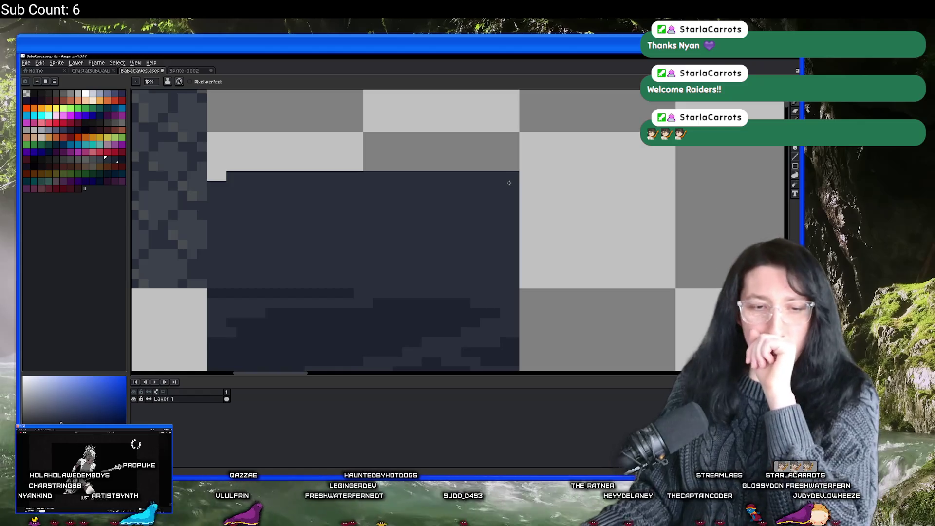
pyautogui.press('b')
pyautogui.moveTo(398, 176)
pyautogui.mouseDown()
pyautogui.moveTo(366, 176)
pyautogui.moveTo(413, 176)
pyautogui.moveTo(359, 186)
pyautogui.moveTo(297, 176)
pyautogui.mouseUp()
pyautogui.hotkey('ctrl', 'z')
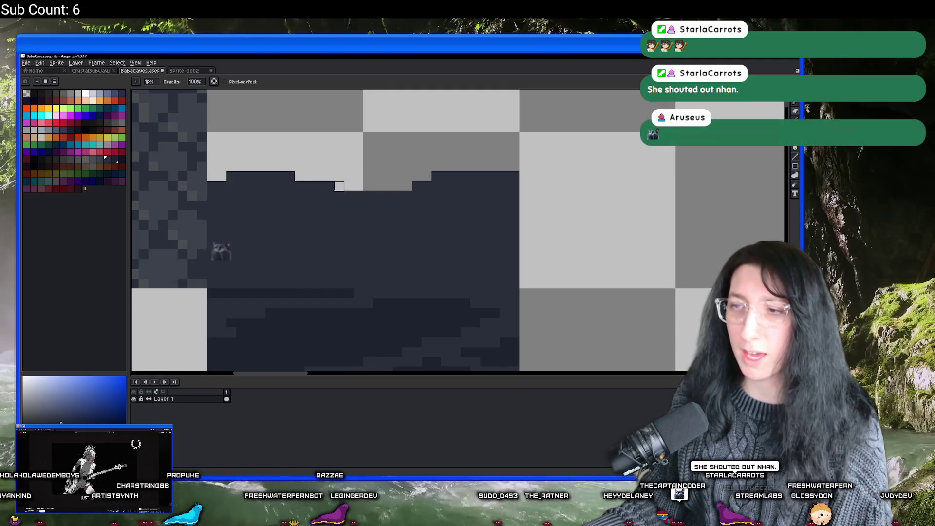
pyautogui.scroll(-5, 243, 241)
pyautogui.scroll(3, 415, 193)
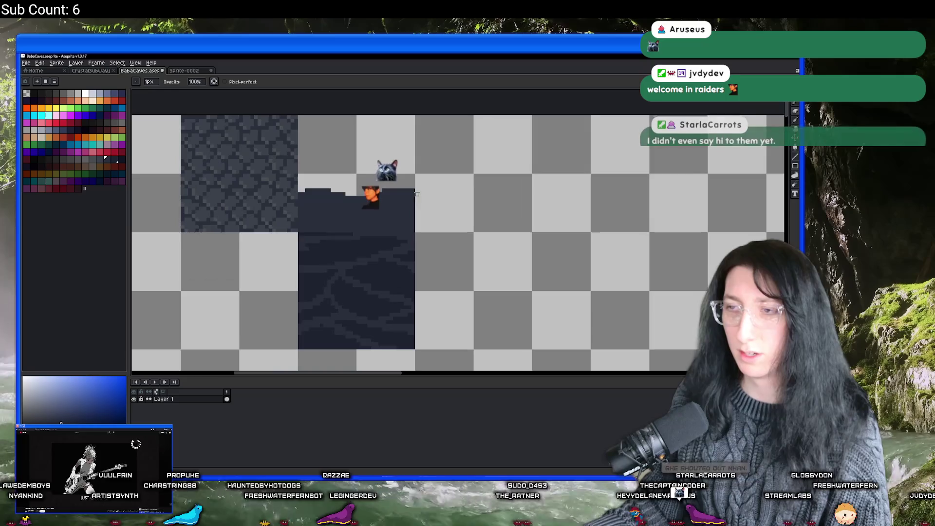
pyautogui.press('m')
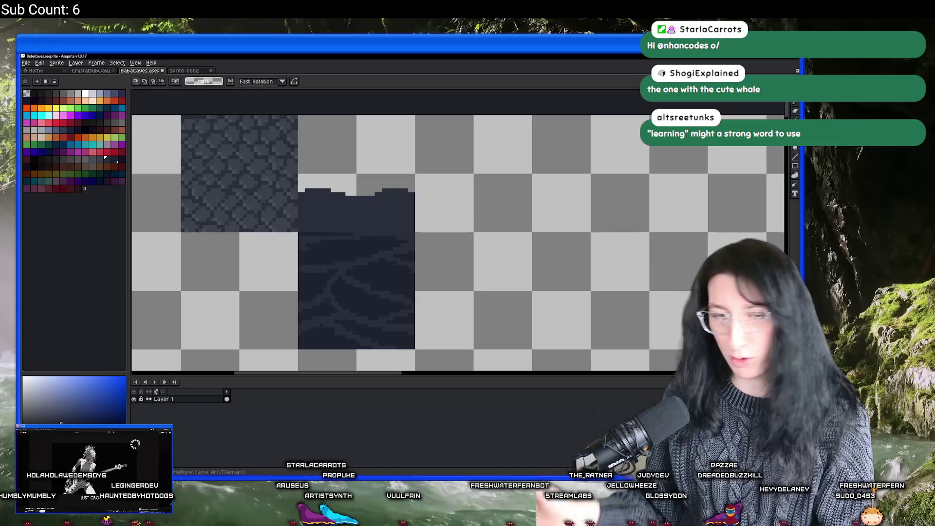
# Sample the dark colour and add short 1–2px dark strokes along the top edge.
pyautogui.scroll(3, 343, 257)
pyautogui.press('i')
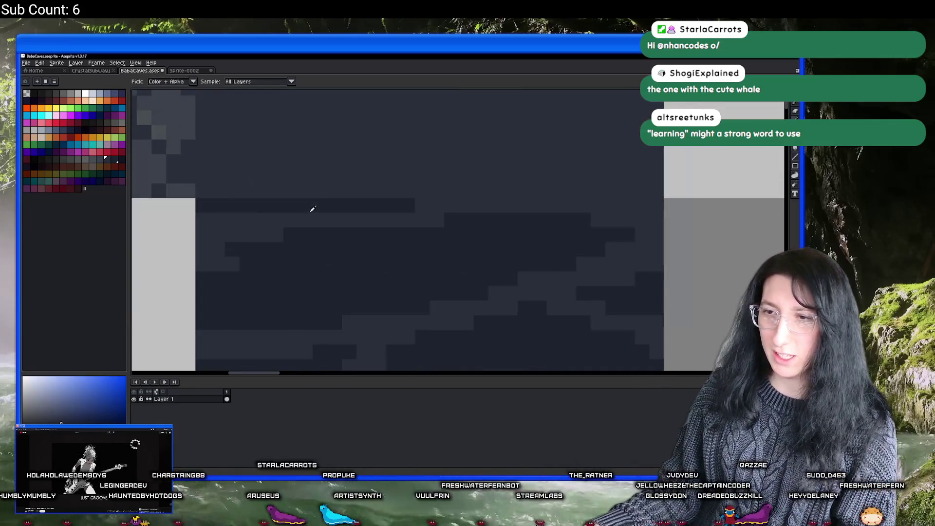
pyautogui.scroll(-1, 316, 239)
pyautogui.scroll(2, 325, 270)
pyautogui.press('b')
pyautogui.moveTo(351, 267); pyautogui.dragTo(519, 264)
pyautogui.scroll(-2, 525, 284)
pyautogui.scroll(-2, 525, 284)
pyautogui.scroll(1, 518, 271)
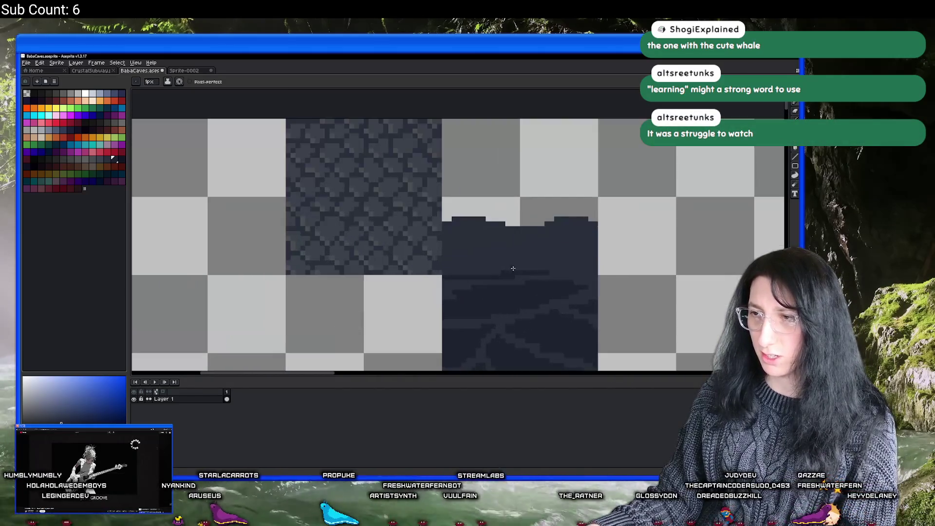
pyautogui.press('+')
pyautogui.scroll(1, 481, 240)
pyautogui.moveTo(473, 217)
pyautogui.mouseDown()
pyautogui.moveTo(443, 240)
pyautogui.moveTo(455, 241)
pyautogui.mouseUp()
pyautogui.press('-')
pyautogui.hotkey('ctrl', 'z')
# Select the bumpy top strip of the dark tile with the rectangle marquee.
pyautogui.scroll(-3, 456, 242)
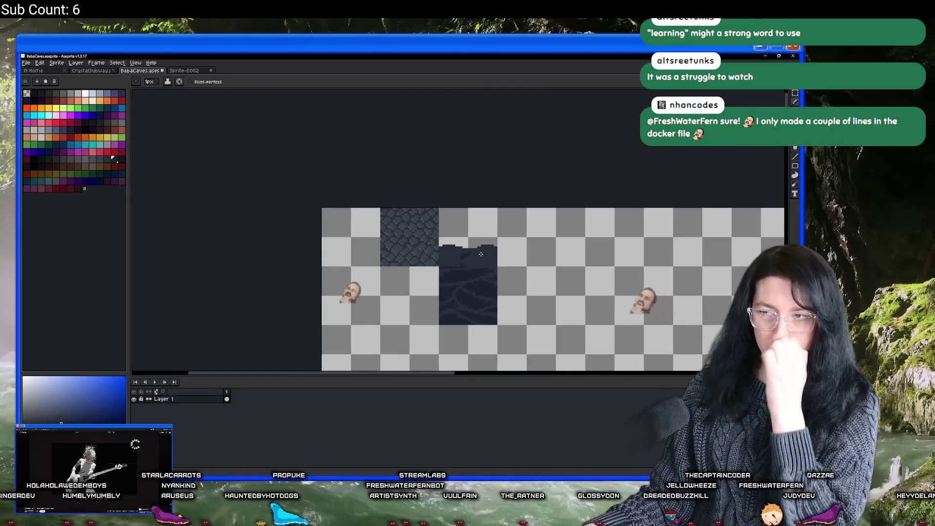
pyautogui.scroll(-1, 482, 262)
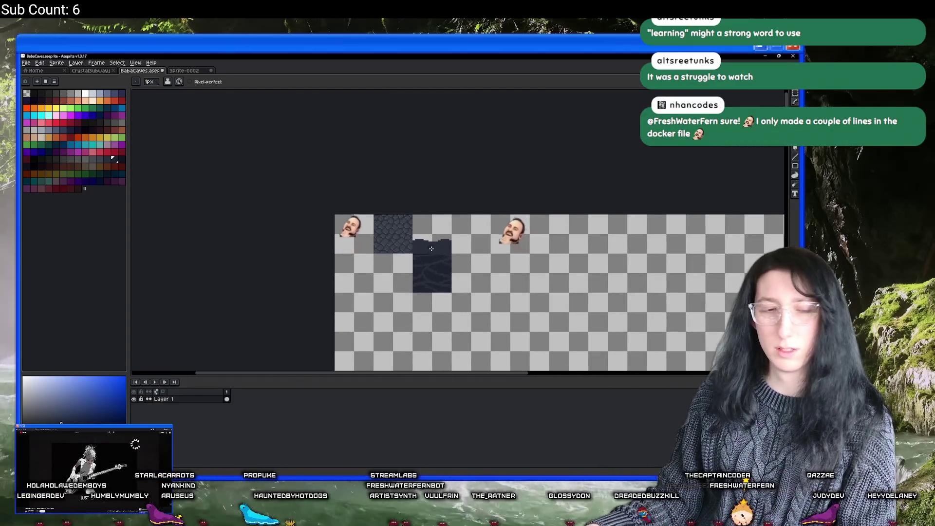
pyautogui.scroll(1, 447, 250)
pyautogui.hscroll(2, 447, 250)
pyautogui.press('m')
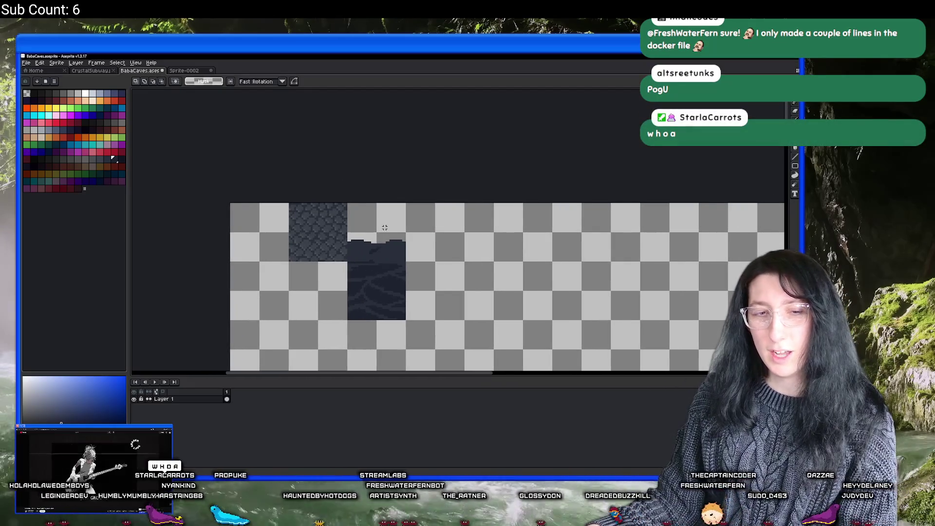
pyautogui.hscroll(3, 336, 227)
pyautogui.scroll(2, 314, 259)
pyautogui.moveTo(242, 210)
pyautogui.mouseDown()
pyautogui.moveTo(288, 258)
pyautogui.moveTo(341, 260)
pyautogui.mouseUp()
# Place a copy of the top strip in the next tile cell.
pyautogui.hscroll(1, 313, 236)
pyautogui.moveTo(256, 236); pyautogui.dragTo(355, 232)
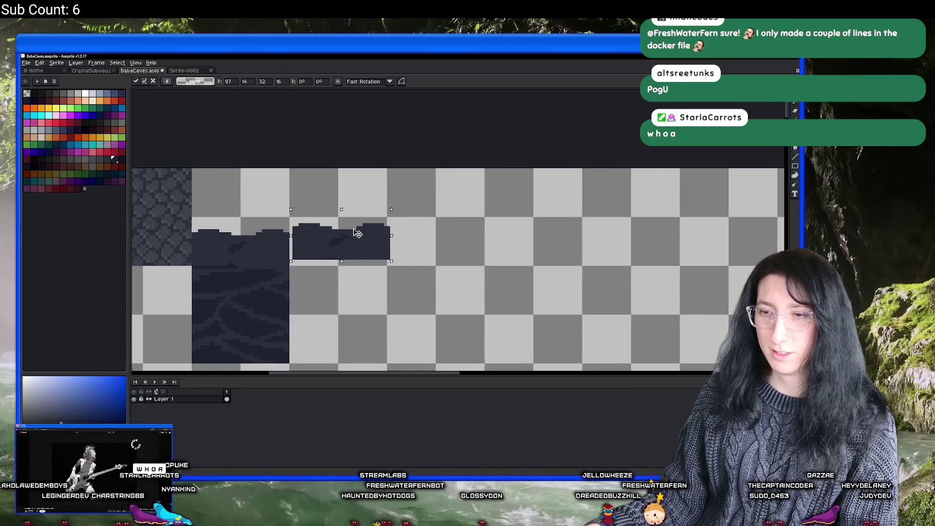
pyautogui.scroll(2, 309, 249)
pyautogui.press('Return')
pyautogui.scroll(2, 302, 261)
# Paint the copied strip's darker specks over with the base dark colour.
pyautogui.press('i')
pyautogui.press('b')
pyautogui.moveTo(368, 313); pyautogui.dragTo(368, 267)
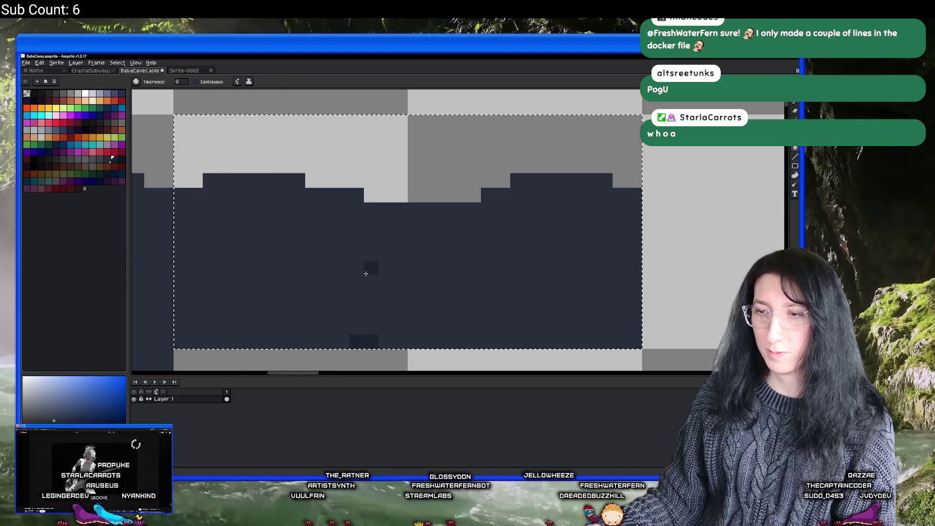
pyautogui.click(359, 336)
pyautogui.scroll(-2, 359, 333)
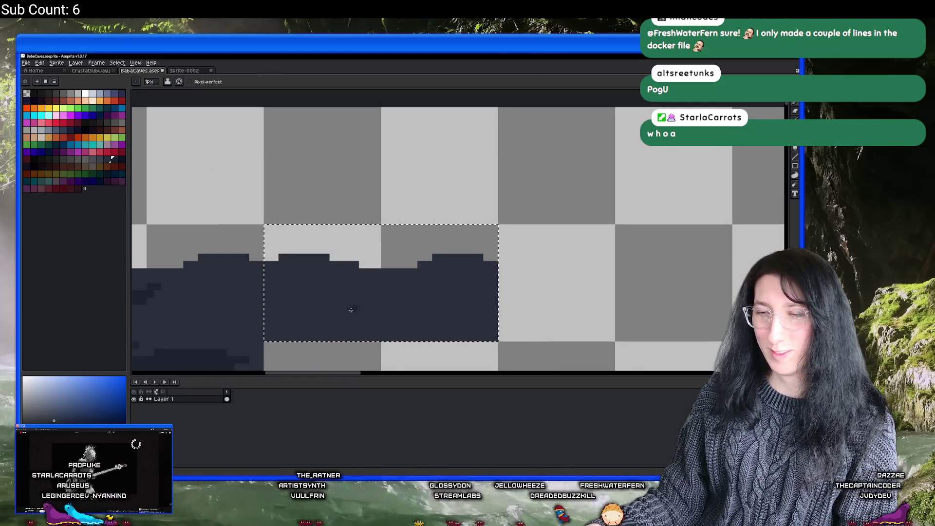
pyautogui.scroll(-1, 359, 312)
pyautogui.scroll(1, 352, 281)
# Fill the gap, raise the middle hill and adjust its dark top row.
pyautogui.moveTo(353, 283)
pyautogui.mouseDown()
pyautogui.moveTo(400, 287)
pyautogui.moveTo(338, 275)
pyautogui.mouseUp()
pyautogui.scroll(-1, 447, 265)
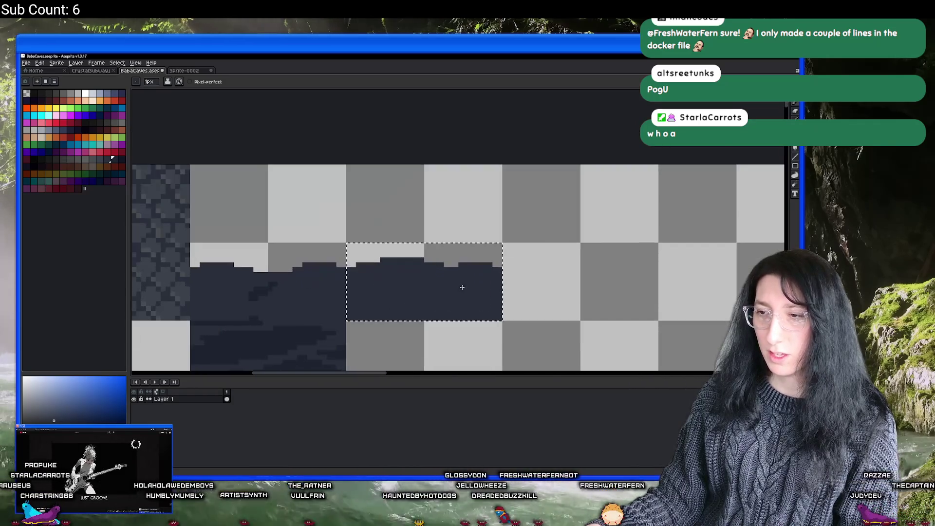
pyautogui.moveTo(441, 260); pyautogui.dragTo(488, 260)
pyautogui.hotkey('ctrl', 'z')
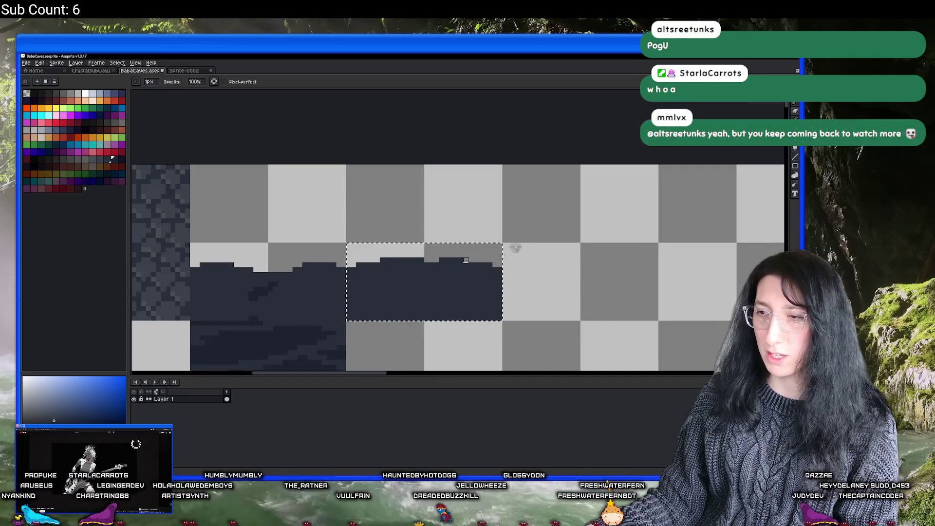
pyautogui.scroll(-2, 428, 268)
pyautogui.scroll(2, 409, 263)
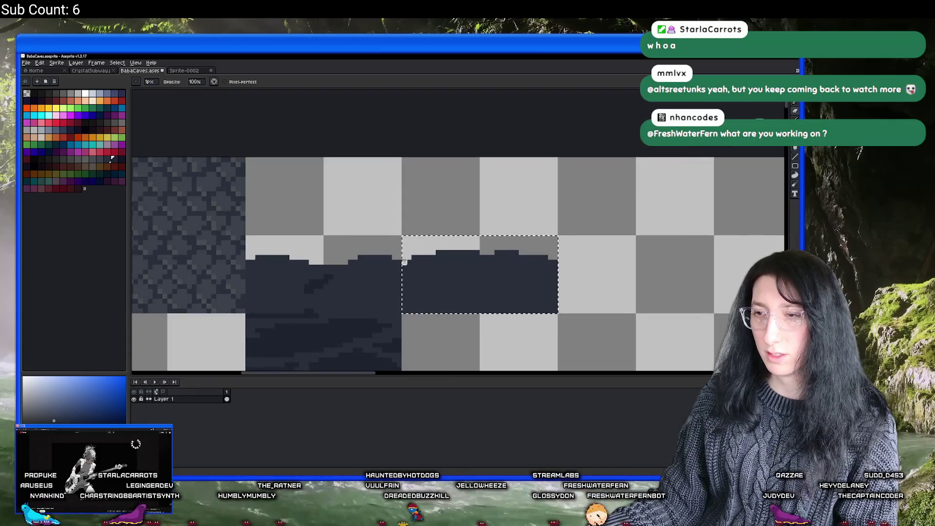
pyautogui.scroll(-2, 422, 284)
pyautogui.scroll(2, 424, 293)
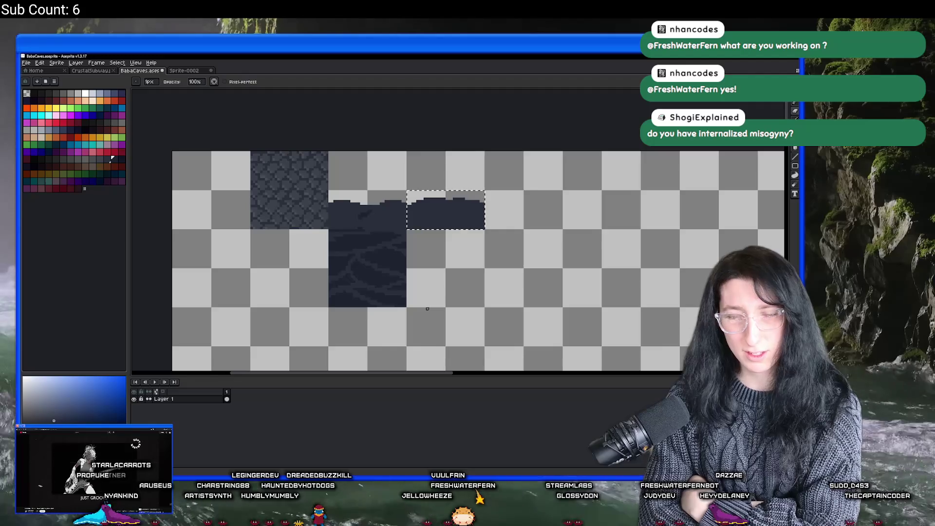
# Deselect, export the BabaCaves sheet to BabaCaves.png at 100%, and go to GameMaker.
pyautogui.hotkey('ctrl', 'd')
pyautogui.hotkey('ctrl', 'alt', 'shift', 's')
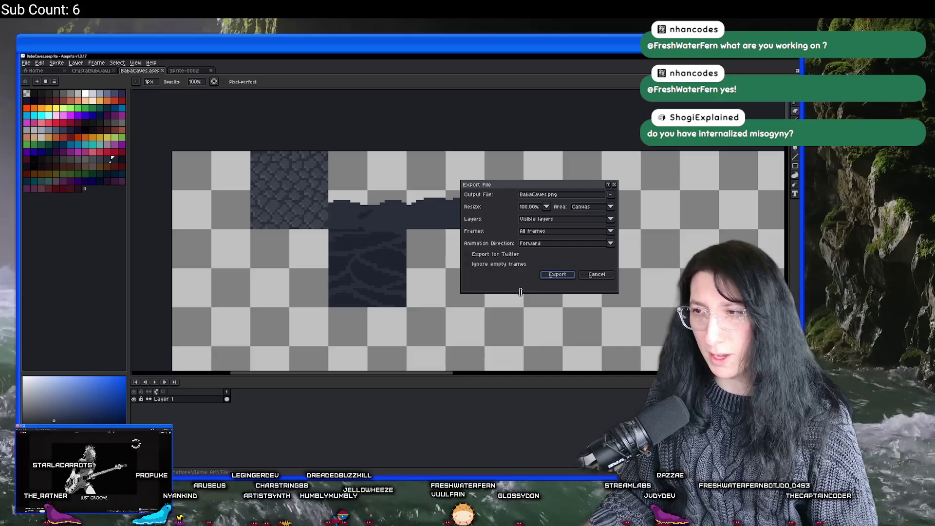
pyautogui.click(553, 274)
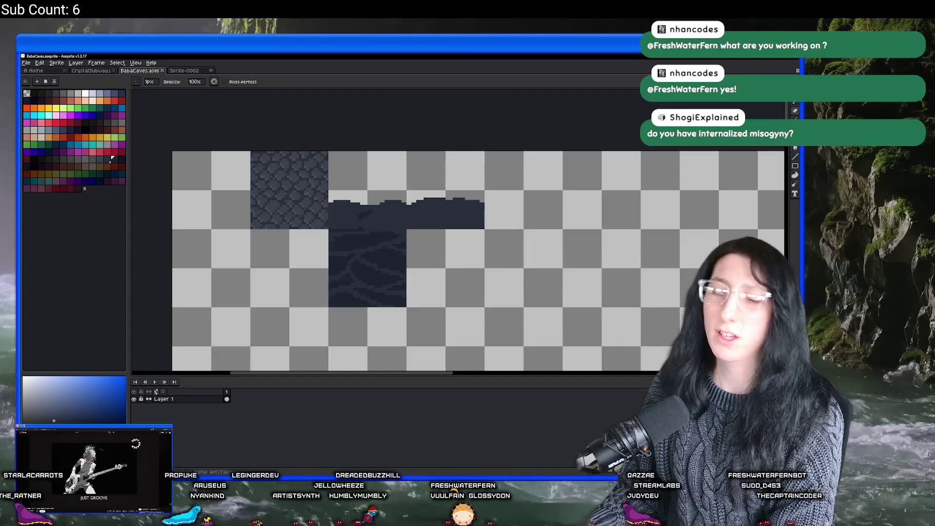
pyautogui.hotkey('alt', 'Tab')
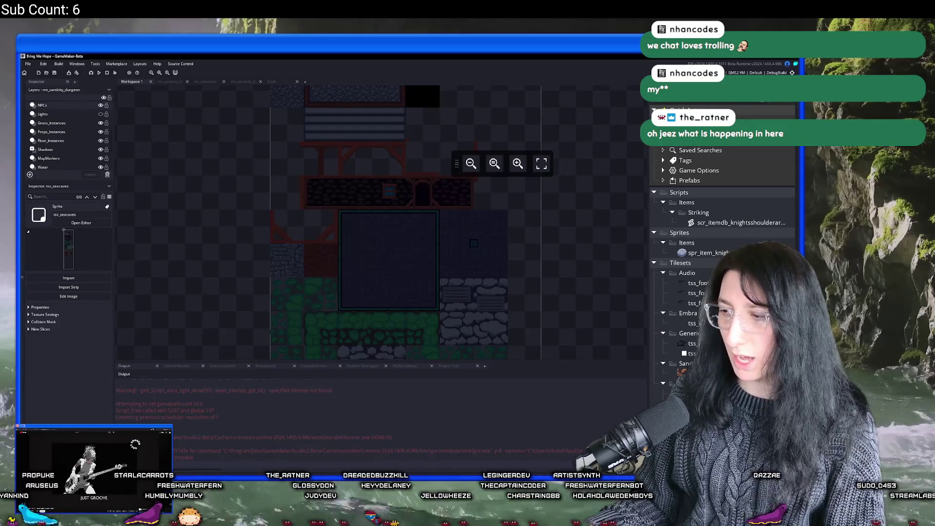
# Import BabaCaves.png into the tss_sandcity_dungeons sprite, confirming the replacement warning.
pyautogui.doubleClick(692, 373)
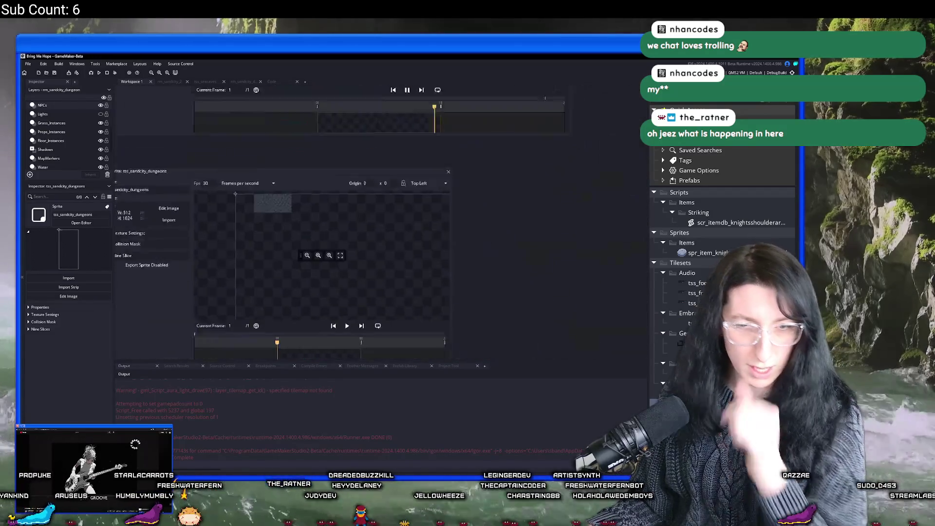
pyautogui.click(191, 175)
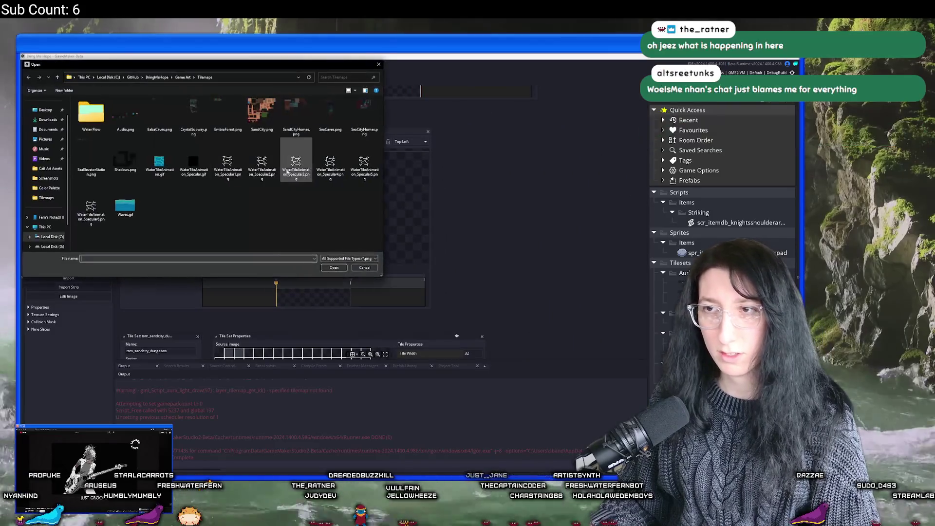
pyautogui.doubleClick(157, 112)
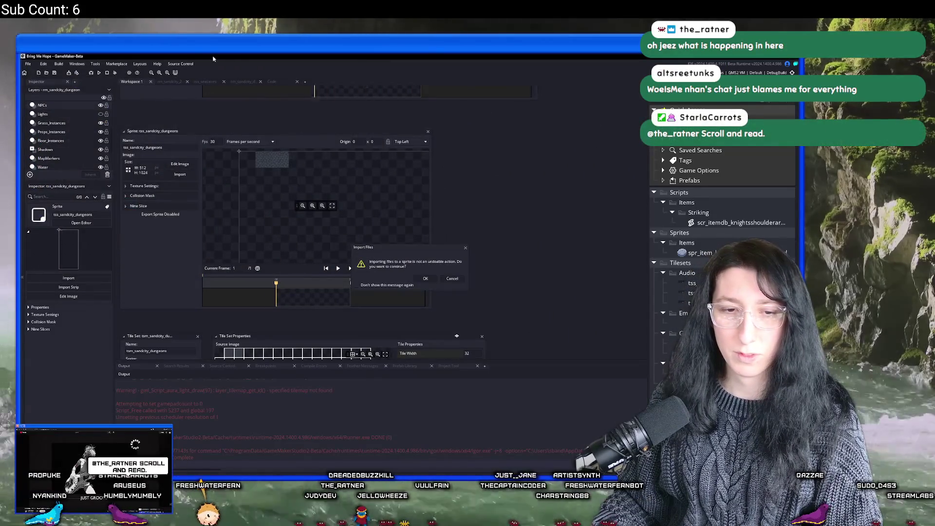
pyautogui.click(425, 278)
pyautogui.click(440, 223)
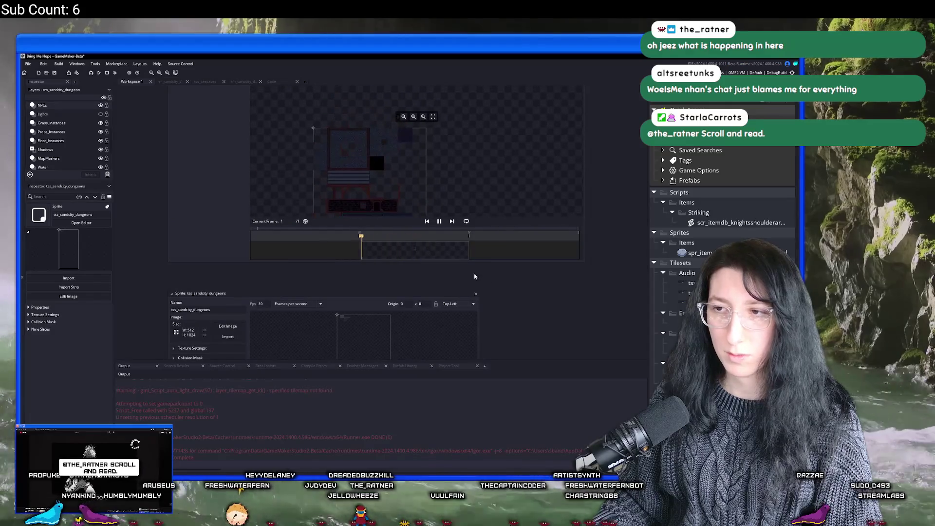
pyautogui.click(440, 223)
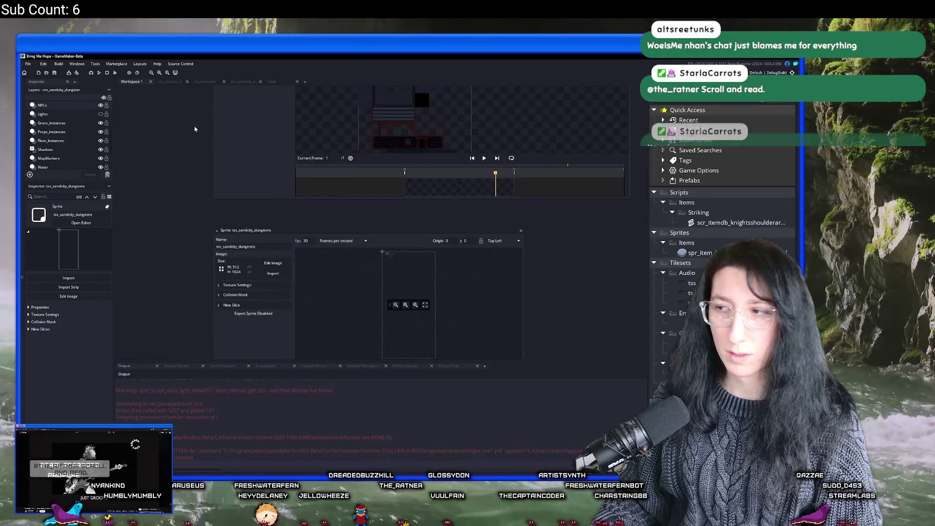
pyautogui.scroll(-1, 187, 186)
pyautogui.click(169, 84)
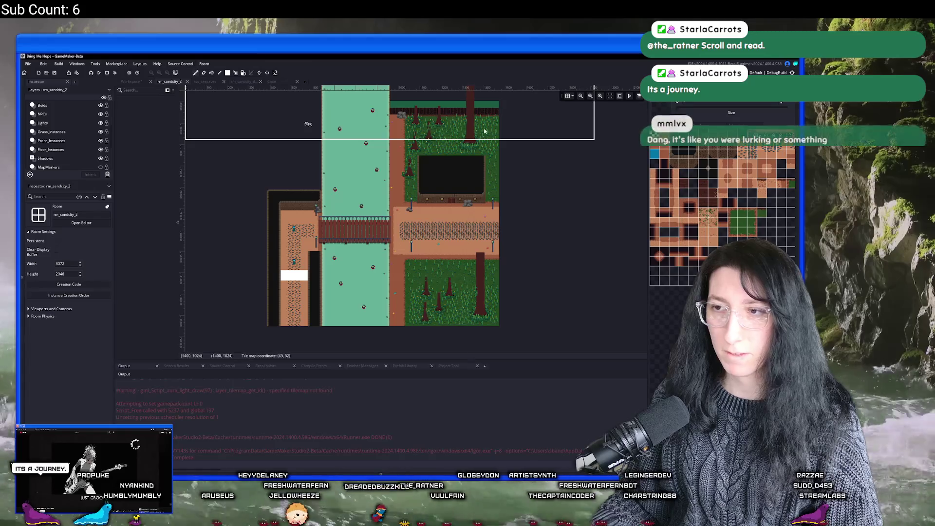
# In rm_sandcity_dungeon, select the Floor then Walls tile layers and pan the room view.
pyautogui.click(251, 83)
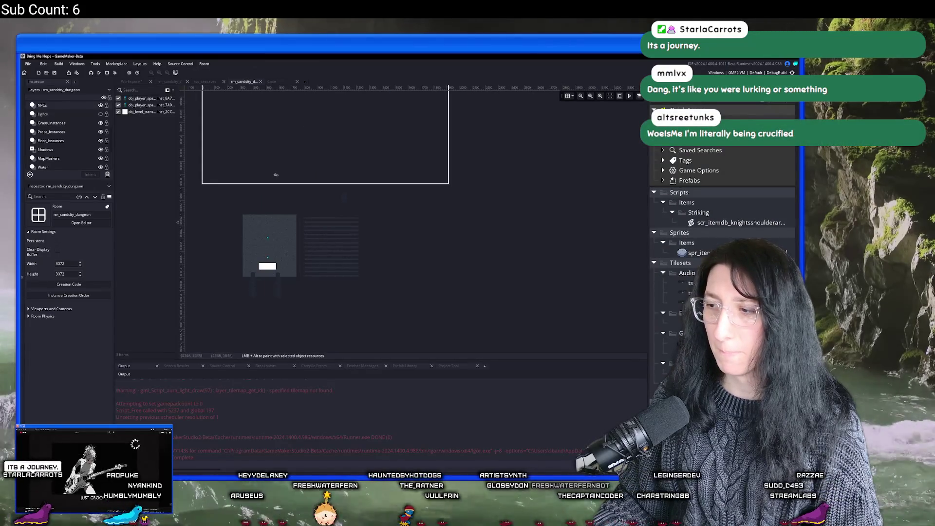
pyautogui.scroll(-2, 56, 162)
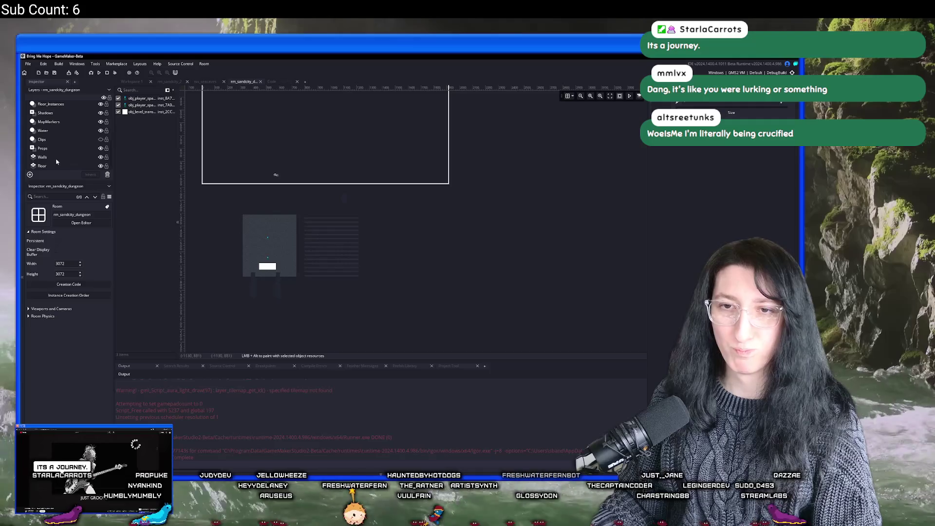
pyautogui.click(49, 165)
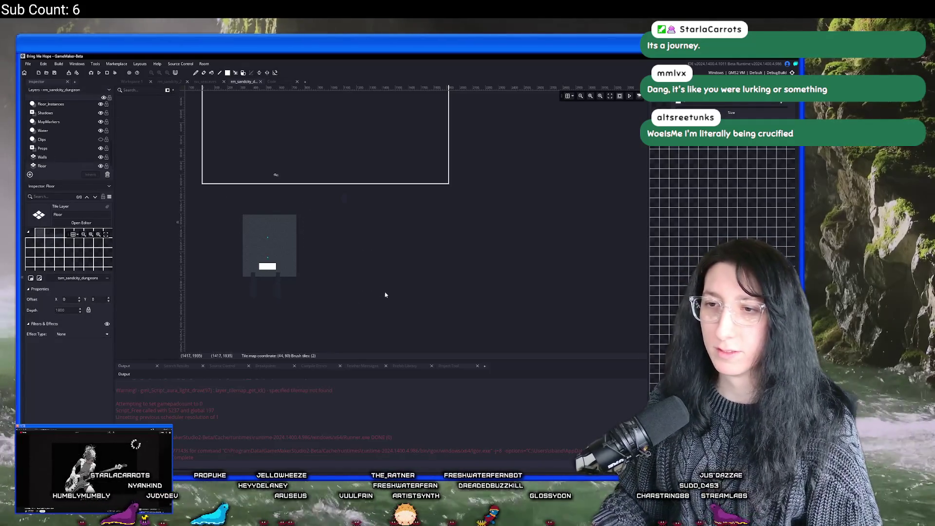
pyautogui.scroll(3, 316, 229)
pyautogui.click(42, 157)
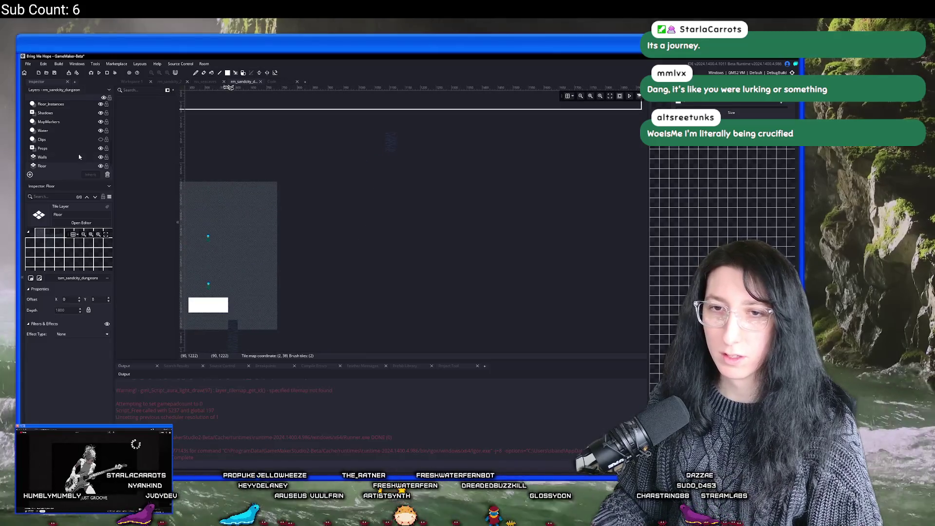
pyautogui.scroll(-3, 466, 179)
pyautogui.scroll(-4, 466, 179)
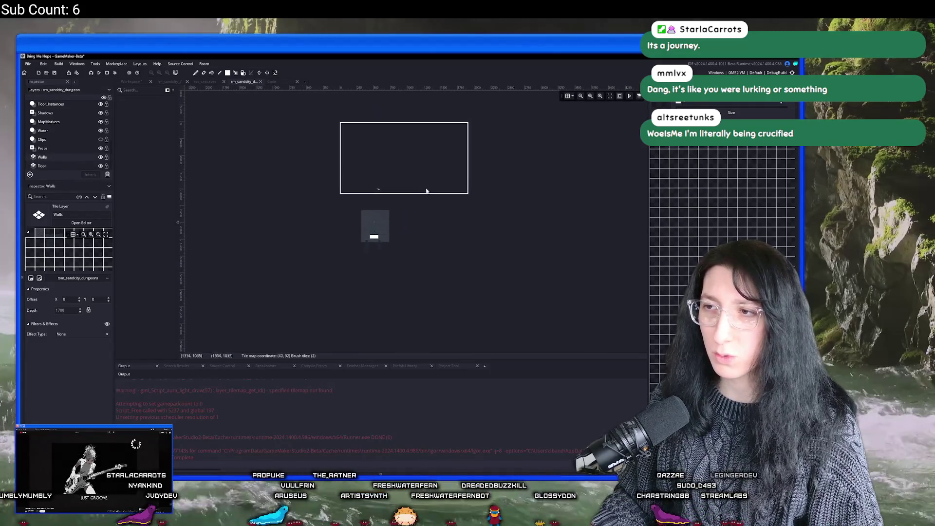
pyautogui.moveTo(505, 321); pyautogui.dragTo(474, 221)
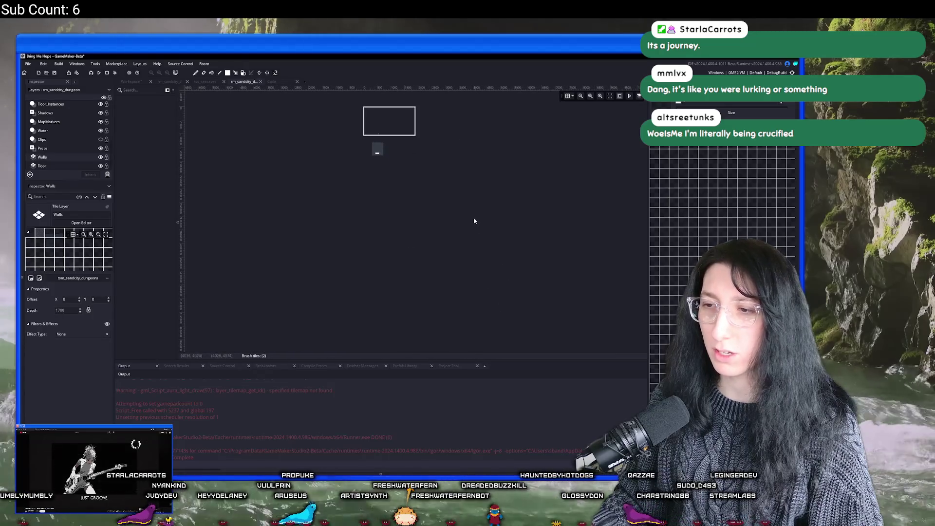
pyautogui.scroll(4, 399, 153)
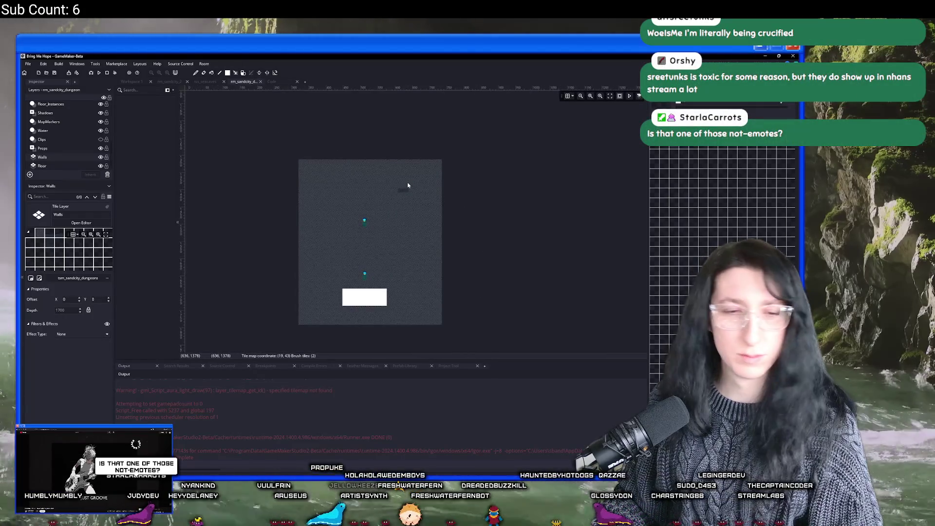
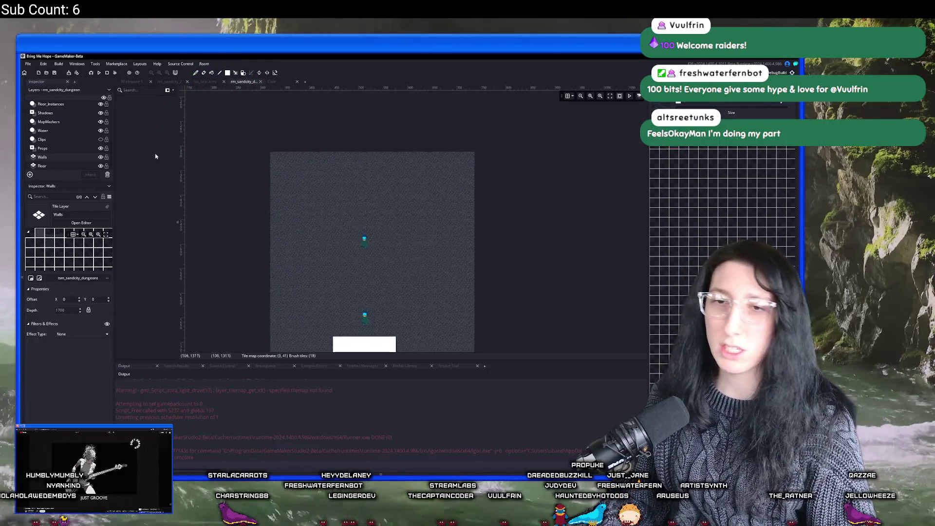
# Zoom in and pan the room view up to the top wall strip.
pyautogui.scroll(2, 283, 184)
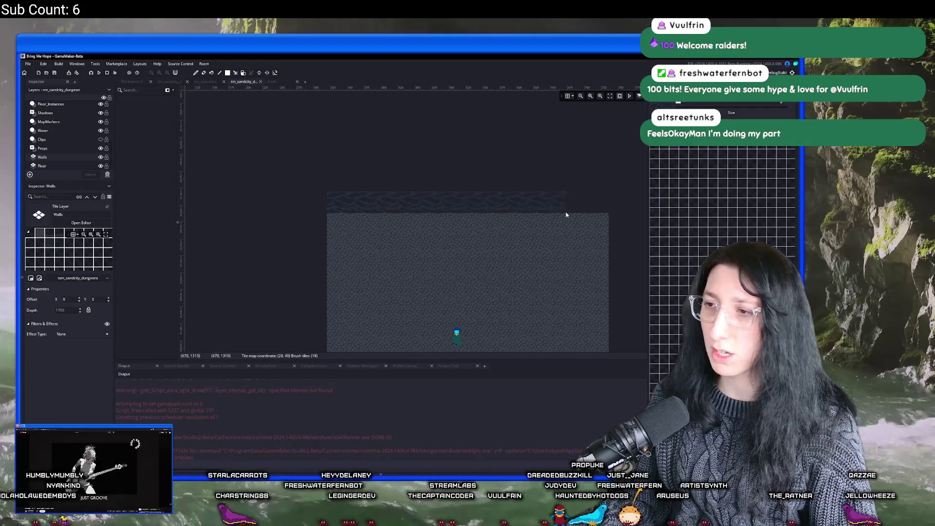
pyautogui.scroll(3, 598, 206)
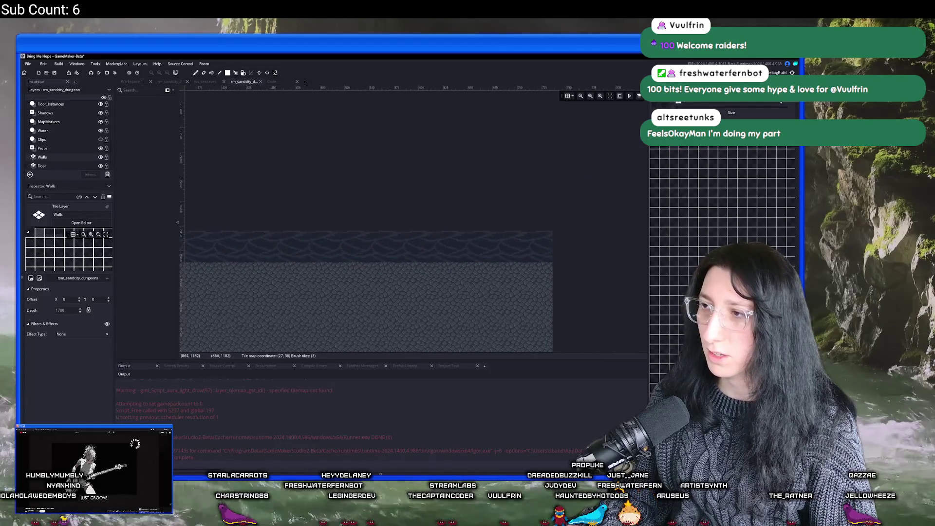
pyautogui.moveTo(170, 216)
pyautogui.mouseDown()
pyautogui.moveTo(237, 206)
pyautogui.moveTo(229, 208)
pyautogui.moveTo(618, 209)
pyautogui.mouseUp()
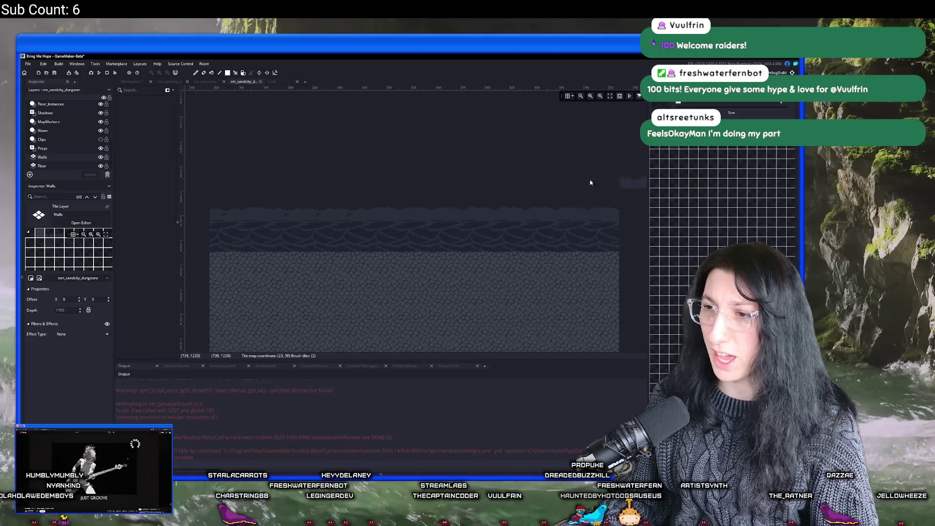
# Zoom back out, build and run the game with F5, and switch to the Twitch dashboard.
pyautogui.scroll(-1, 431, 240)
pyautogui.scroll(-1, 433, 259)
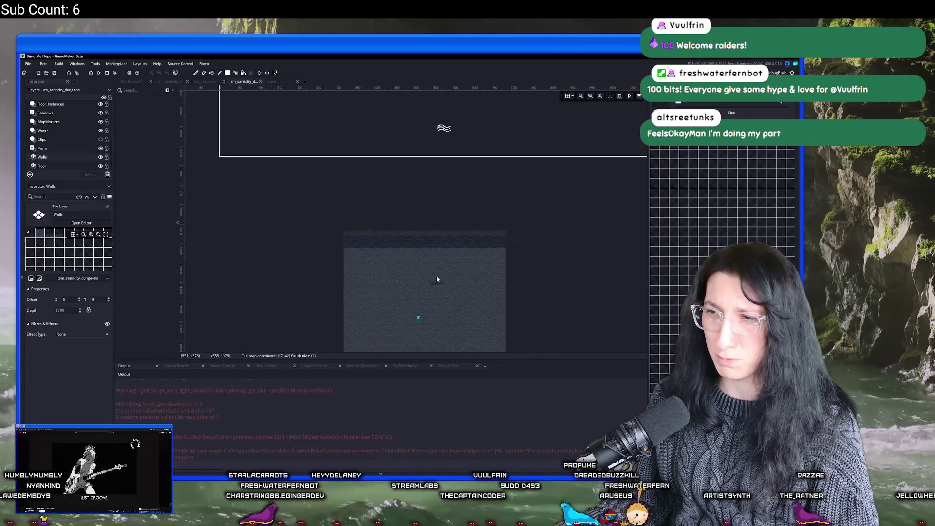
pyautogui.scroll(-1, 556, 261)
pyautogui.press('F5')
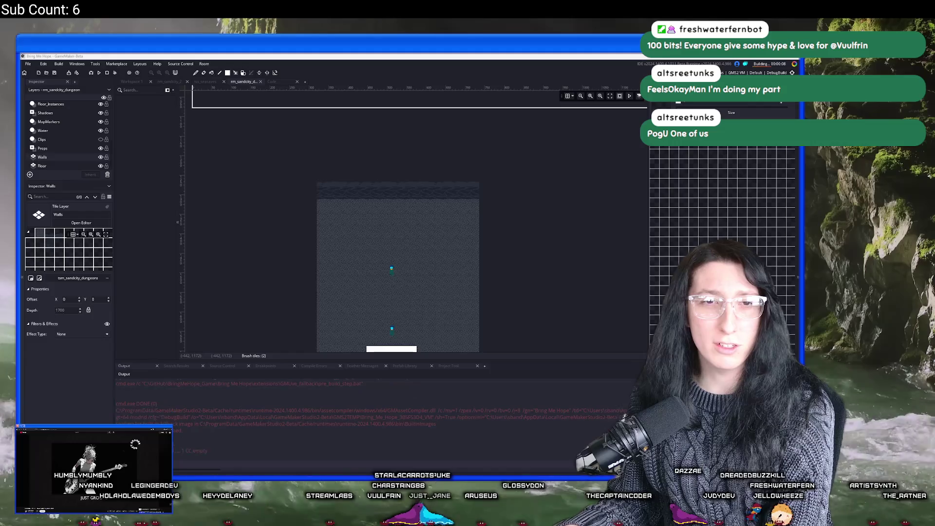
pyautogui.hotkey('alt', 'Tab')
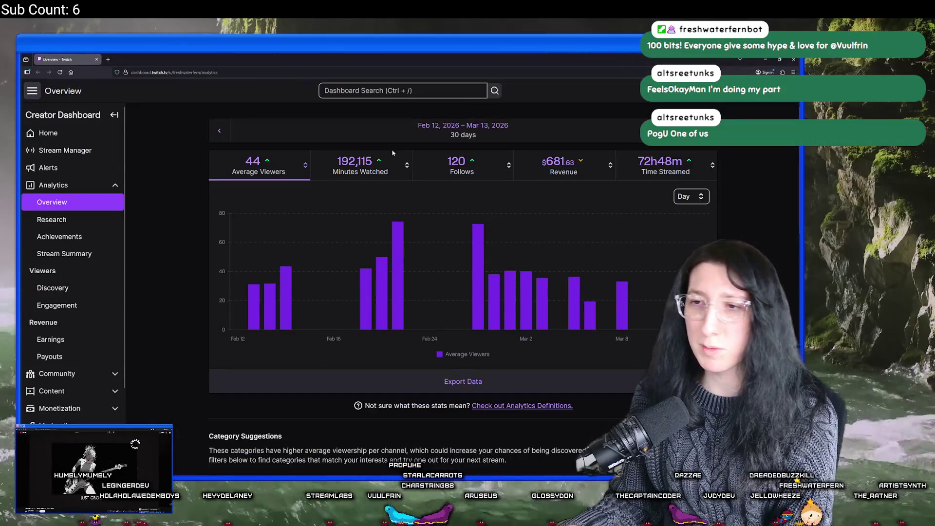
# Magnify the screen and toggle the 30-day chart from Revenue to Average Viewers and back to Revenue.
pyautogui.click(587, 162)
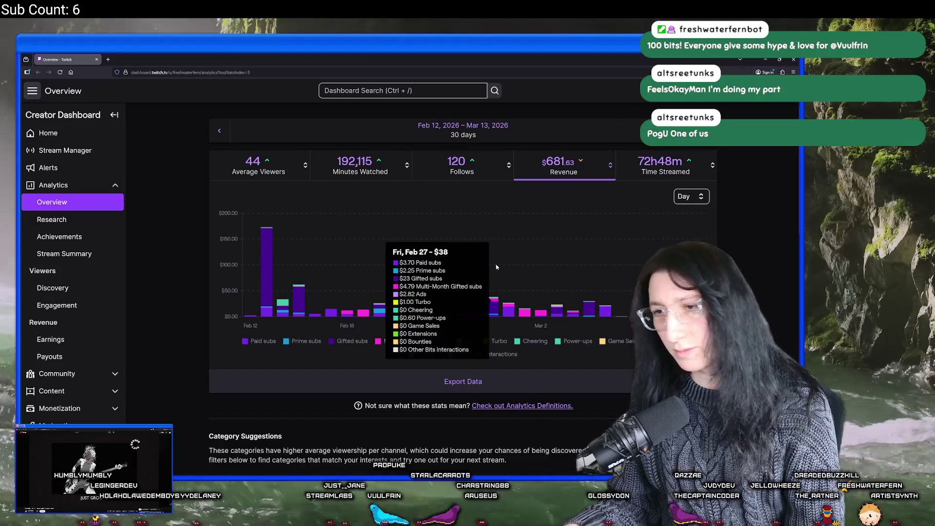
pyautogui.press('super')
pyautogui.press('super+plus')
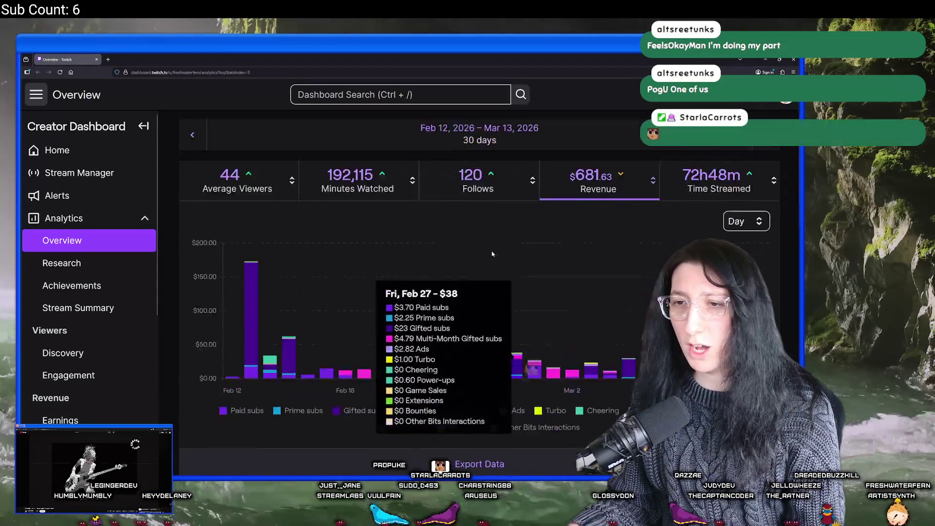
pyautogui.scroll(-4, 492, 254)
pyautogui.scroll(5, 488, 244)
pyautogui.click(237, 194)
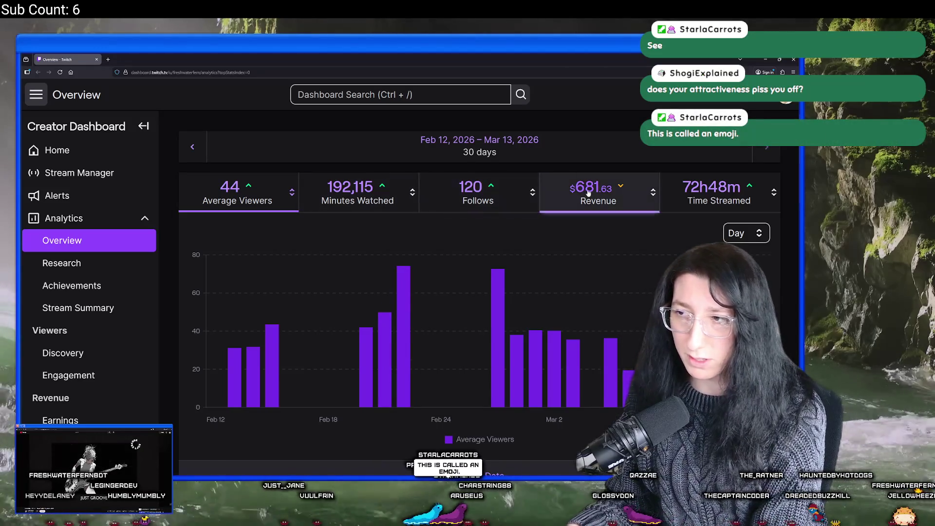
pyautogui.click(599, 194)
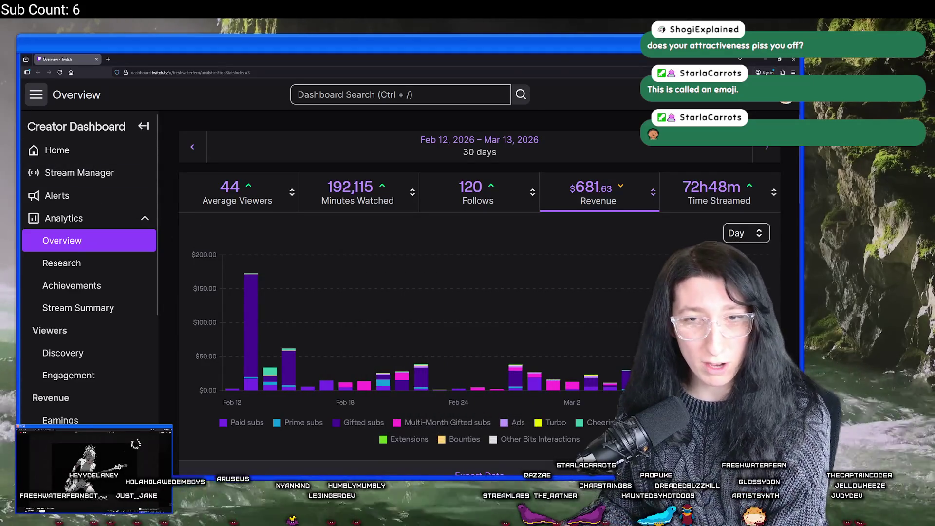
# Return from the Twitch dashboard to GameMaker's rm_sandcity_dungeon room editor.
pyautogui.hotkey('alt', 'Tab')
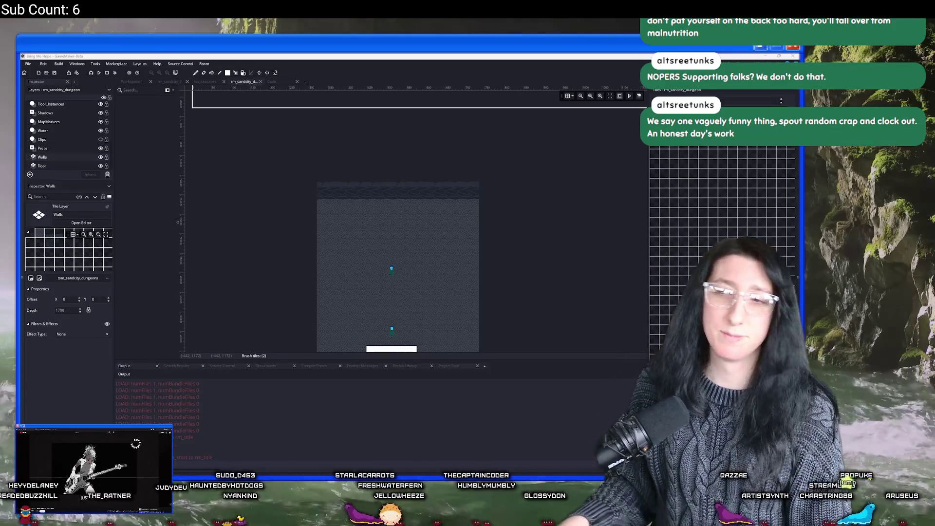
# Start Story mode, walk north from the Crystal Subway into the enemy arena, then pause.
pyautogui.click(512, 455)
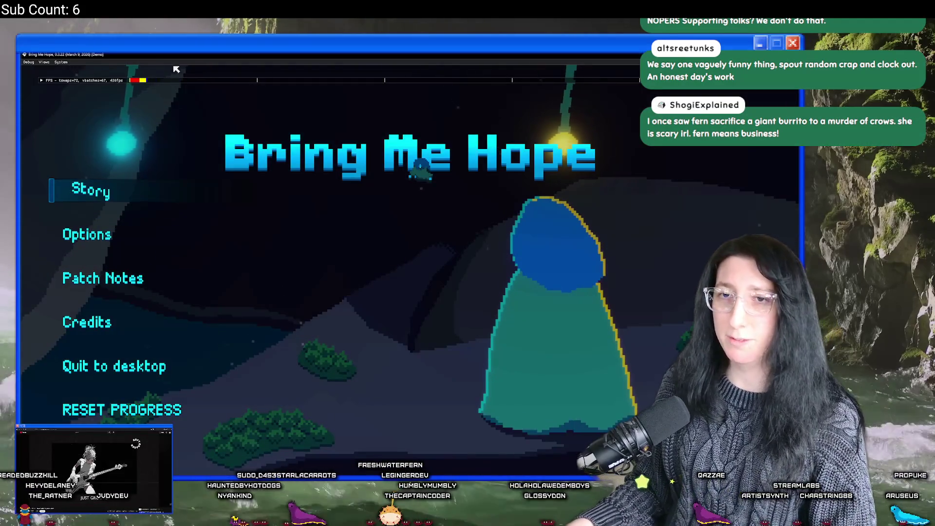
pyautogui.click(78, 193)
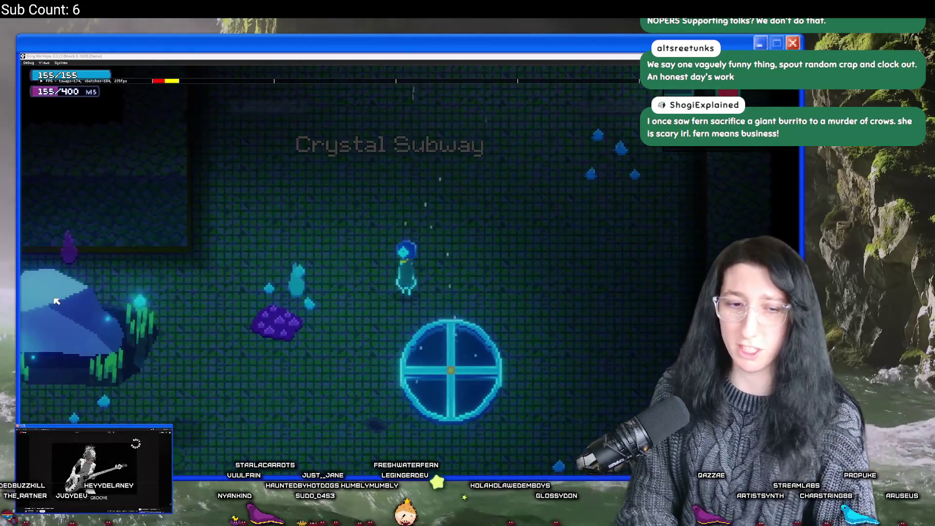
pyautogui.press('w')
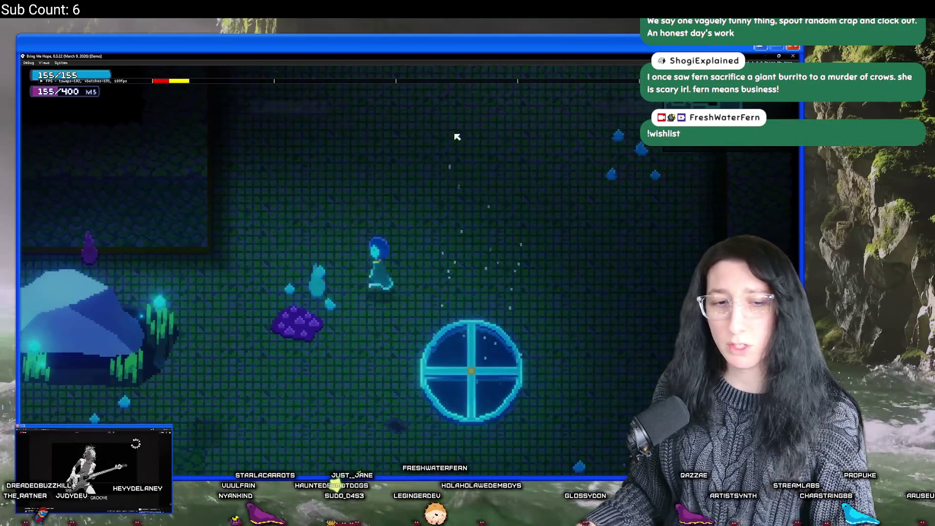
pyautogui.press('w')
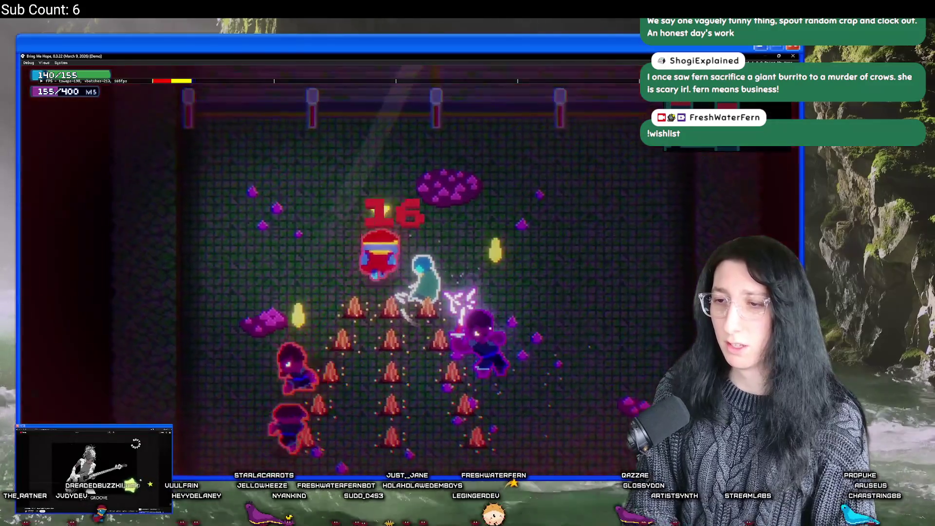
pyautogui.press('Escape')
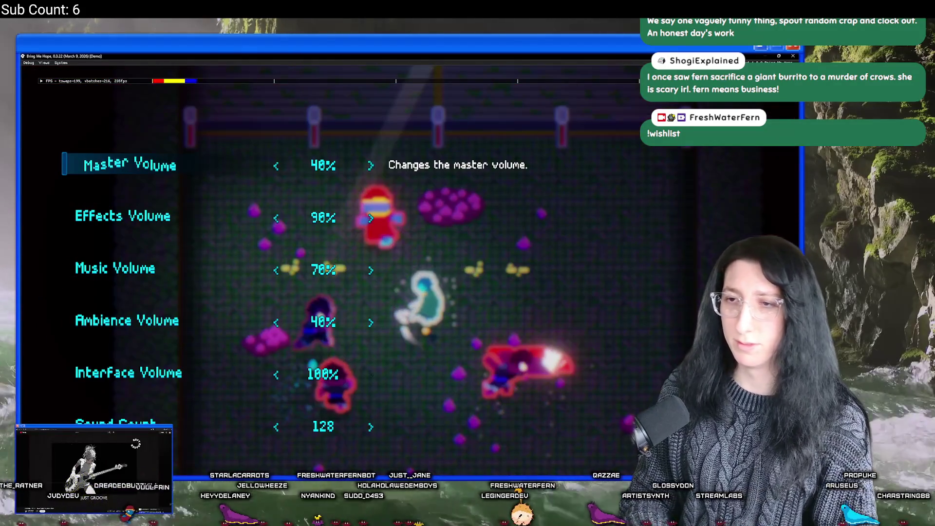
# Resume fighting the enemies and drag the FPS debug bar lower in the game window.
pyautogui.press('Escape')
pyautogui.press('Escape')
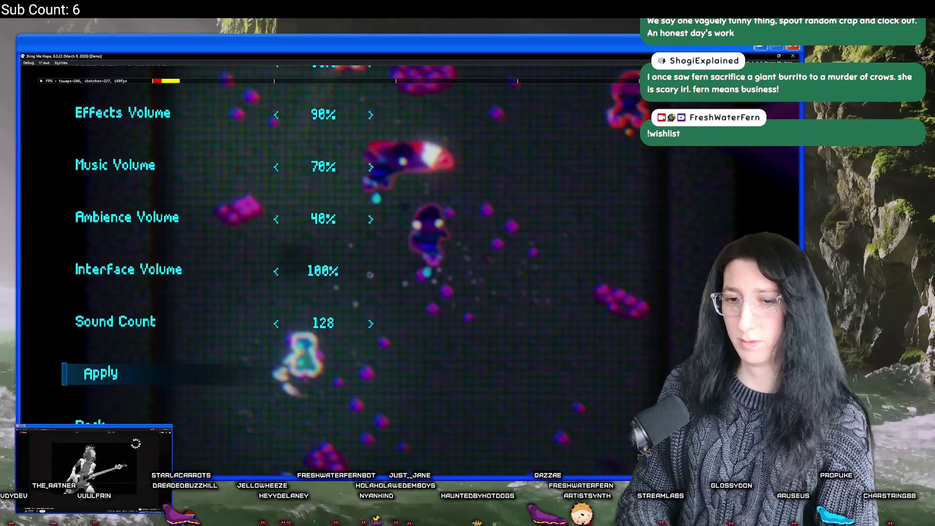
pyautogui.press('Escape')
pyautogui.press('Escape')
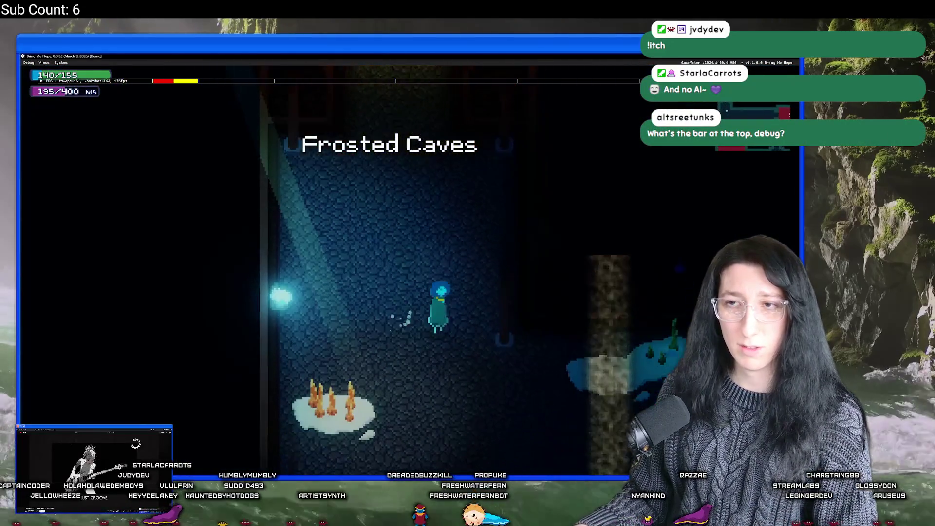
pyautogui.moveTo(41, 81); pyautogui.dragTo(78, 178)
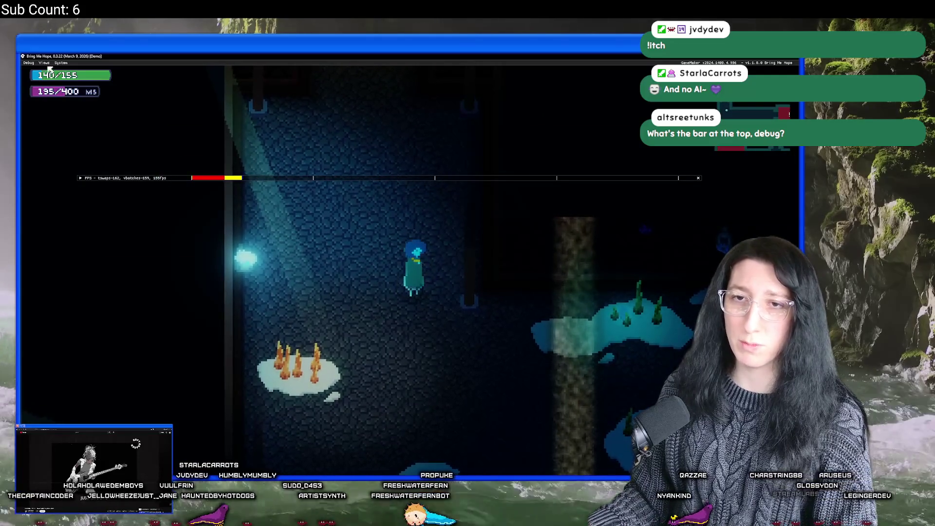
# Open the pause menu's options, look at the Controls settings, and back out.
pyautogui.press('Escape')
pyautogui.press('Down')
pyautogui.press('Return')
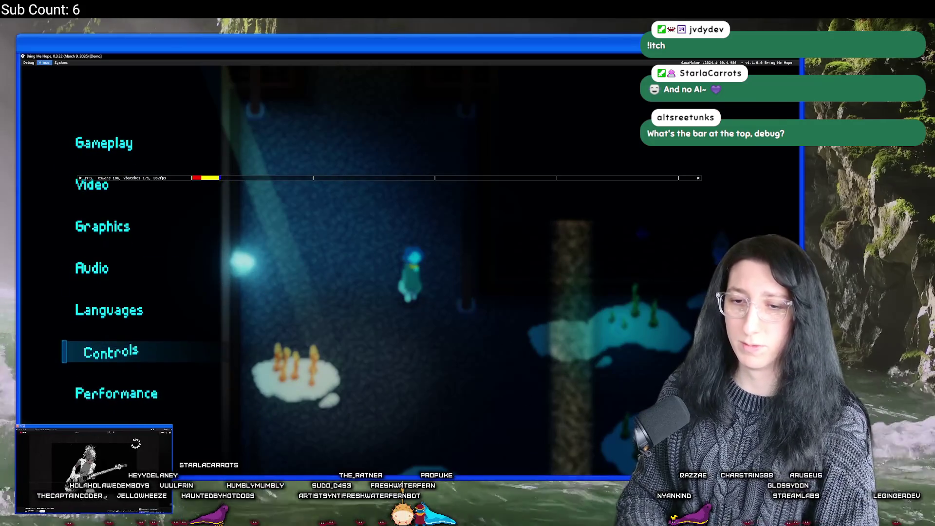
pyautogui.press('Return')
pyautogui.press('Escape')
pyautogui.press('Up')
# In Performance settings, set GM Debug Overlay to Disabled and apply.
pyautogui.press('Up')
pyautogui.press('Up')
pyautogui.press('Return')
pyautogui.press('Up')
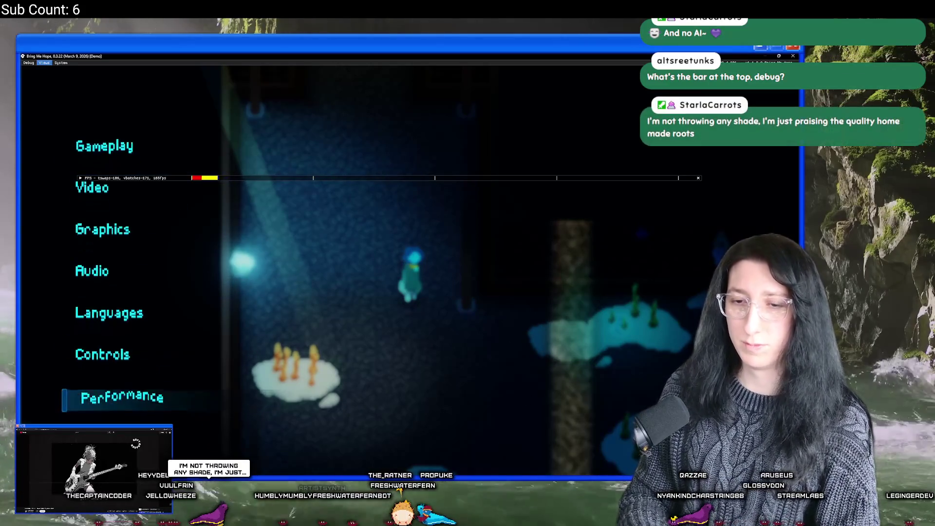
pyautogui.press('Return')
pyautogui.press('Down')
pyautogui.press('Down')
pyautogui.press('Left')
pyautogui.press('Down')
pyautogui.press('Return')
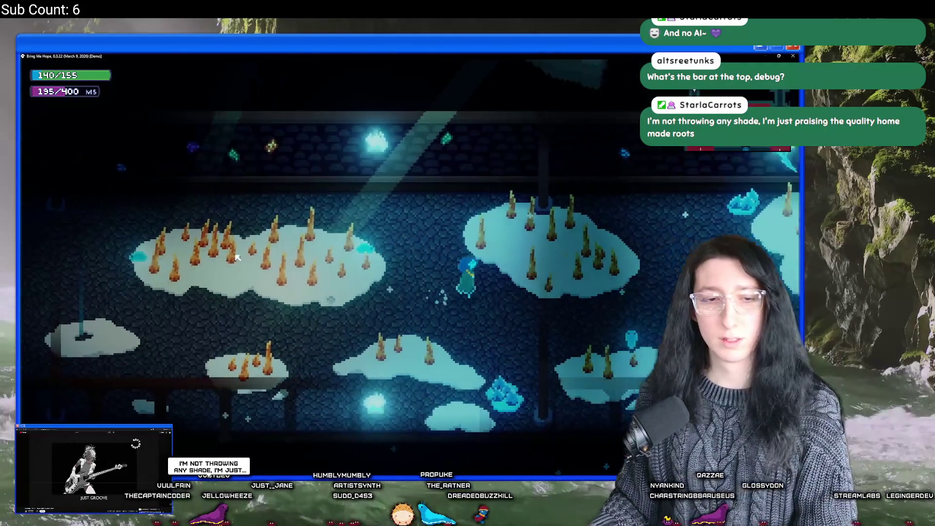
# Walk down through the red round door and across the bridge into the Frosted Caves.
pyautogui.press('Down')
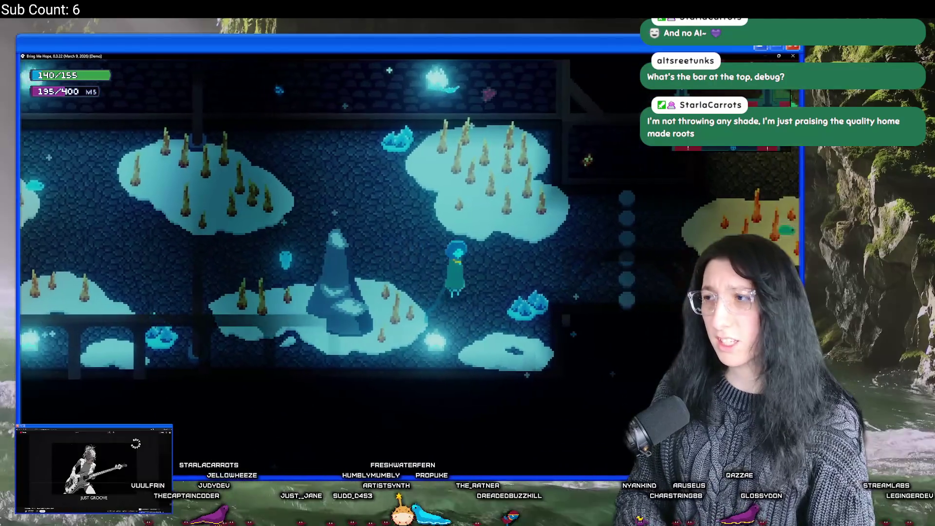
pyautogui.press('Down')
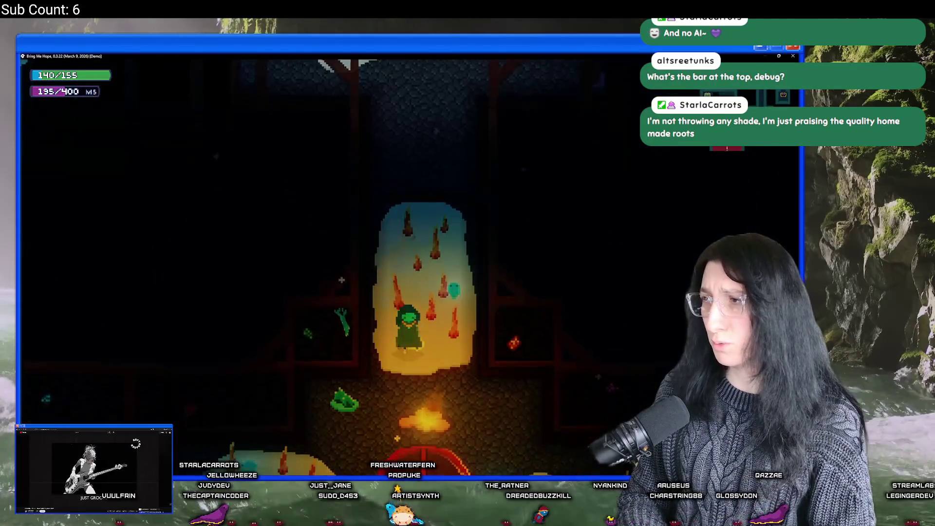
pyautogui.press('Down')
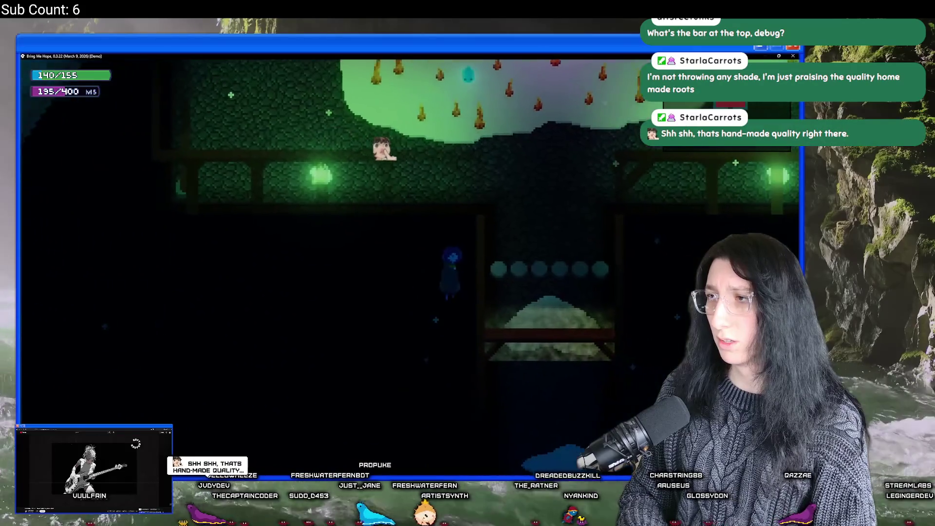
pyautogui.press('Down')
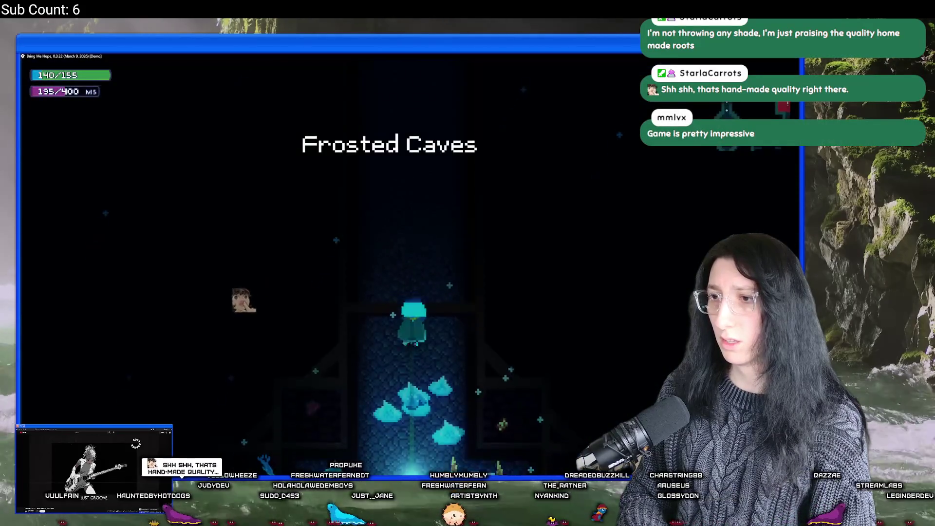
pyautogui.press('Down')
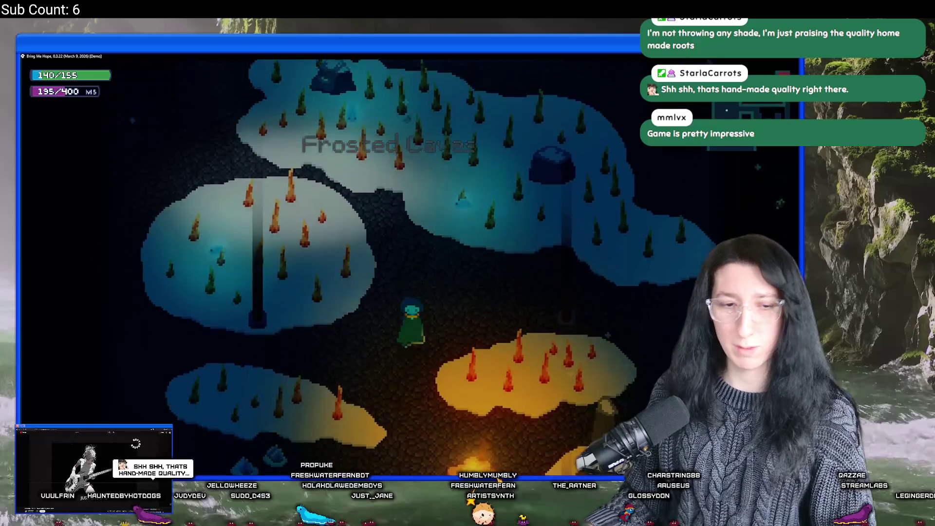
pyautogui.press('Up')
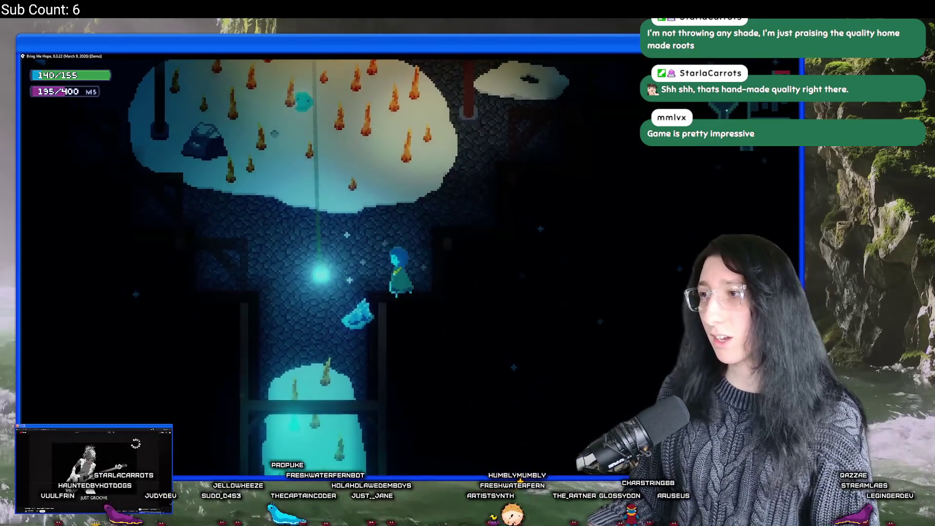
pyautogui.press('Down')
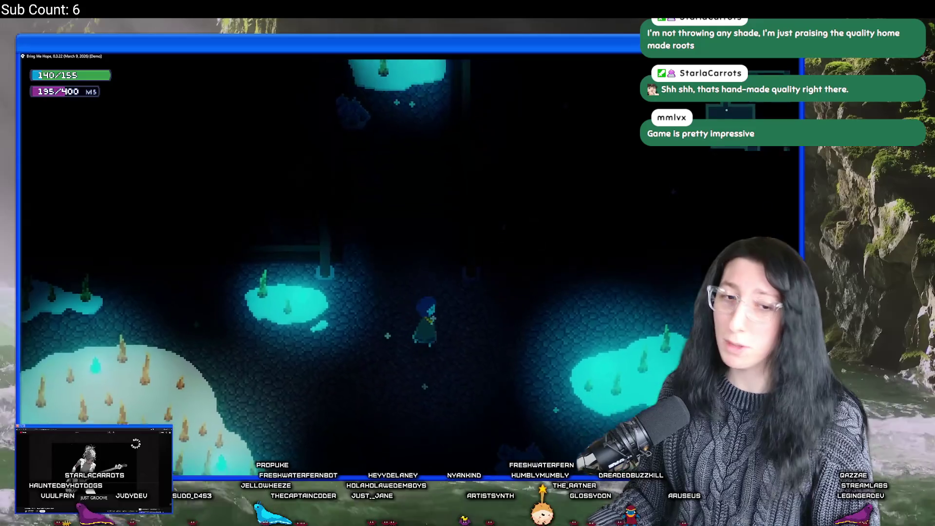
pyautogui.press('Down')
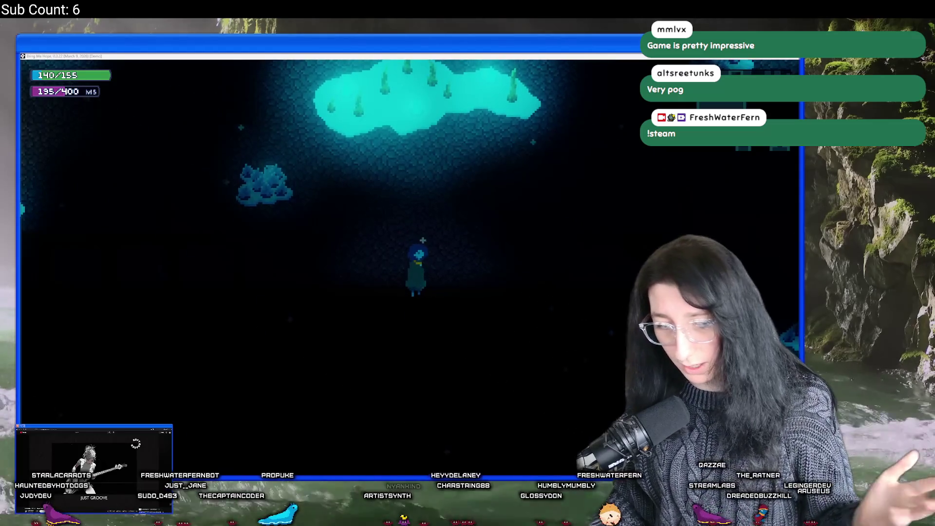
# Walk right between the glowing pools and up to the glowing door.
pyautogui.press('d')
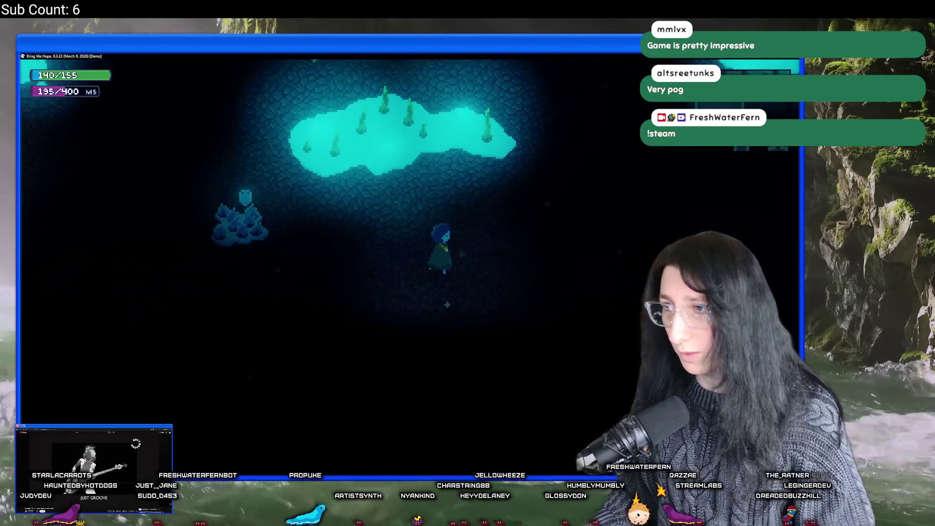
pyautogui.press('s')
pyautogui.press('d')
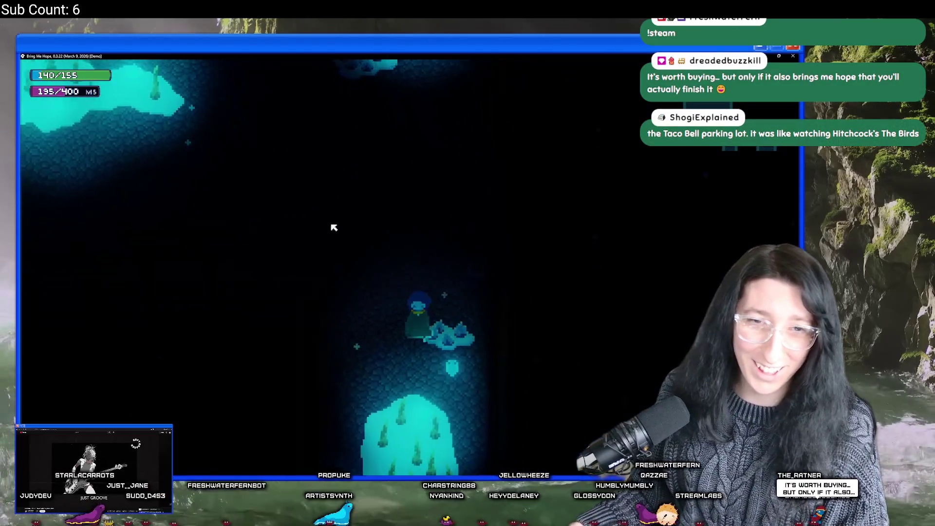
pyautogui.press('w')
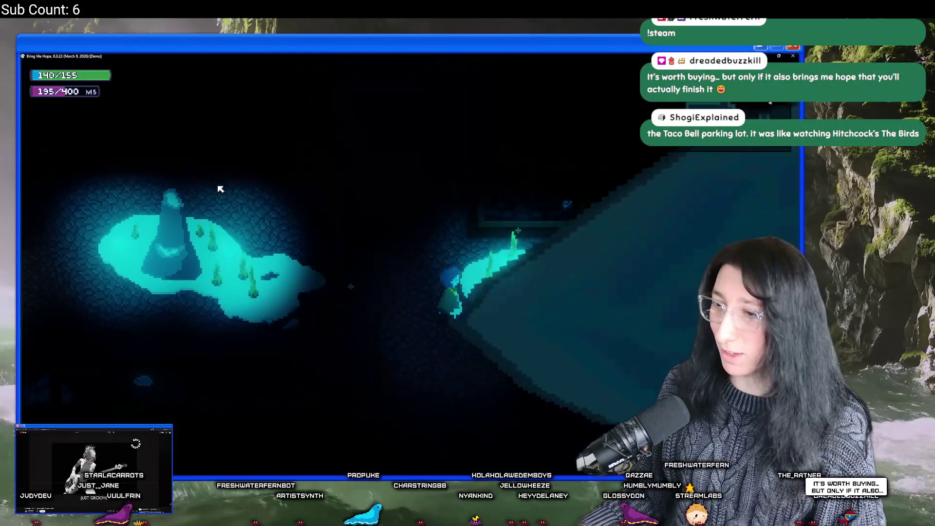
pyautogui.press('s')
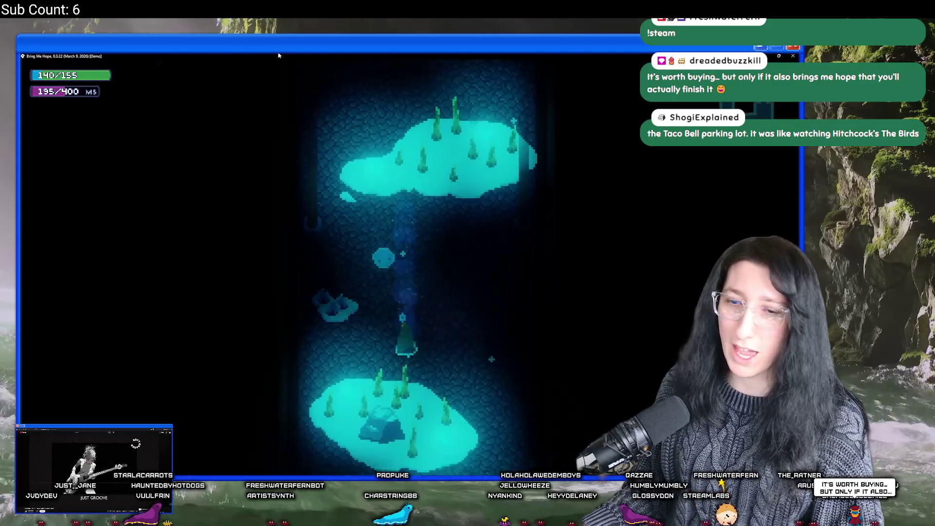
pyautogui.press('d')
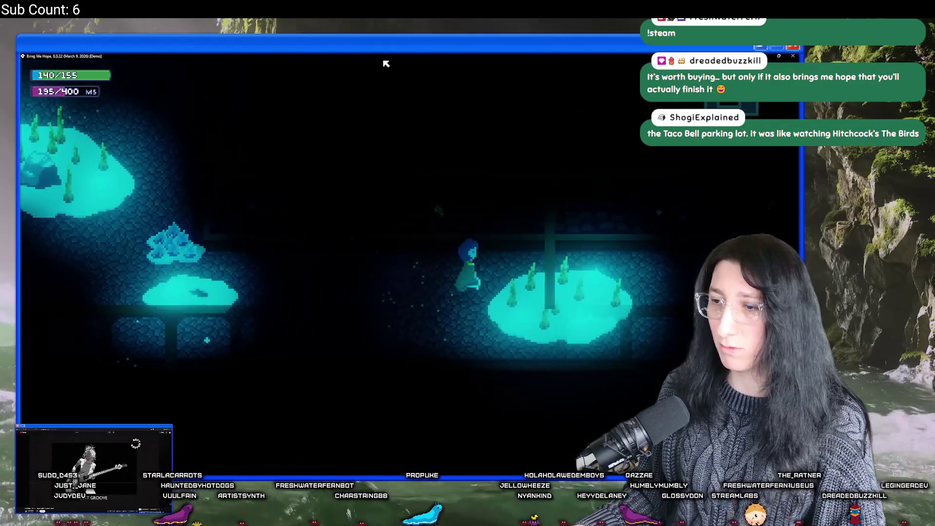
pyautogui.press('d')
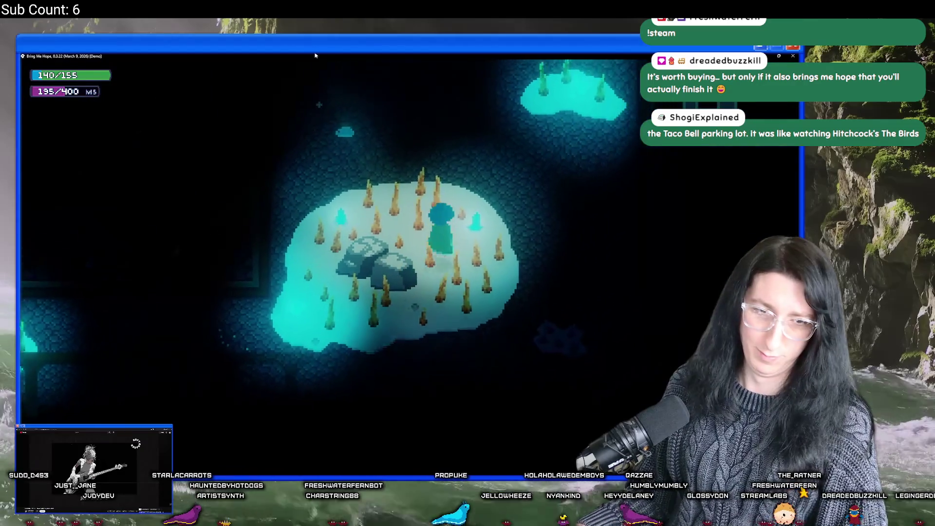
pyautogui.press('w')
pyautogui.press('w')
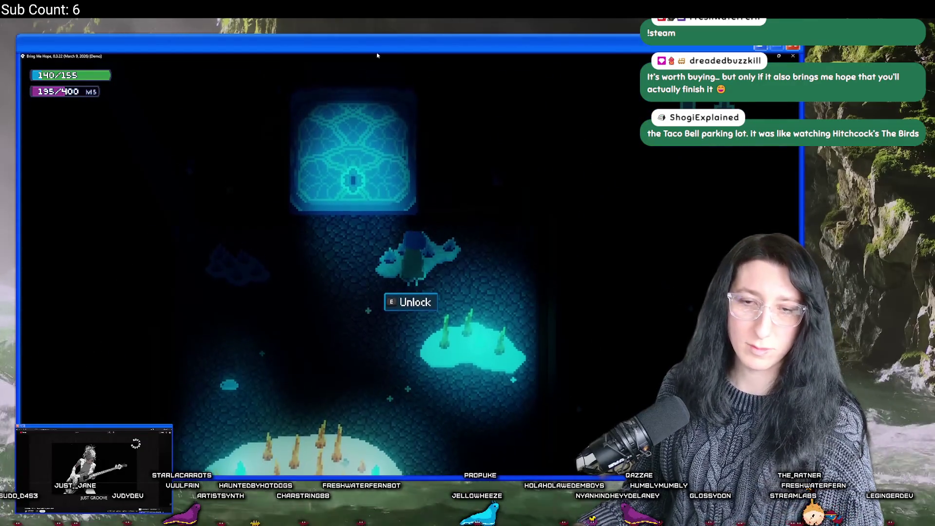
# Try to unlock the glowing door, dismiss the locked message, and head back down.
pyautogui.press('e')
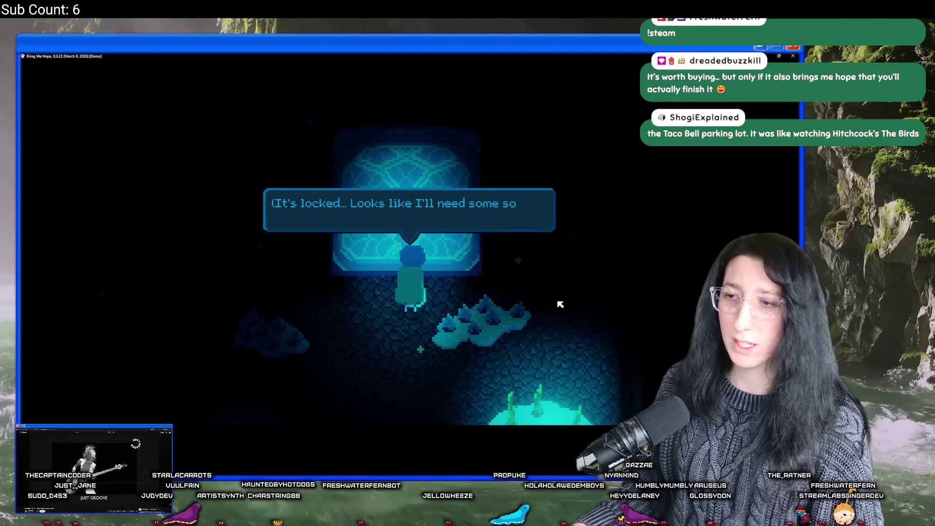
pyautogui.press('e')
pyautogui.press('s')
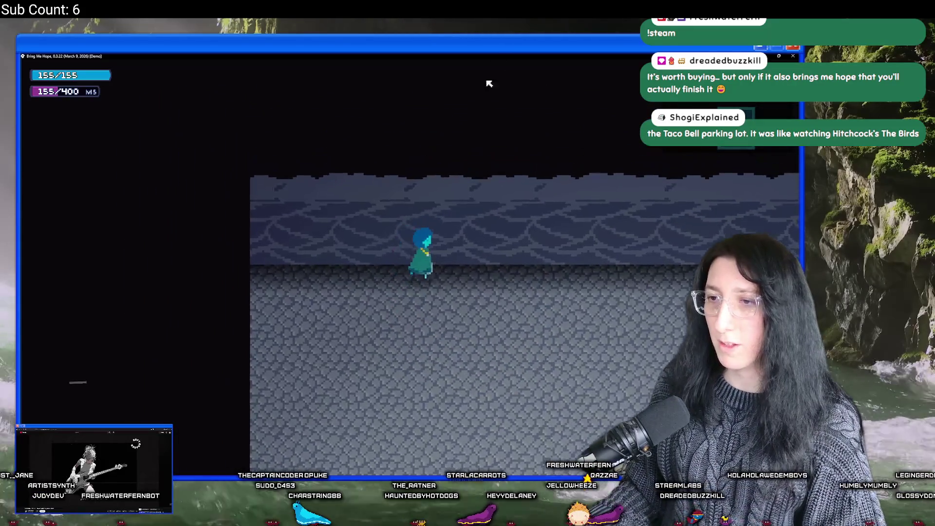
# Walk up and right across the cobblestone floor toward the stone wall.
pyautogui.press('Right')
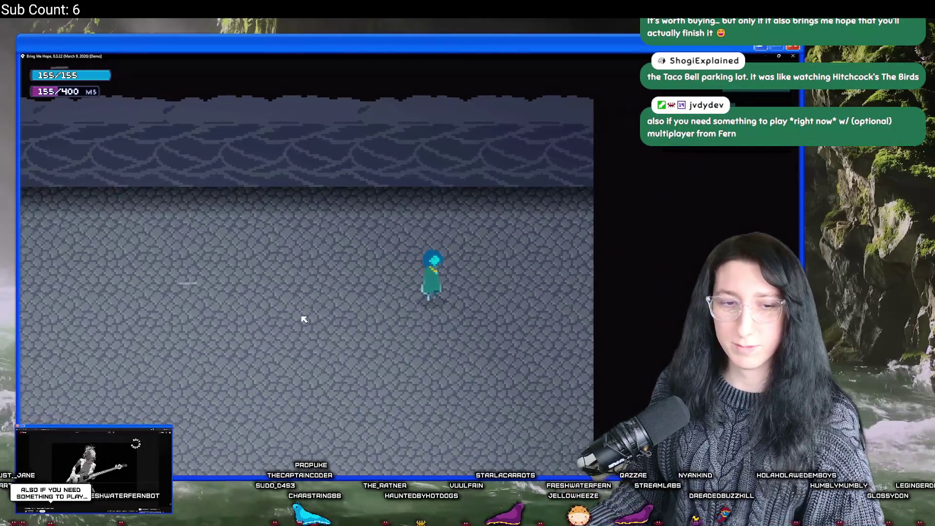
pyautogui.press('Up')
pyautogui.press('Right')
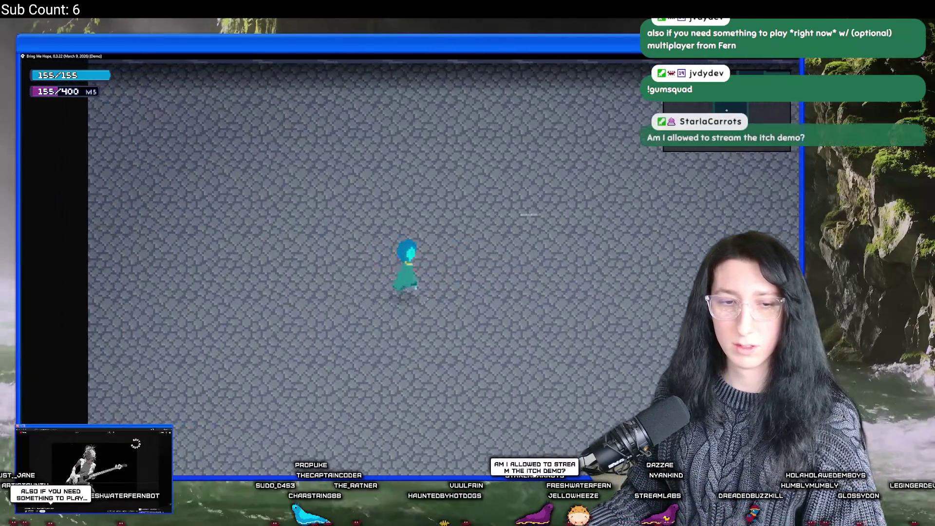
pyautogui.press('Up')
pyautogui.press('Left')
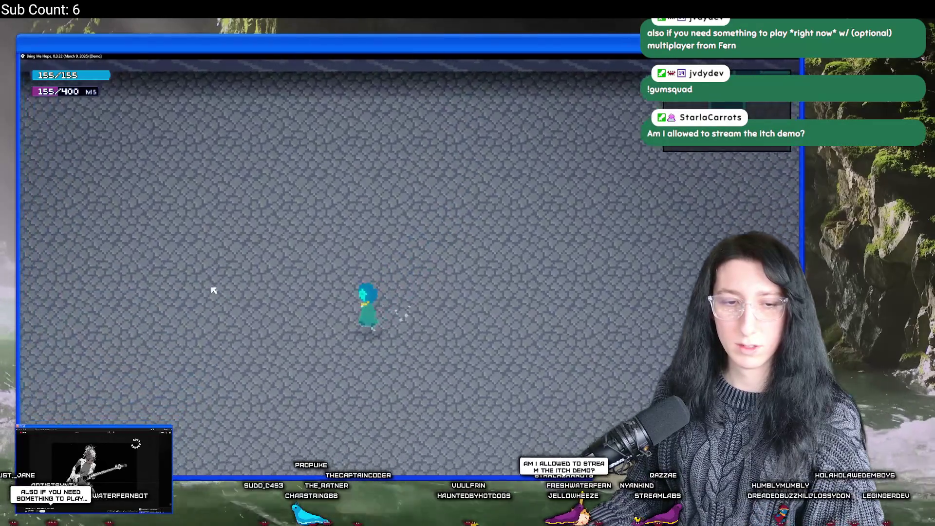
pyautogui.press('Up')
pyautogui.press('Up')
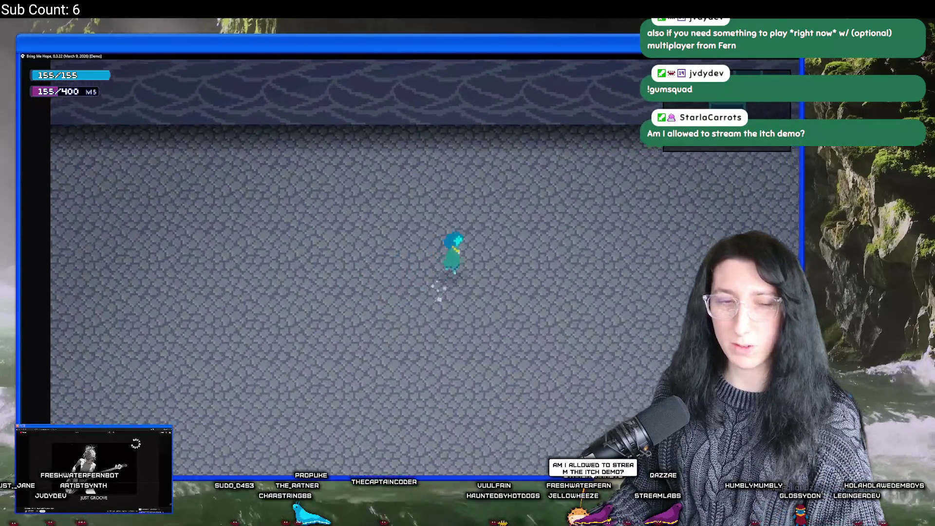
# Walk along the stone wall up, left and right, then exit to the title menu.
pyautogui.press('Down')
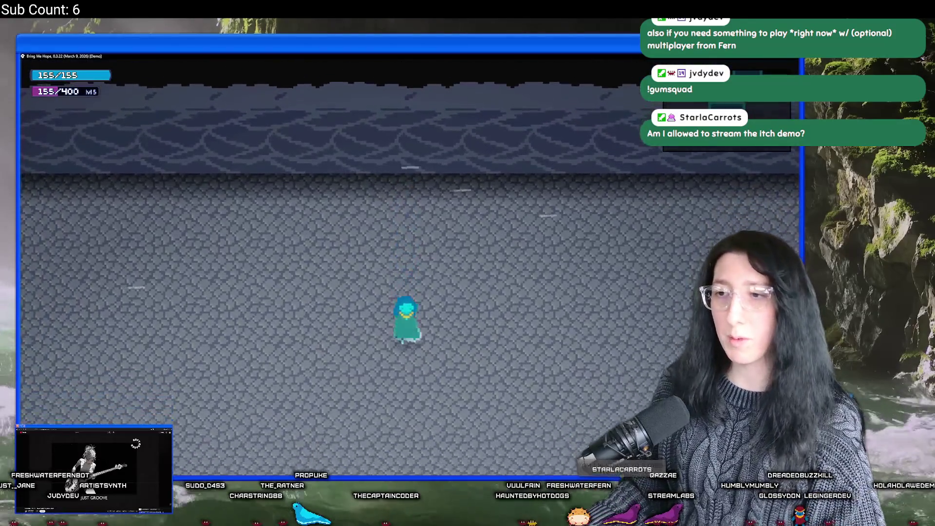
pyautogui.press('Up')
pyautogui.press('Left')
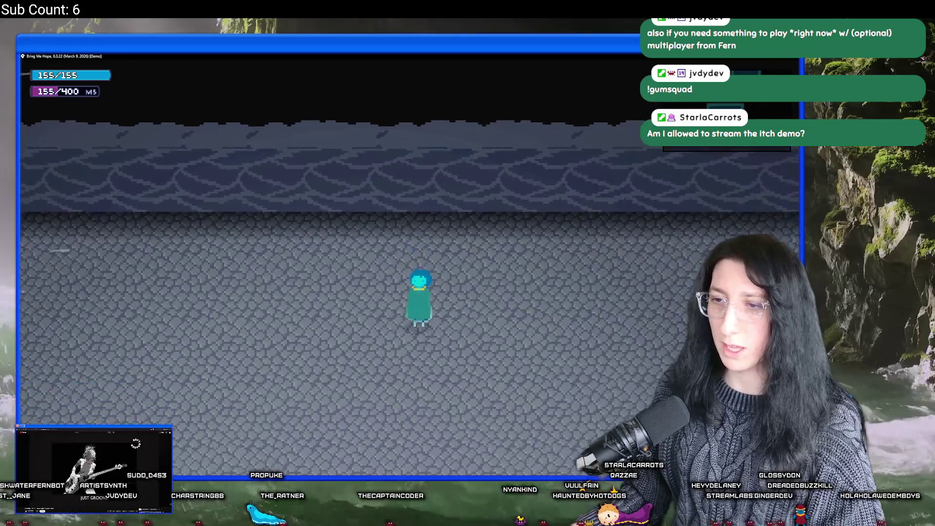
pyautogui.press('Up')
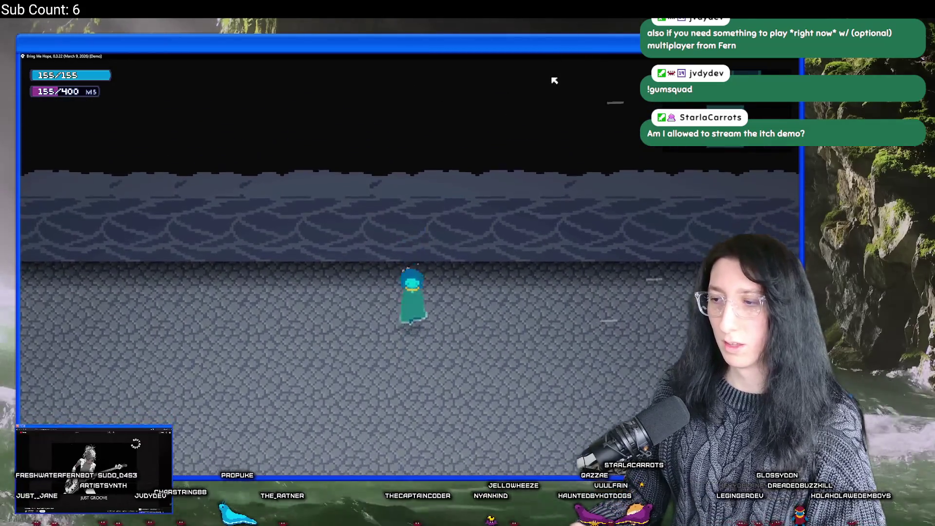
pyautogui.press('Up')
pyautogui.press('Right')
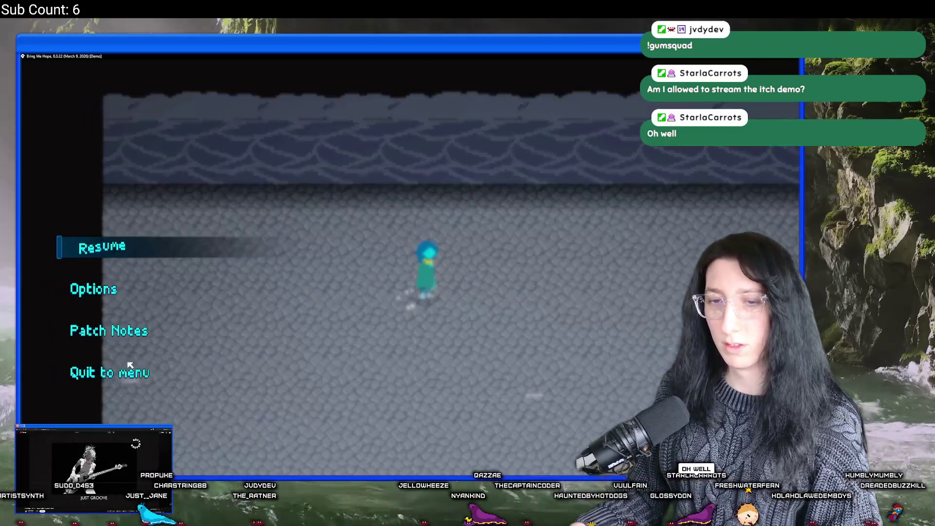
pyautogui.click(133, 371)
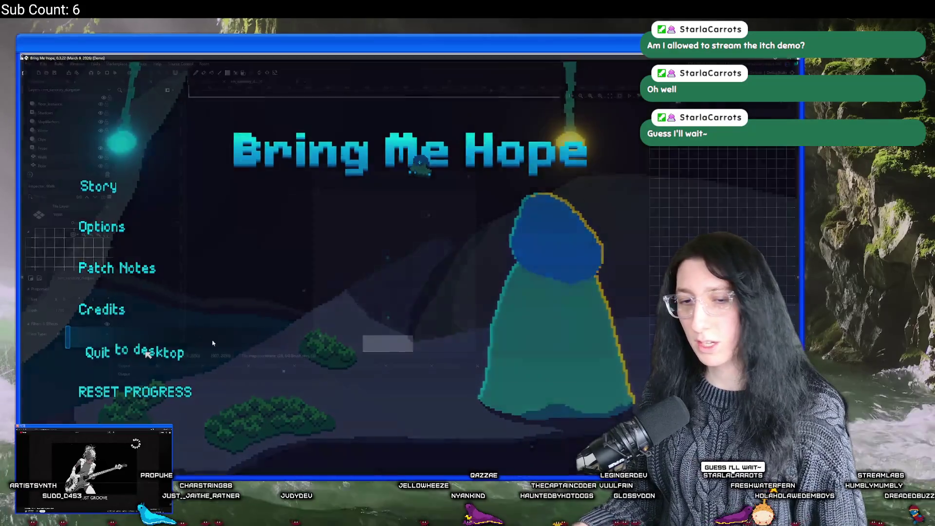
# Quit the game build to the desktop and bring up the Windows search.
pyautogui.click(174, 351)
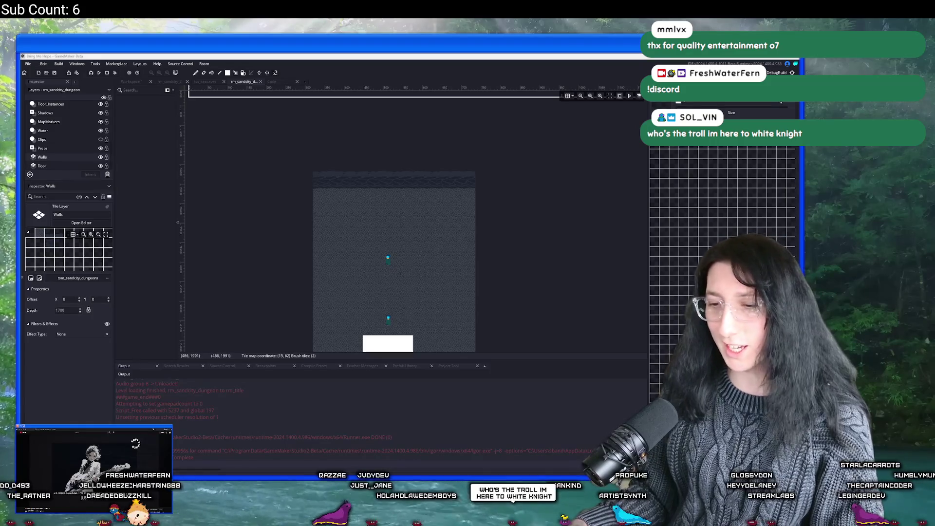
pyautogui.press('super')
# Open Steam's Aseprite library page via search 'ste', then bring GameMaker forward.
pyautogui.write('ste')
pyautogui.click(357, 269)
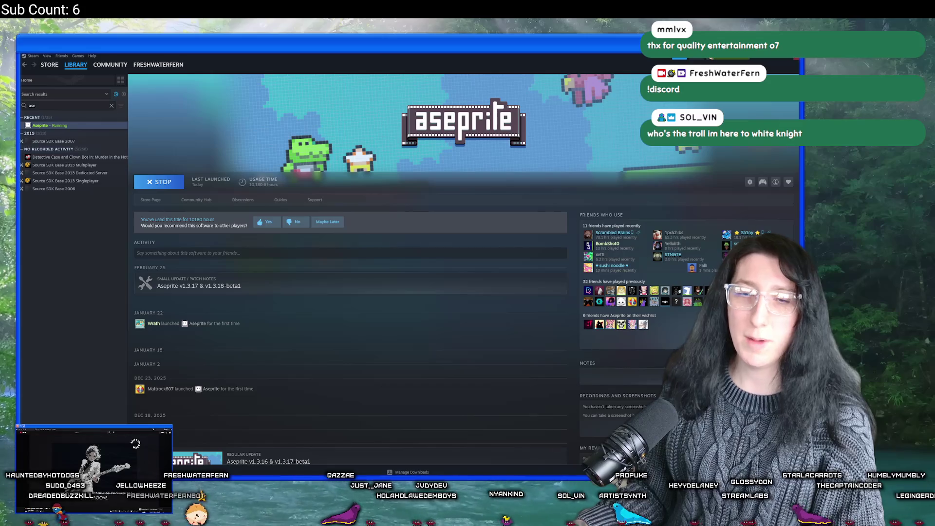
pyautogui.hotkey('alt', 'Tab')
# Launch the Discord app from the Windows search.
pyautogui.press('super')
pyautogui.write('discord')
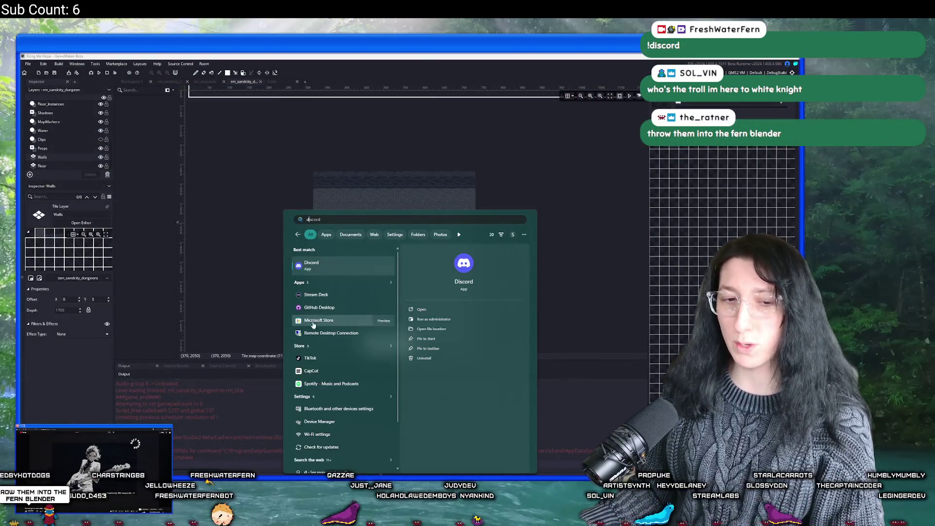
pyautogui.click(329, 271)
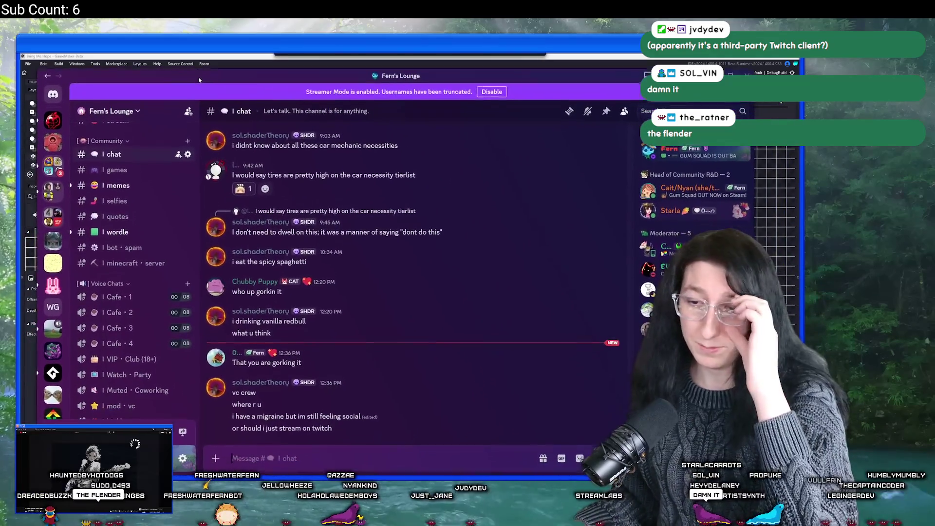
# Scroll through Fern's Lounge voice channels, then close Discord.
pyautogui.scroll(-3, 136, 288)
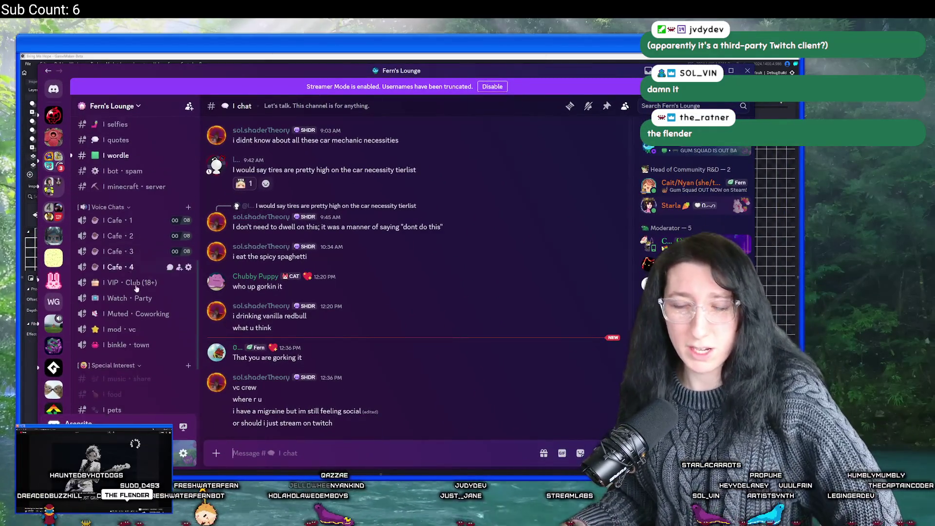
pyautogui.scroll(-3, 136, 289)
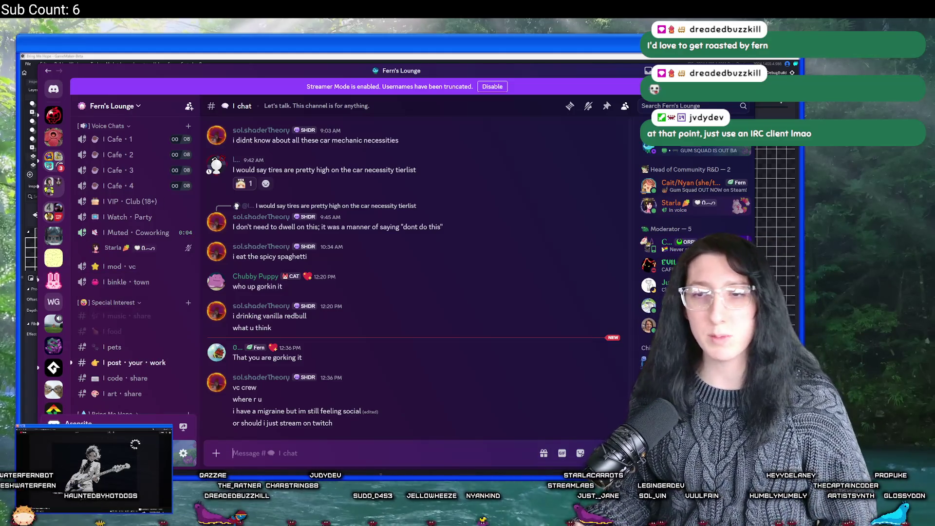
pyautogui.scroll(2, 122, 228)
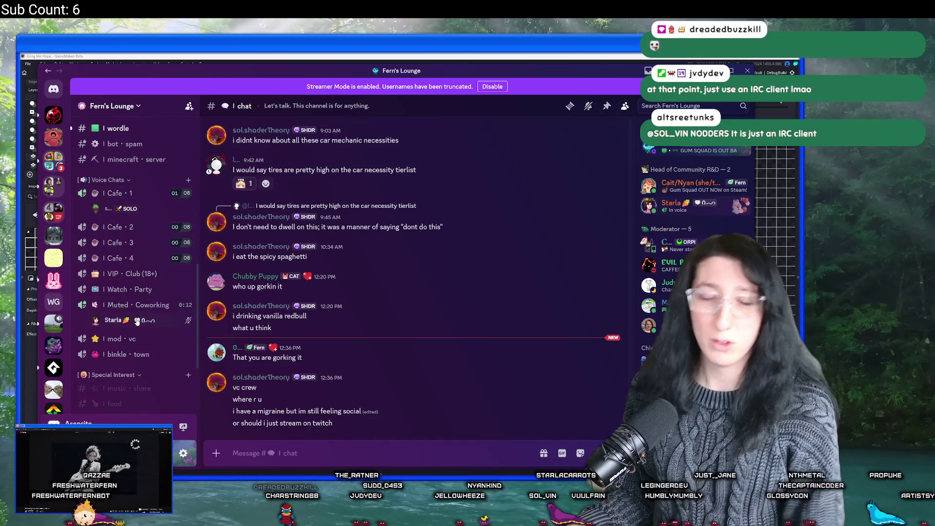
pyautogui.scroll(3, 137, 320)
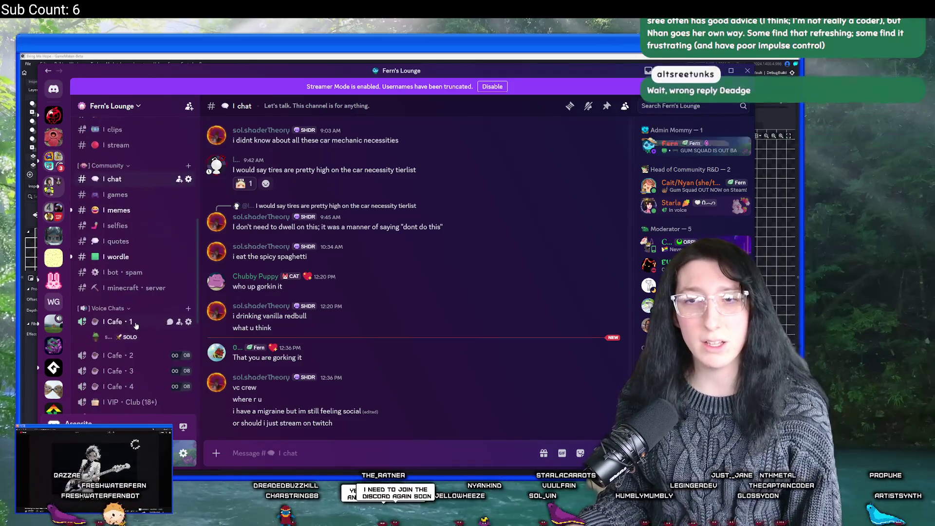
pyautogui.scroll(-2, 137, 326)
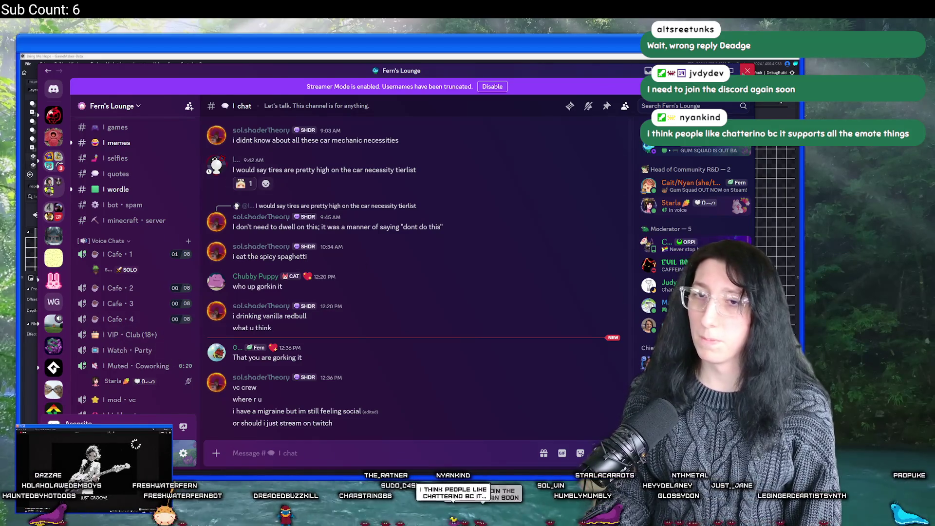
pyautogui.click(747, 71)
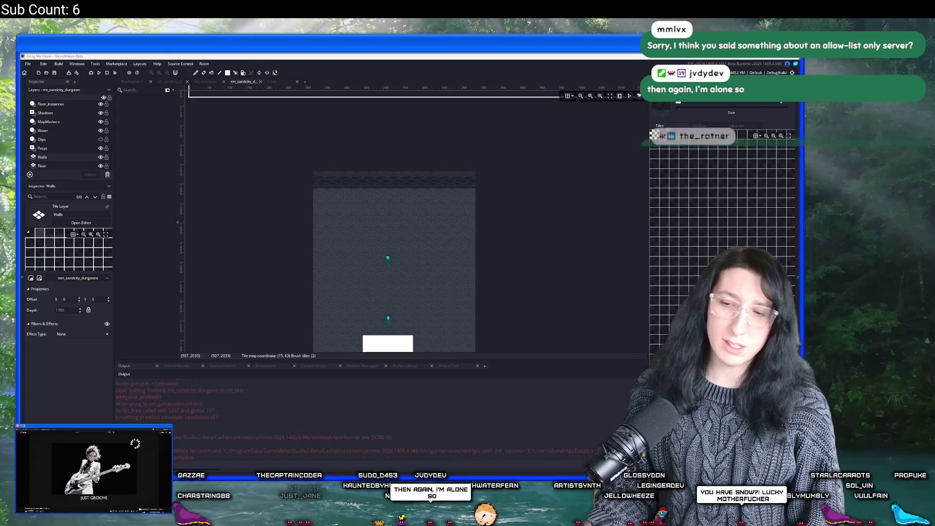
# Bring up the Windows search with Discord listed as the best match.
pyautogui.press('super')
# Launch Discord from the search results and scroll through the current channel.
pyautogui.write('discord')
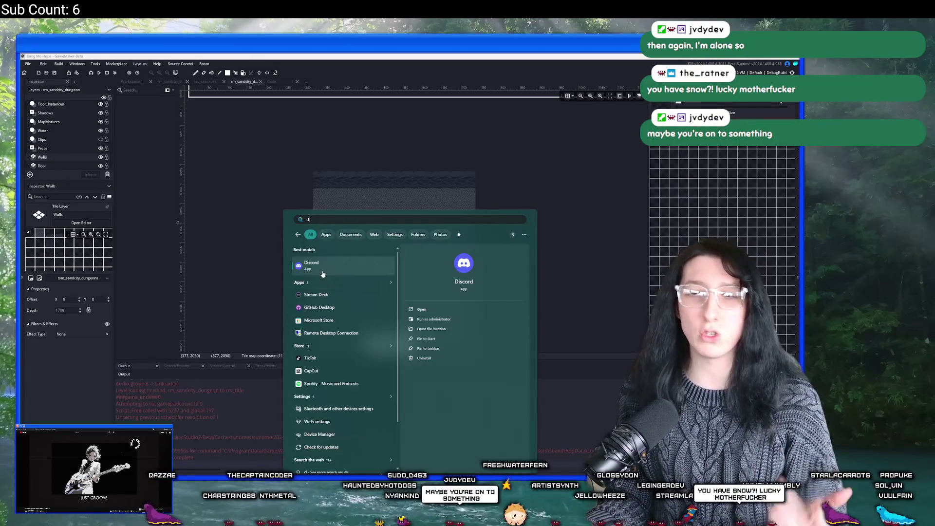
pyautogui.press('Return')
pyautogui.scroll(5, 140, 329)
pyautogui.scroll(-4, 140, 329)
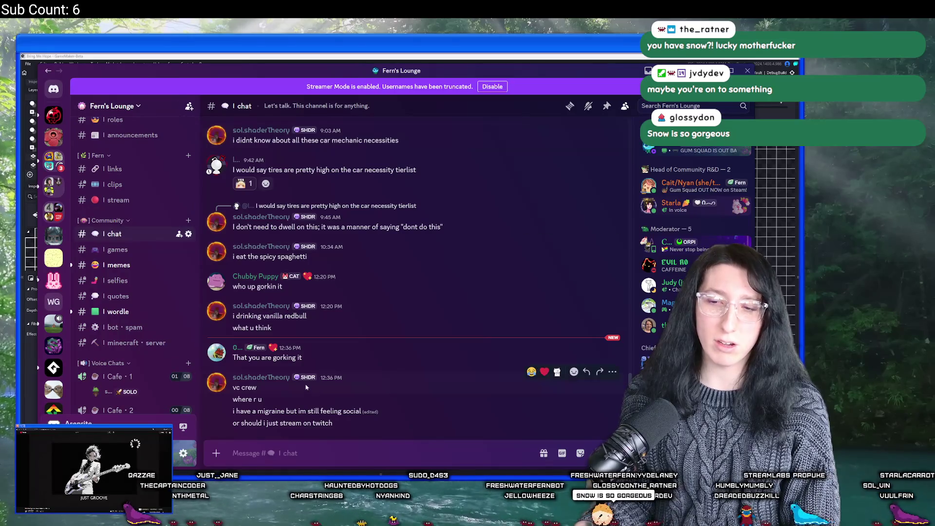
pyautogui.scroll(-2, 109, 198)
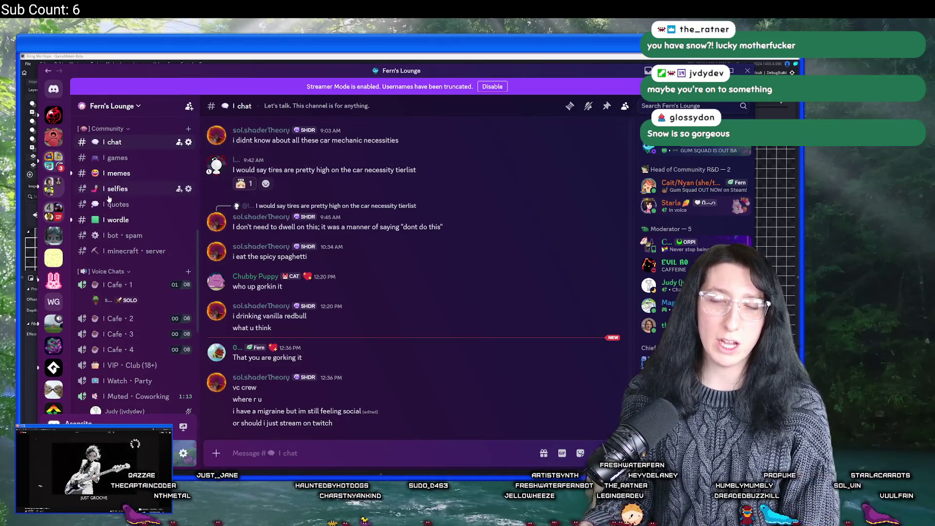
# Browse the #selfies channel and view a posted selfie enlarged, then close it.
pyautogui.click(109, 195)
pyautogui.scroll(15, 432, 265)
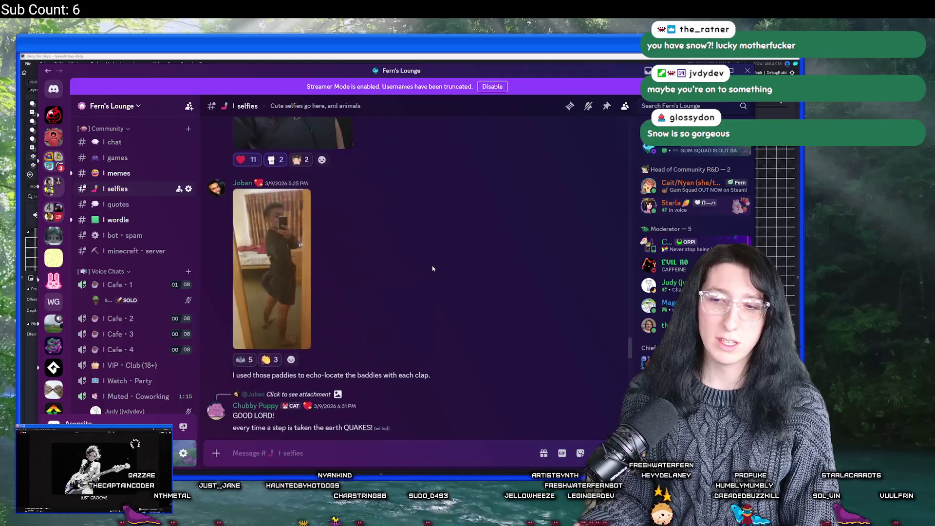
pyautogui.scroll(-5, 433, 279)
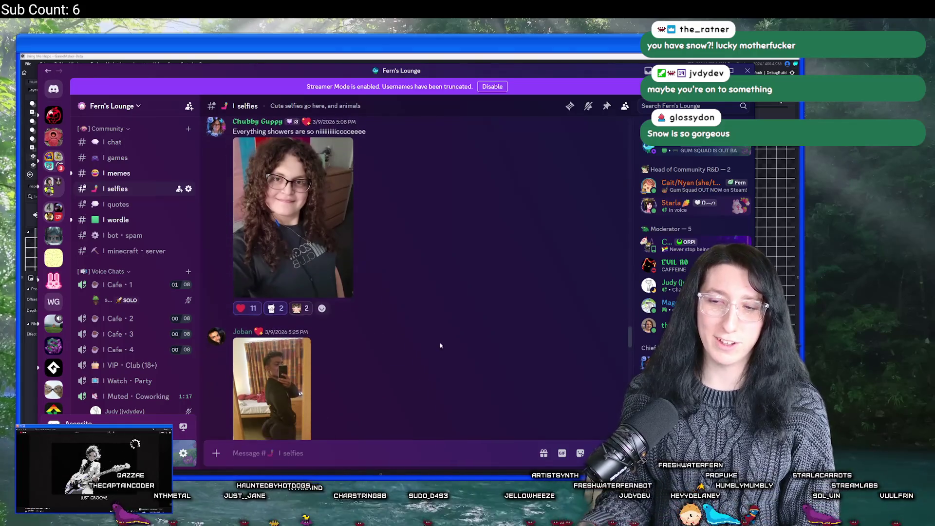
pyautogui.click(272, 330)
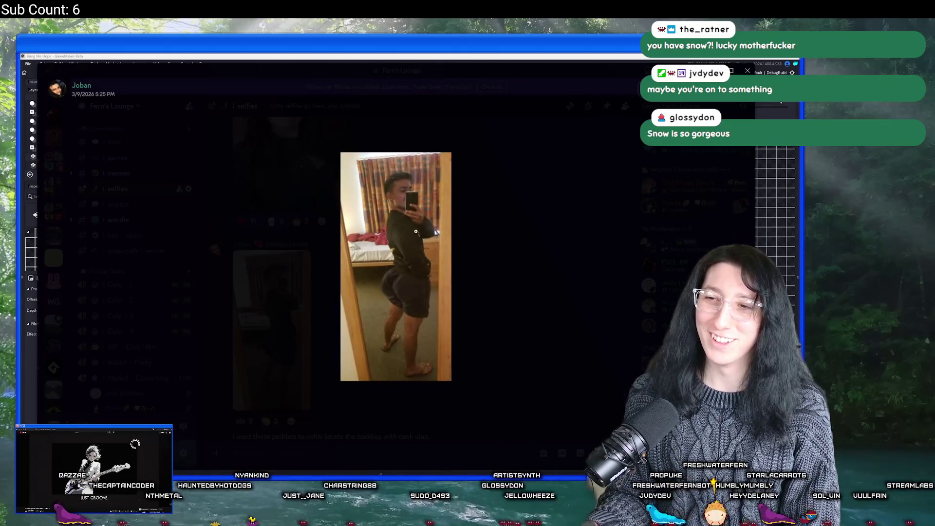
pyautogui.click(508, 194)
# Scroll back through #selfies, then switch to the #chat channel.
pyautogui.scroll(5, 389, 331)
pyautogui.scroll(10, 389, 331)
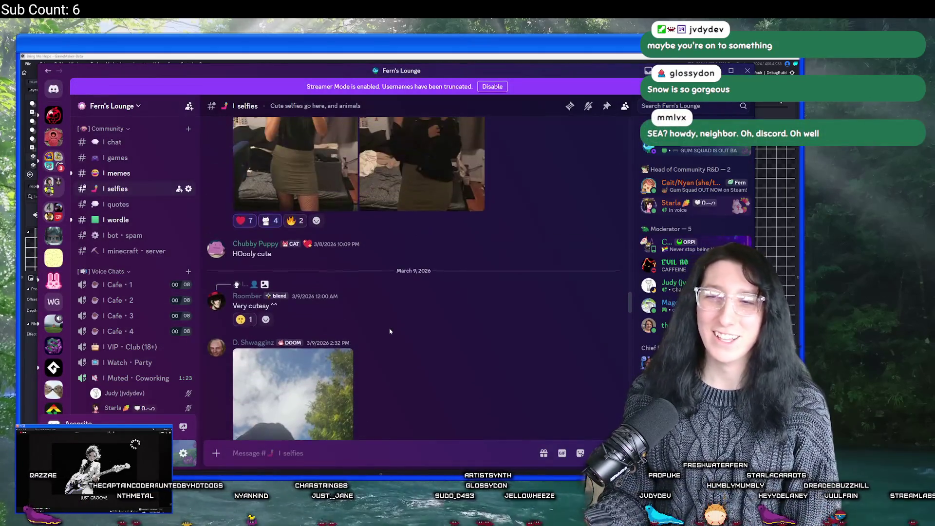
pyautogui.scroll(-20, 481, 285)
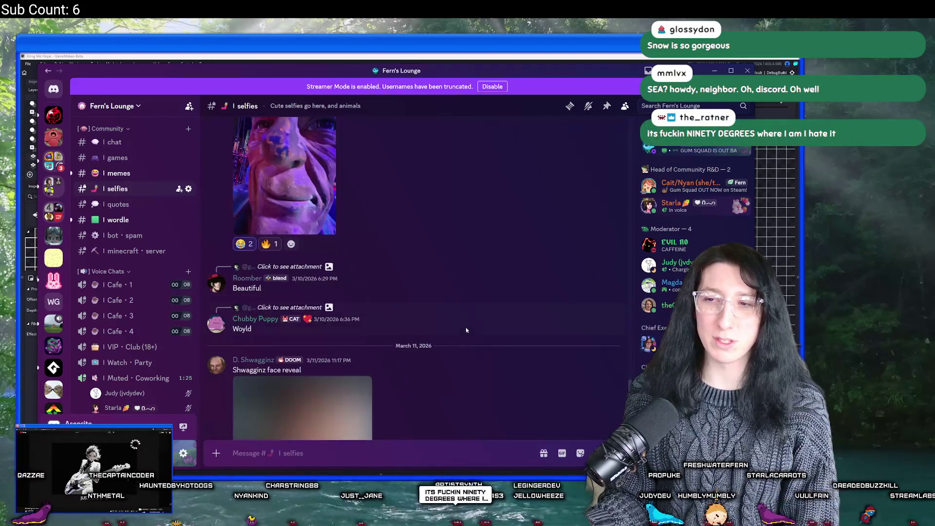
pyautogui.scroll(20, 471, 345)
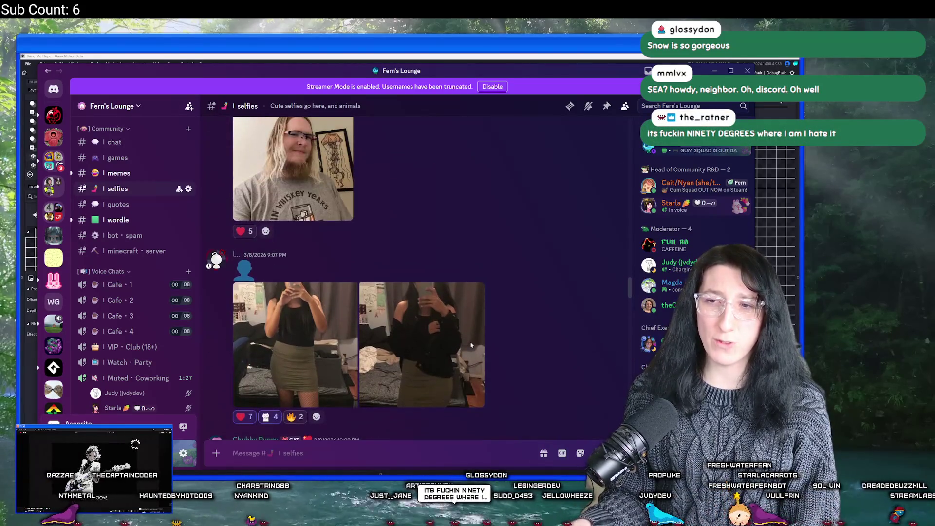
pyautogui.scroll(15, 470, 344)
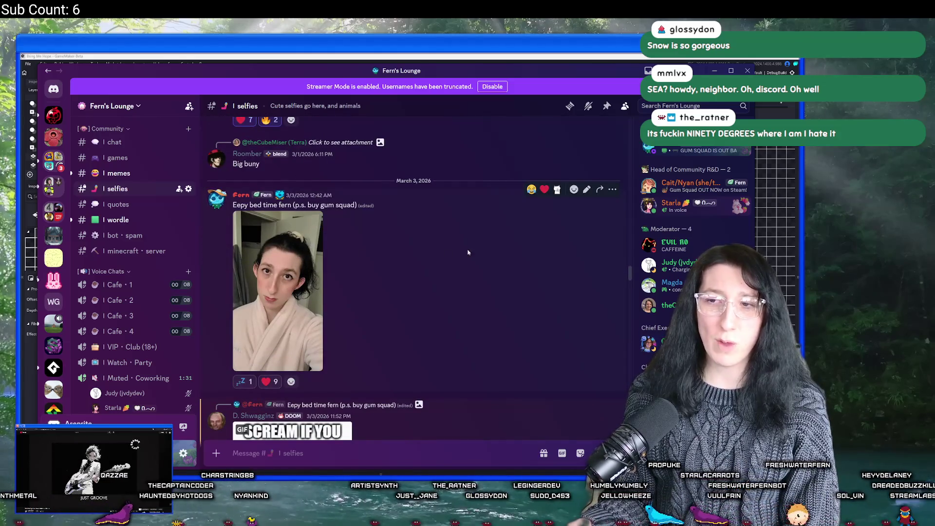
pyautogui.scroll(-10, 467, 176)
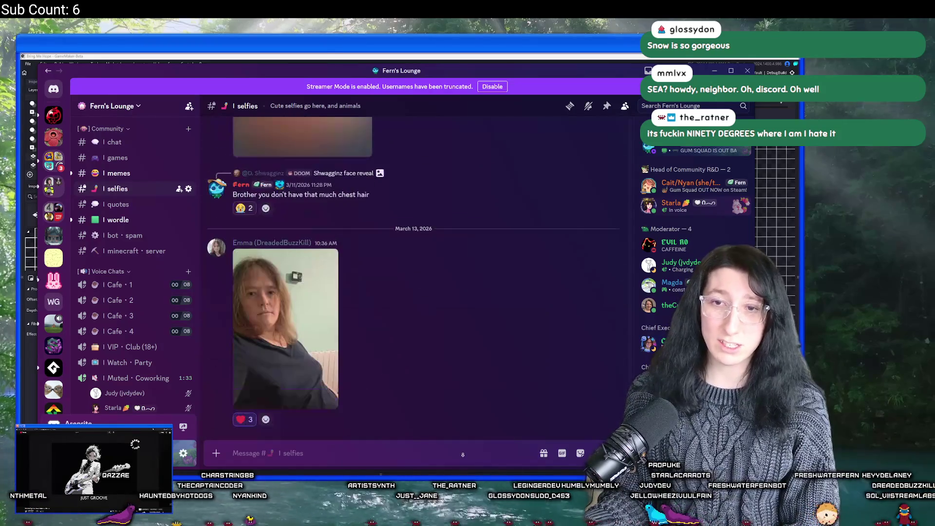
pyautogui.click(97, 147)
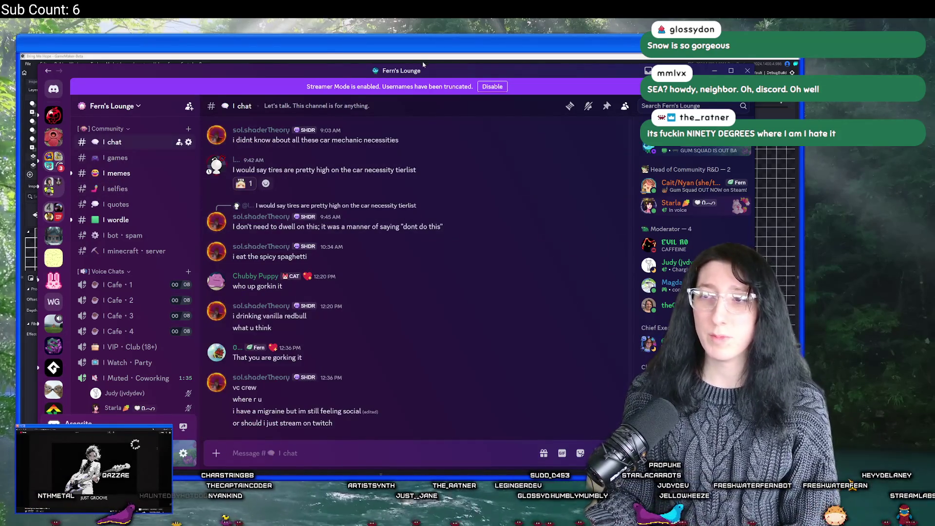
# Minimize Discord so the rm_sandcity_dungeon room editor is visible again.
pyautogui.click(423, 65)
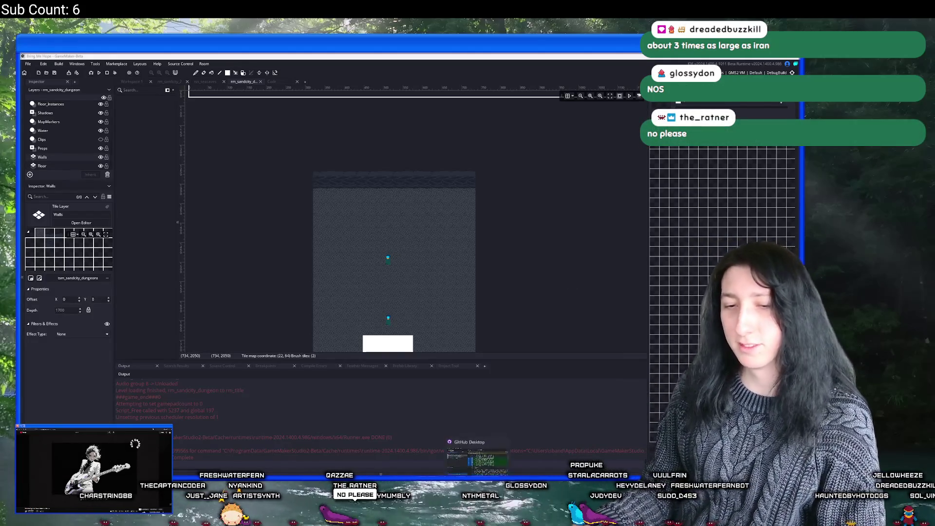
# Bring up the BabaCaves artwork and marquee-select the wall tile's lower band.
pyautogui.click(482, 483)
pyautogui.scroll(3, 325, 223)
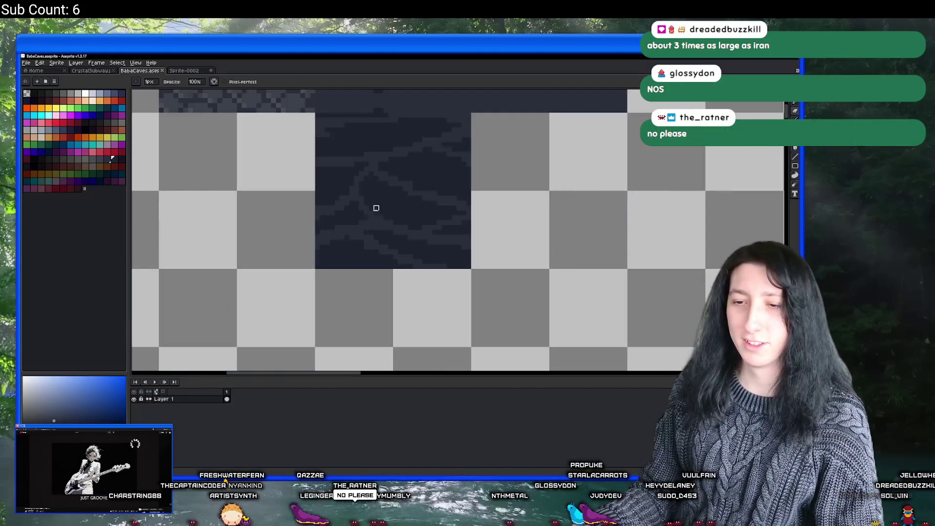
pyautogui.press('m')
pyautogui.scroll(2, 311, 244)
pyautogui.moveTo(284, 316)
pyautogui.mouseDown()
pyautogui.moveTo(575, 255)
pyautogui.moveTo(586, 236)
pyautogui.mouseUp()
# Sample a darker wall colour and flood-fill the dark areas inside the selection.
pyautogui.scroll(2, 608, 347)
pyautogui.press('i')
pyautogui.click(120, 157)
pyautogui.press('g')
pyautogui.click(292, 268)
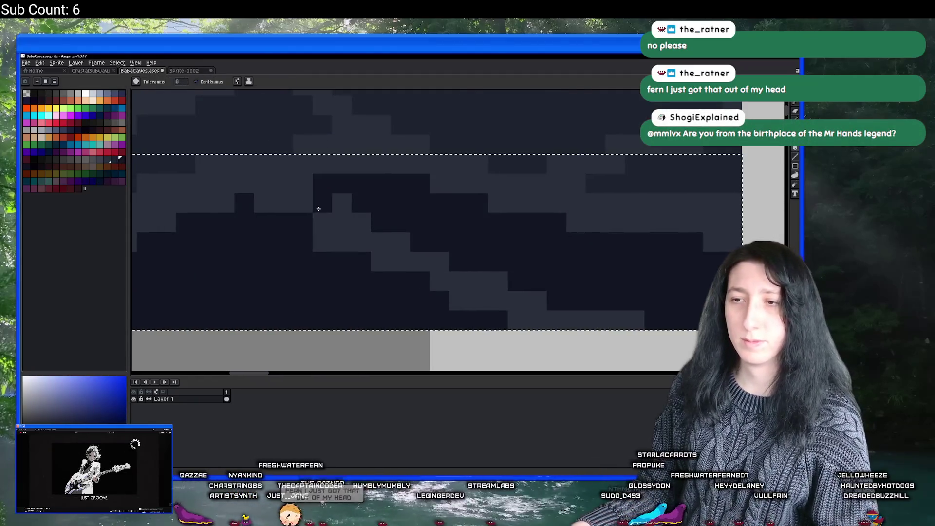
# Darken pixels along the selection's left edge and draw a darker row across the wall.
pyautogui.press('b')
pyautogui.scroll(1, 253, 202)
pyautogui.hscroll(-3, 252, 202)
pyautogui.click(248, 233)
pyautogui.click(211, 235)
pyautogui.moveTo(224, 245)
pyautogui.mouseDown()
pyautogui.moveTo(349, 208)
pyautogui.moveTo(409, 224)
pyautogui.mouseUp()
pyautogui.hscroll(3, 370, 229)
pyautogui.scroll(1, 370, 229)
# Flood-fill two lighter wall blocks with the darker colour.
pyautogui.press('g')
pyautogui.click(215, 248)
pyautogui.click(376, 267)
pyautogui.scroll(-3, 407, 268)
pyautogui.scroll(2, 427, 263)
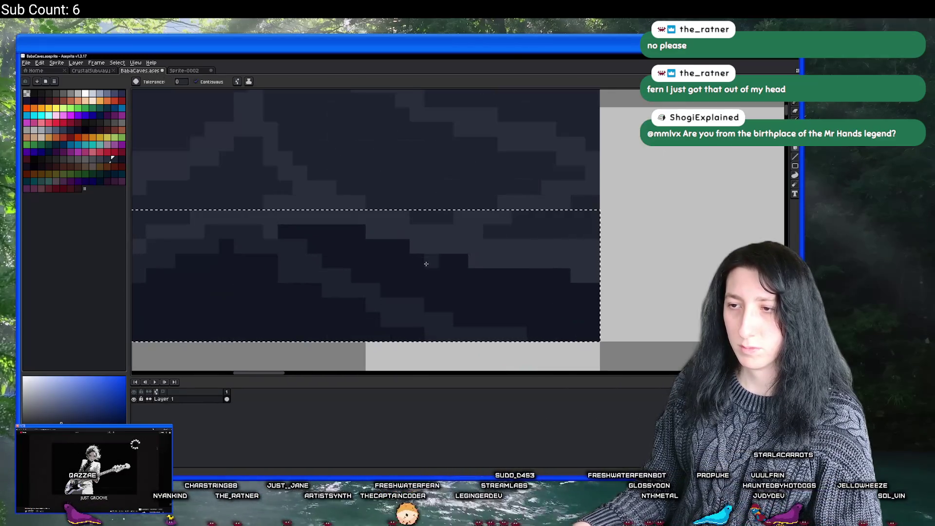
pyautogui.hscroll(2, 426, 264)
# Pencil in extra dark pixel runs, including a long run across the wall.
pyautogui.press('b')
pyautogui.click(336, 223)
pyautogui.click(396, 238)
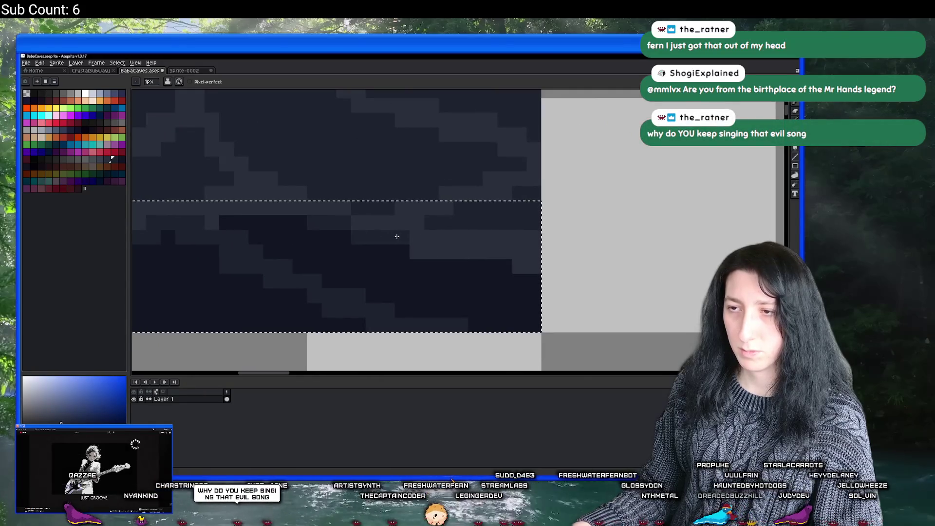
pyautogui.moveTo(428, 248); pyautogui.dragTo(518, 251)
pyautogui.press('g')
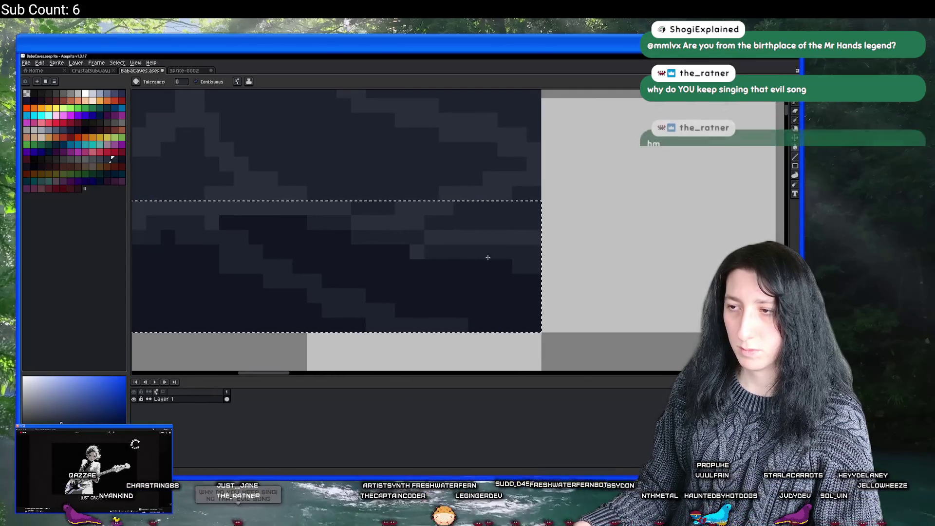
pyautogui.scroll(-3, 406, 251)
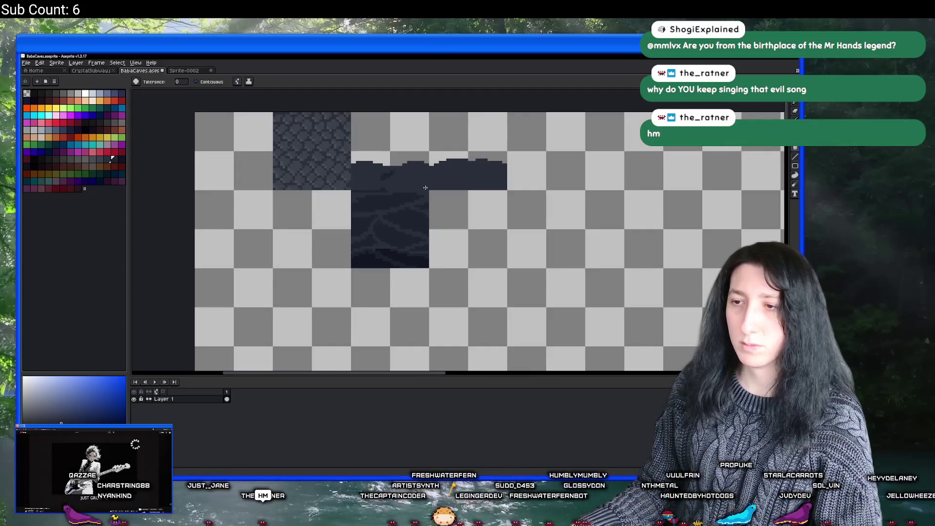
pyautogui.scroll(1, 426, 190)
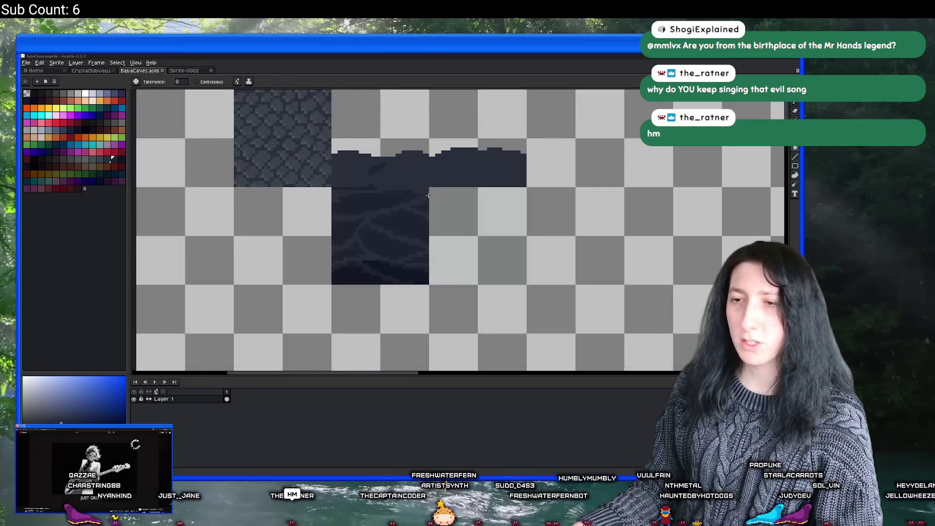
# Export the updated BabaCaves tileset image and return to GameMaker.
pyautogui.hotkey('ctrl', 'alt', 'shift', 's')
pyautogui.click(557, 275)
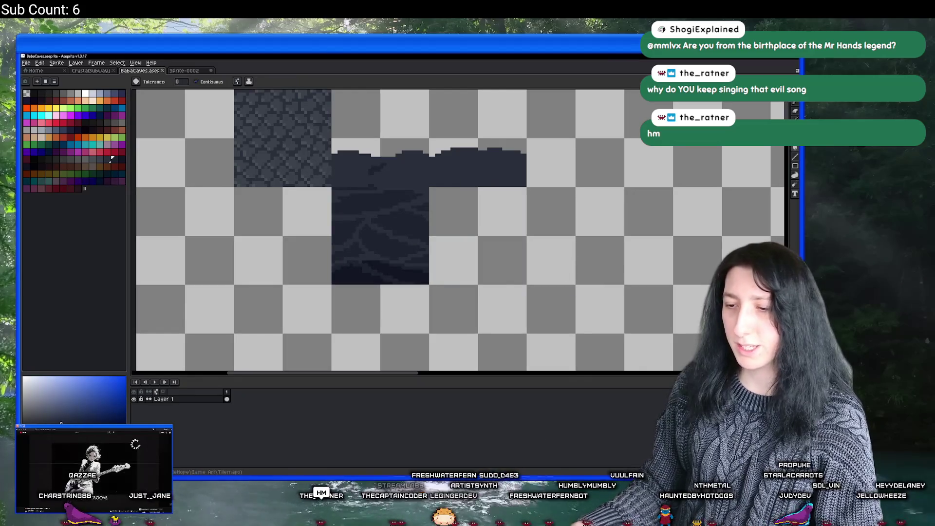
pyautogui.hotkey('alt', 'Tab')
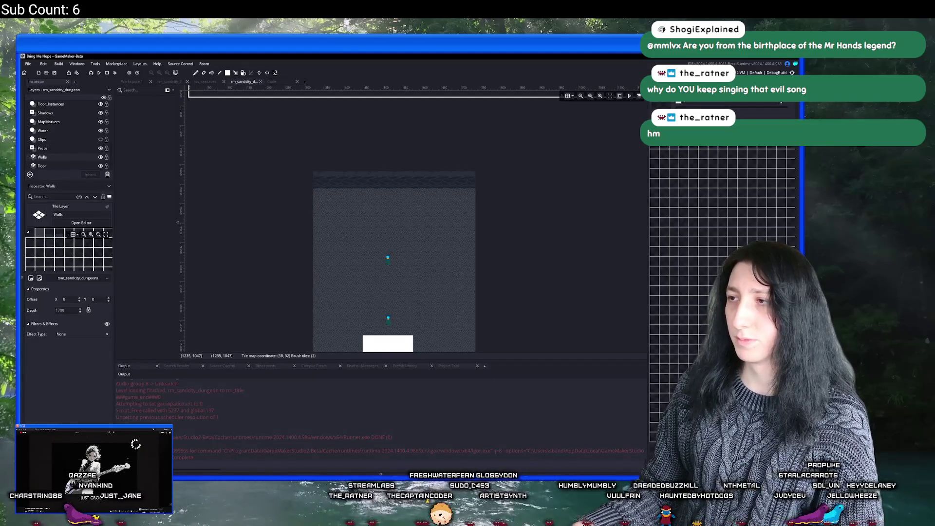
# Replace the tss_sandcity_dungeons sprite image with BabaCaves.png and run the game with F5.
pyautogui.click(81, 223)
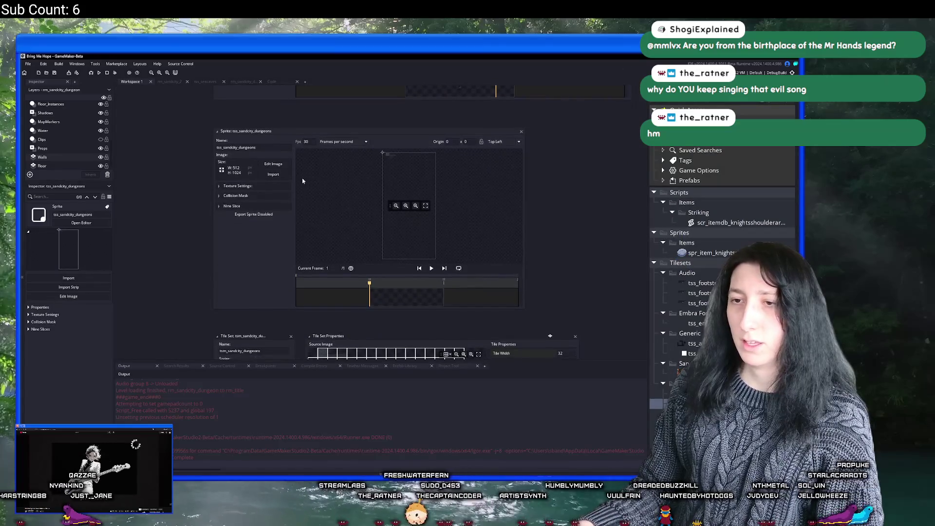
pyautogui.click(272, 176)
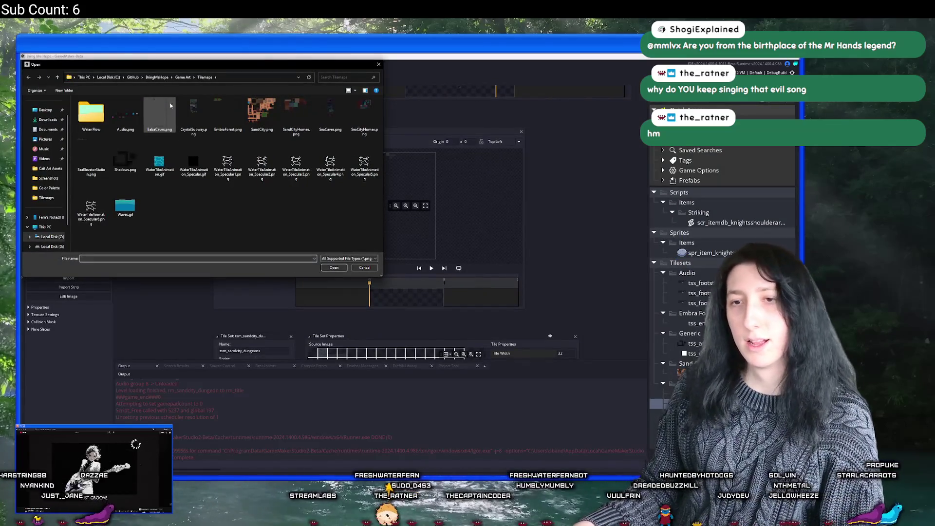
pyautogui.doubleClick(168, 112)
pyautogui.press('Return')
pyautogui.press('F5')
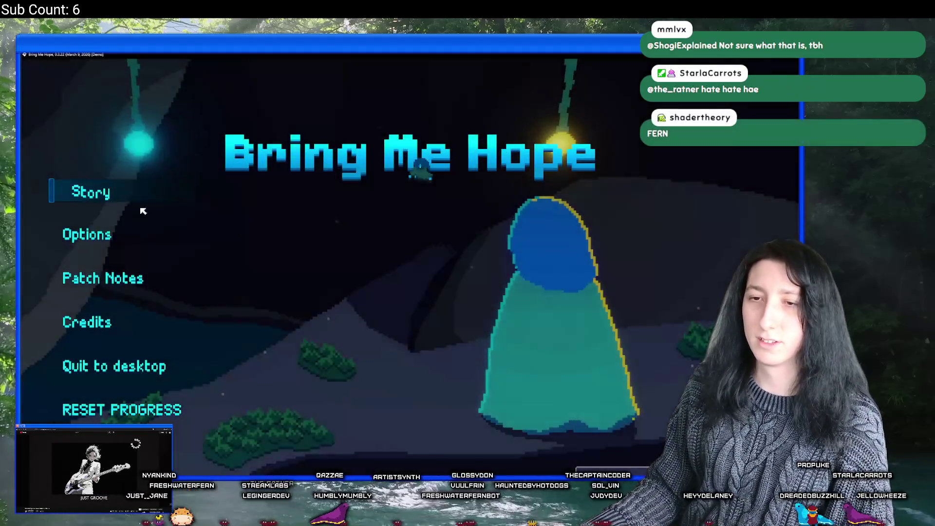
# Set the game's master volume to 0% in the pause menu's audio options.
pyautogui.click(107, 200)
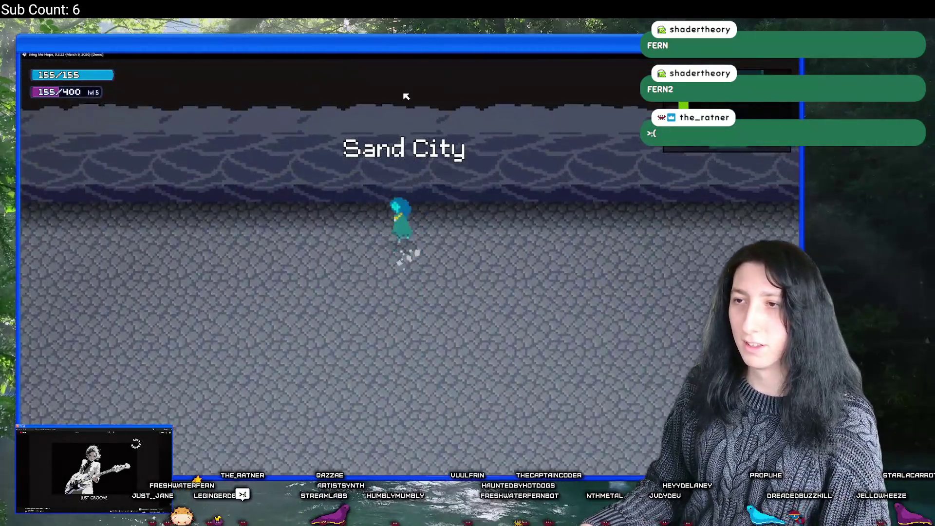
pyautogui.press('Escape')
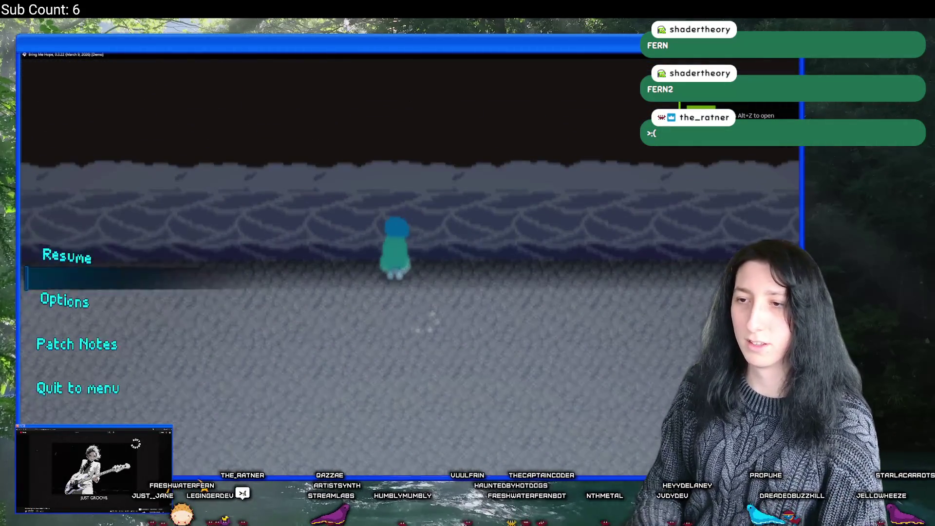
pyautogui.press('Down')
pyautogui.press('Return')
pyautogui.press('Left')
pyautogui.press('Left')
pyautogui.press('Left')
pyautogui.press('Left')
pyautogui.press('Left')
pyautogui.press('Left')
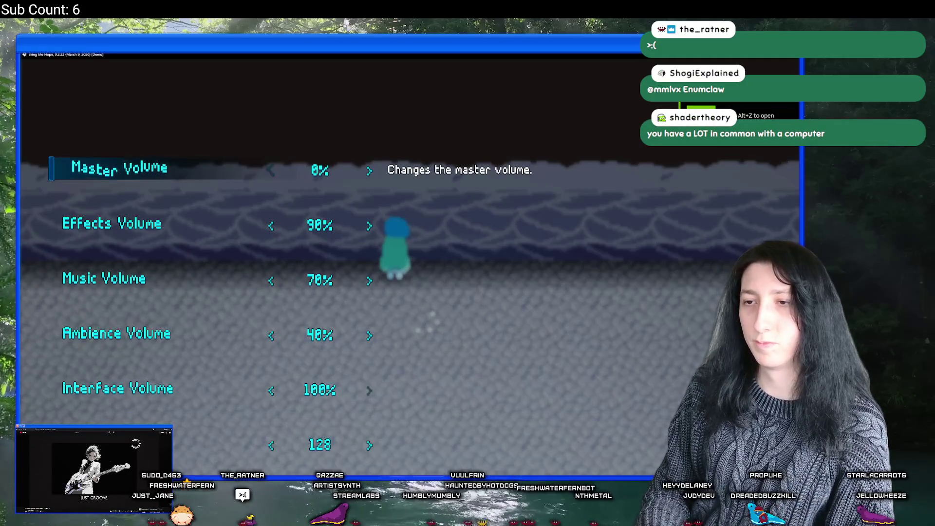
pyautogui.press('Up')
pyautogui.press('Escape')
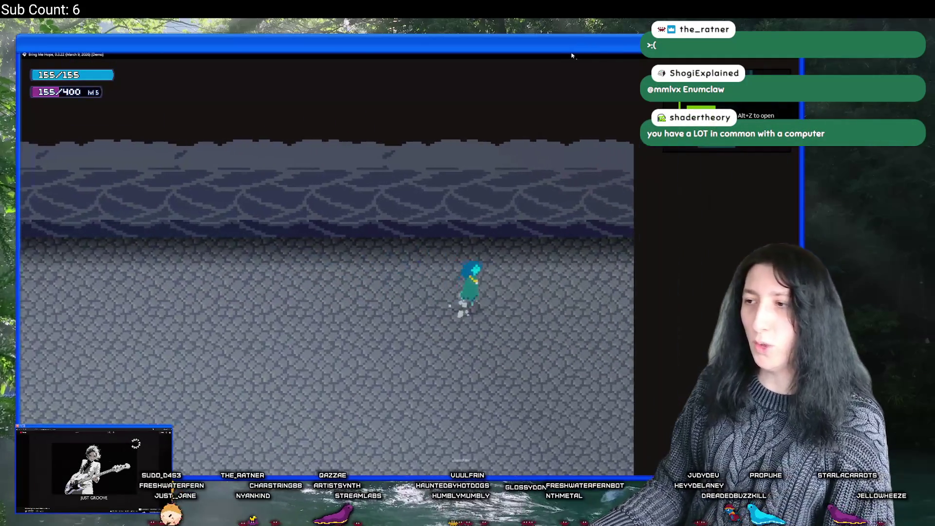
# Walk the character around the cobblestone floor toward the top-left wall.
pyautogui.press('Left')
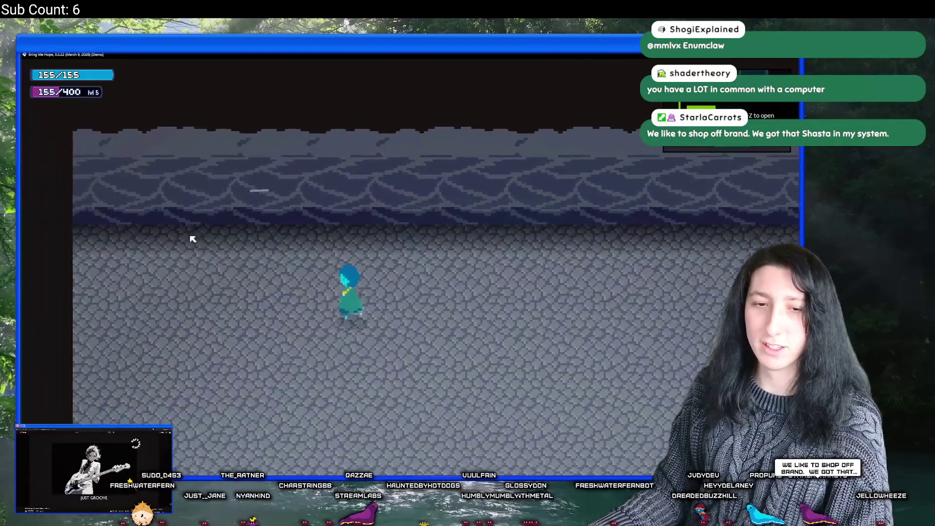
pyautogui.press('Down')
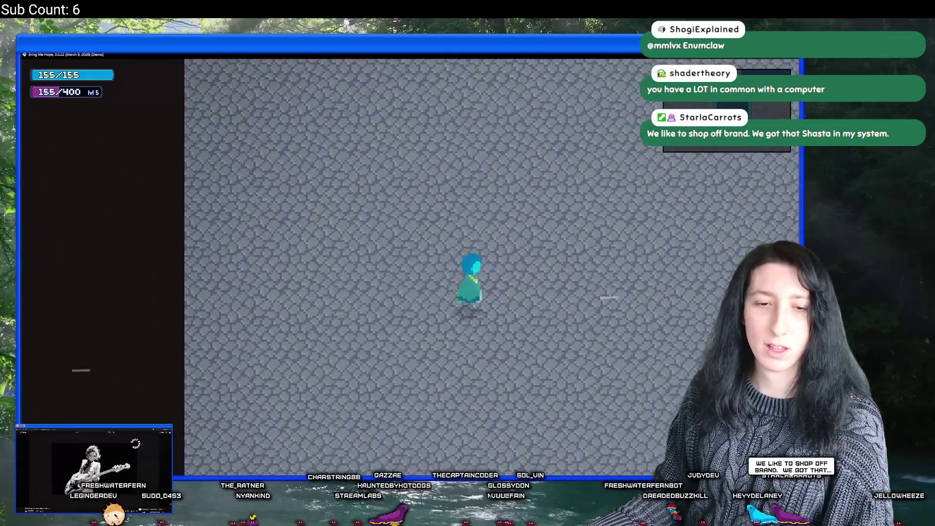
pyautogui.press('Left')
pyautogui.press('Up')
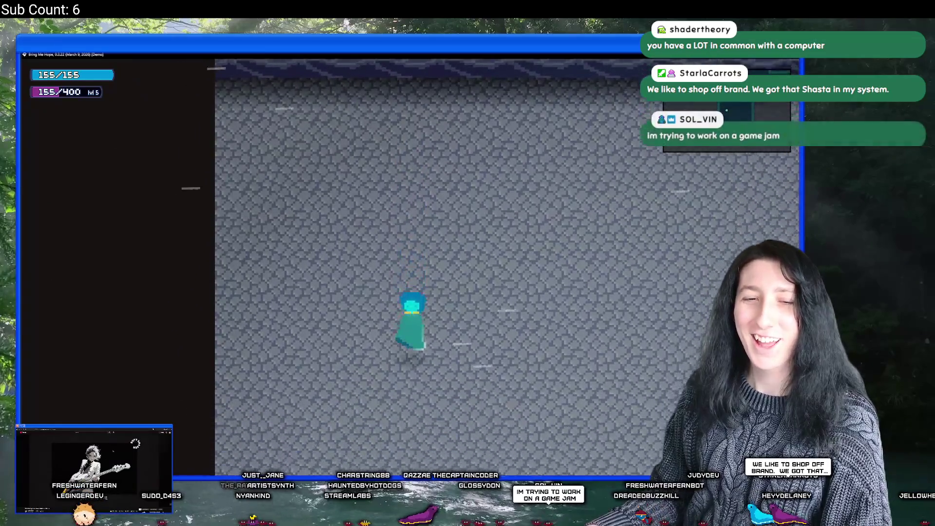
pyautogui.press('Up')
pyautogui.press('Left')
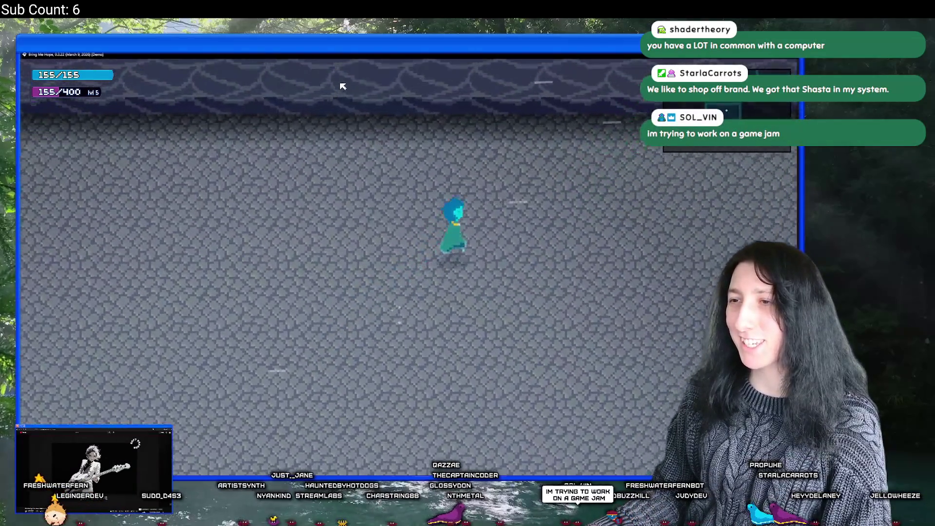
pyautogui.press('Up')
pyautogui.press('Down')
pyautogui.press('Left')
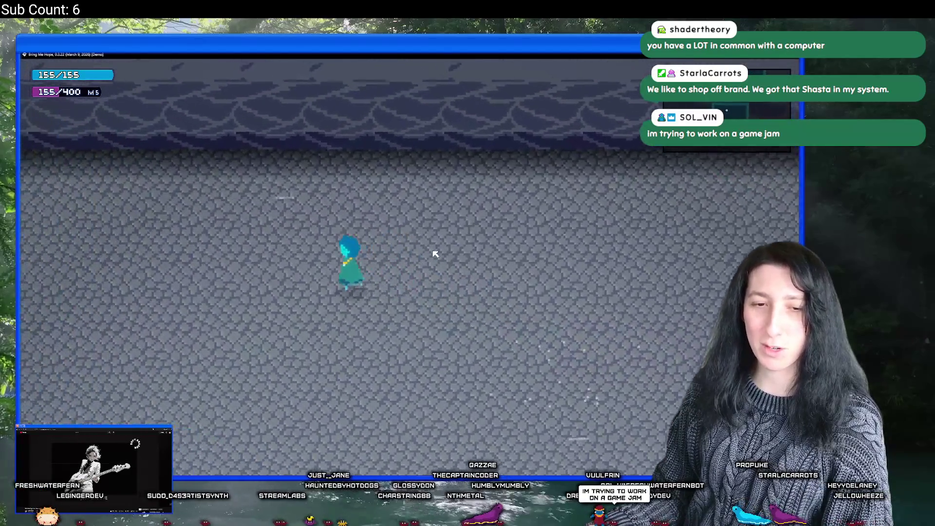
pyautogui.press('Left')
# Walk the character right across the floor, up into the next area and back down.
pyautogui.press('Right')
pyautogui.press('Up')
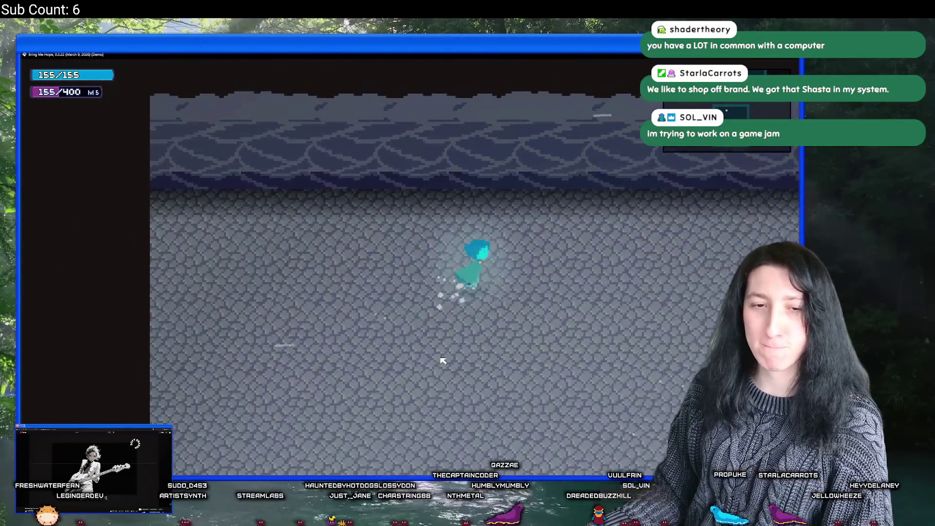
pyautogui.press('Up')
pyautogui.press('Right')
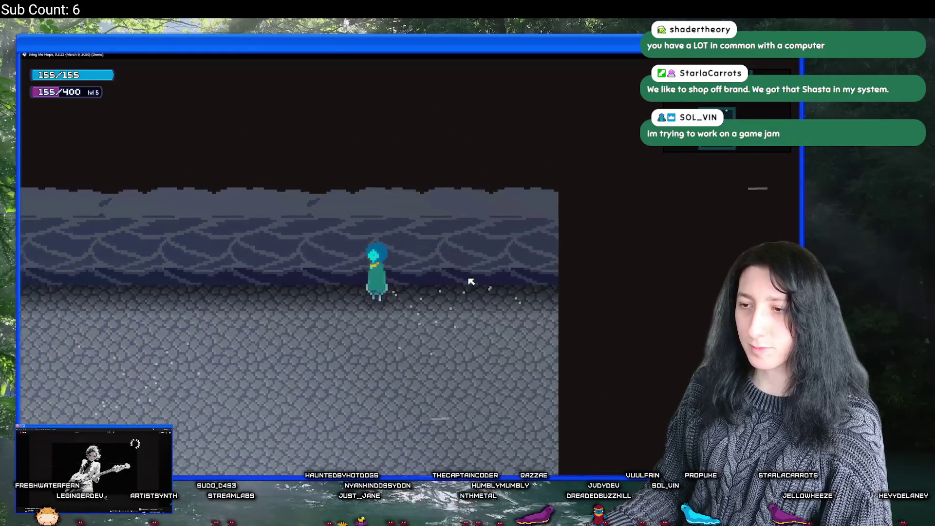
pyautogui.press('Down')
pyautogui.press('Right')
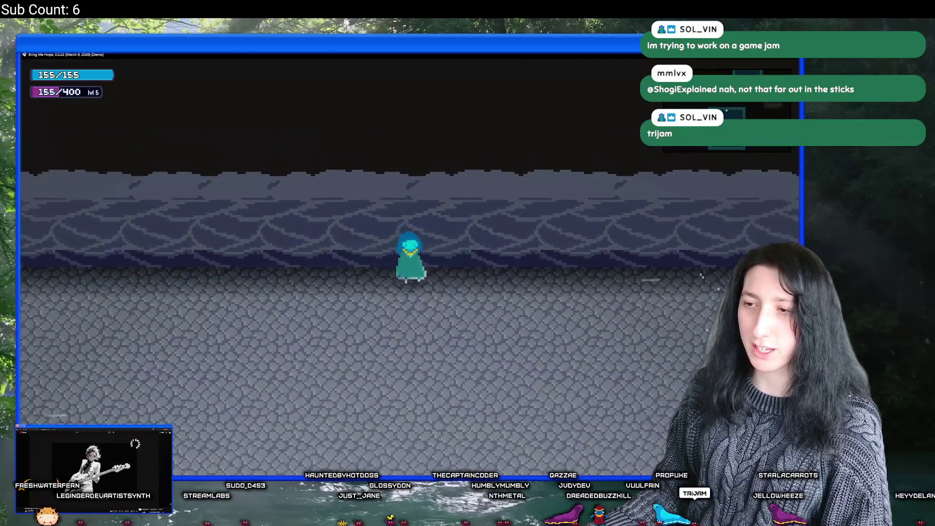
pyautogui.press('Up')
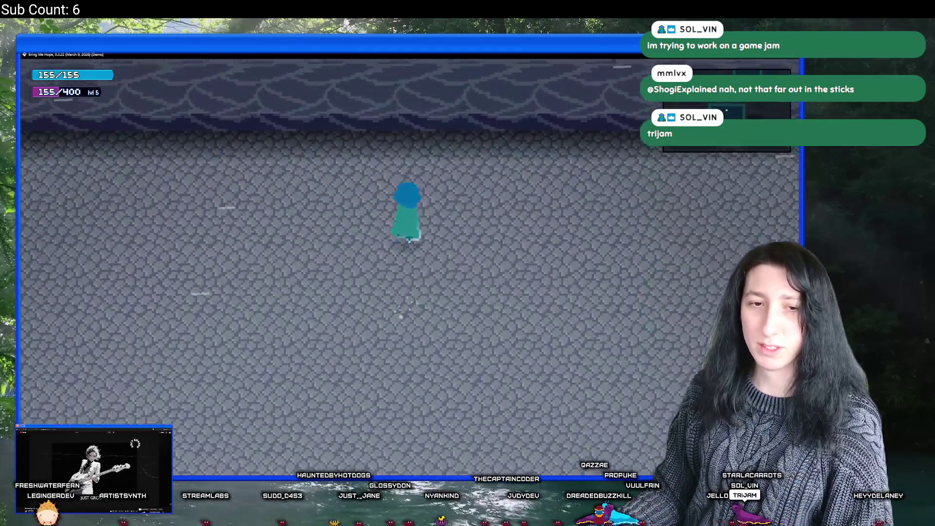
pyautogui.press('Down')
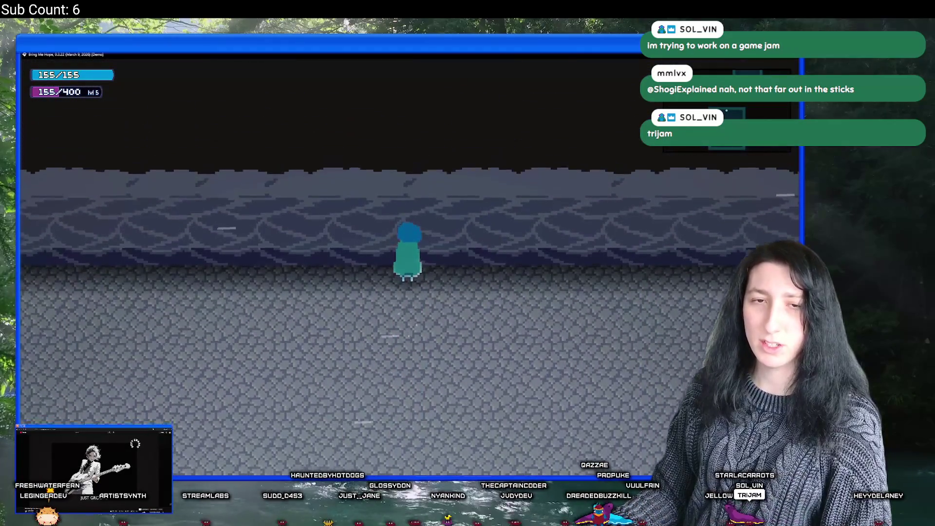
pyautogui.press('Down')
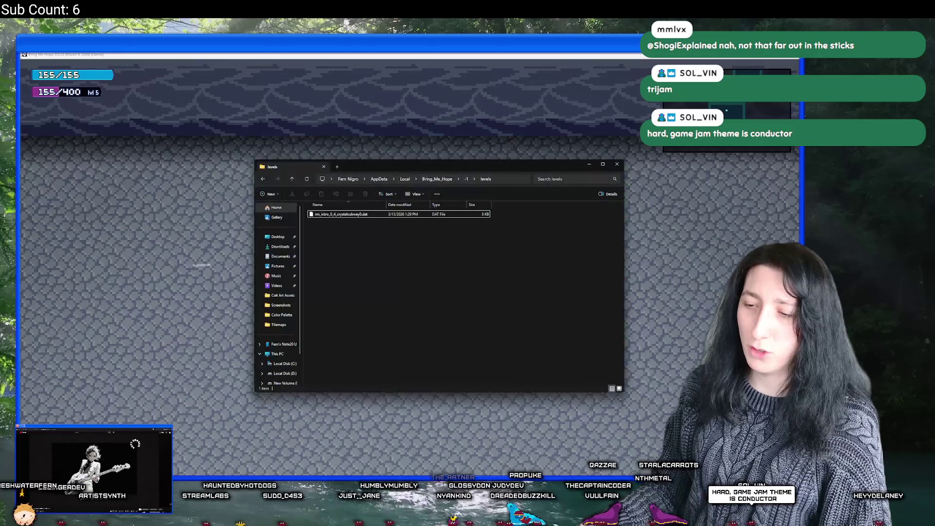
pyautogui.hotkey('alt', 'Tab')
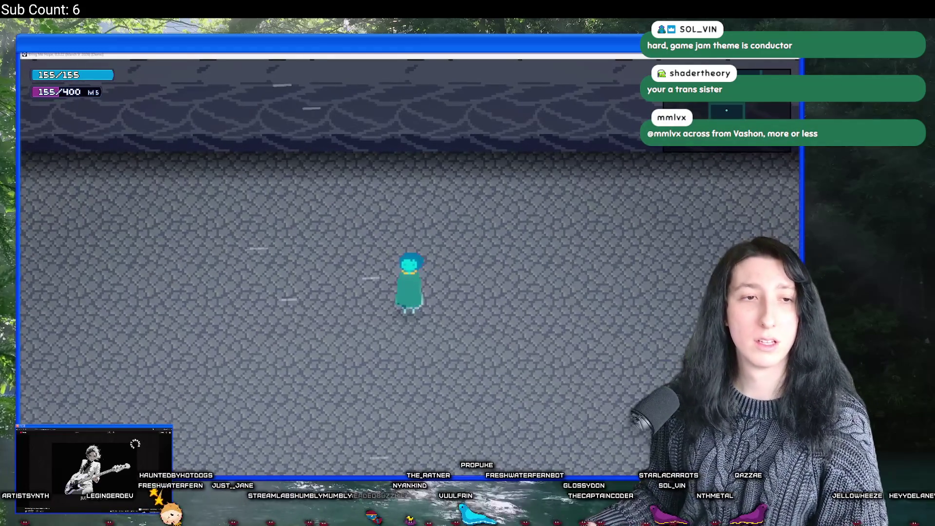
pyautogui.press('Up')
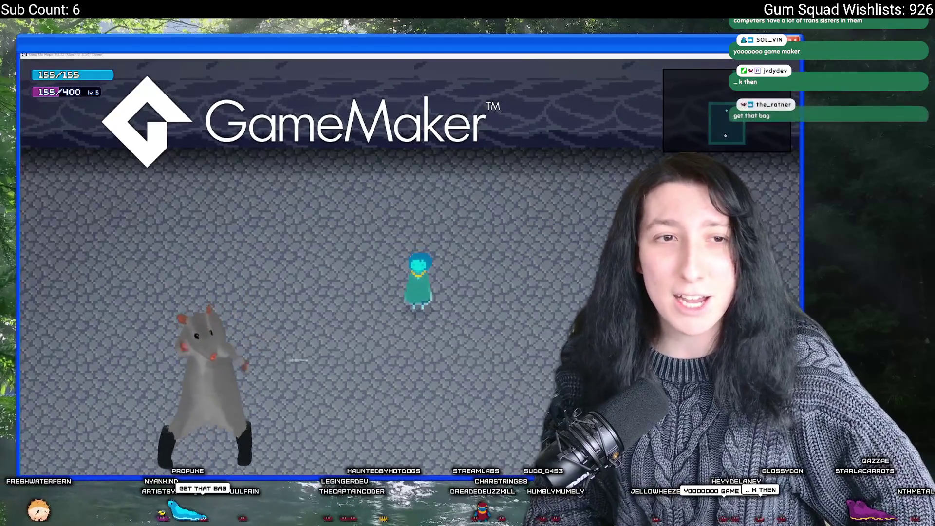
pyautogui.press('w')
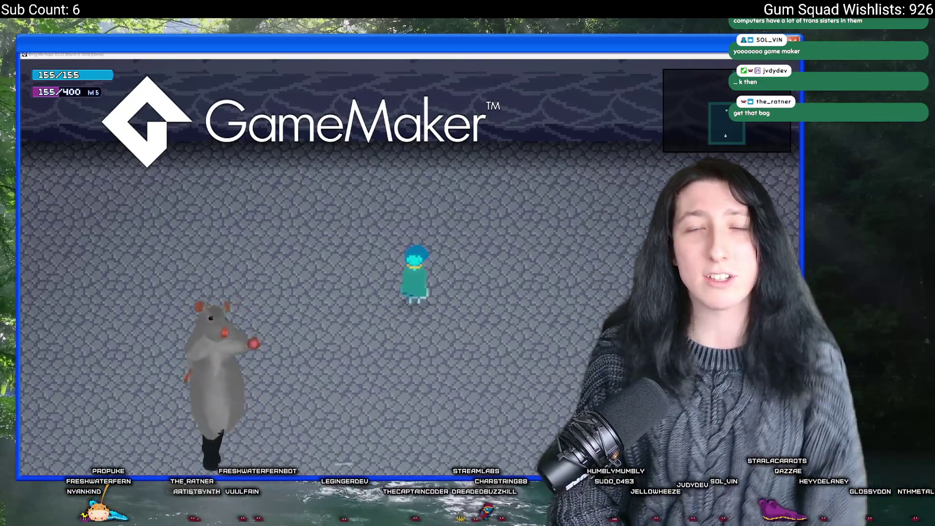
pyautogui.press('w')
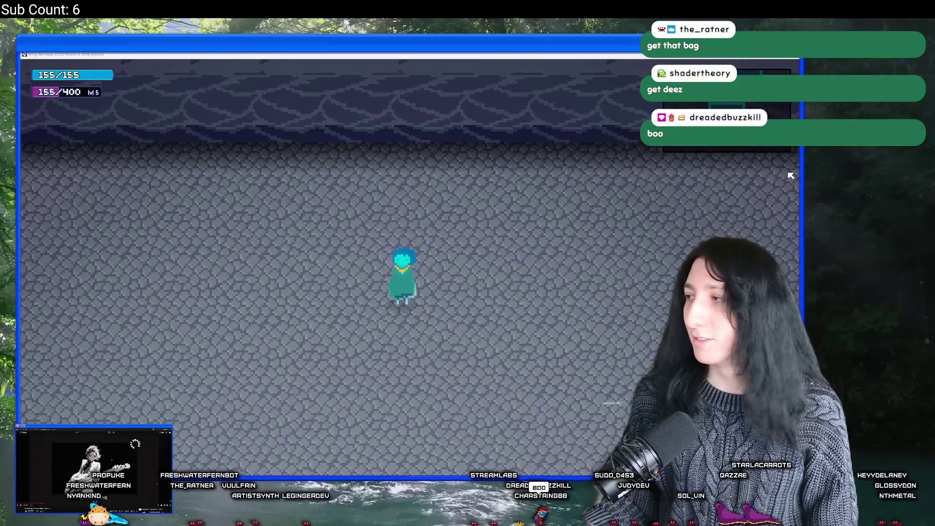
pyautogui.press('w')
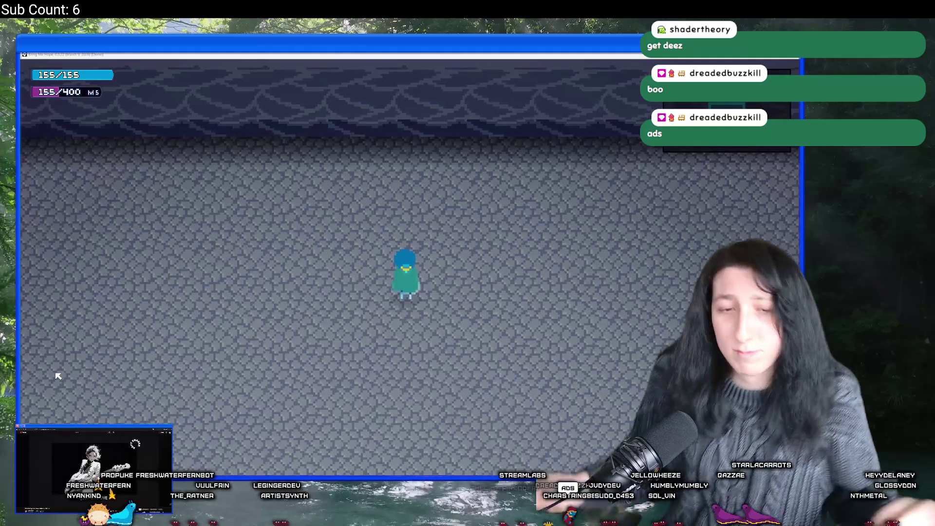
# Turn the character to face up and down repeatedly.
pyautogui.press('s')
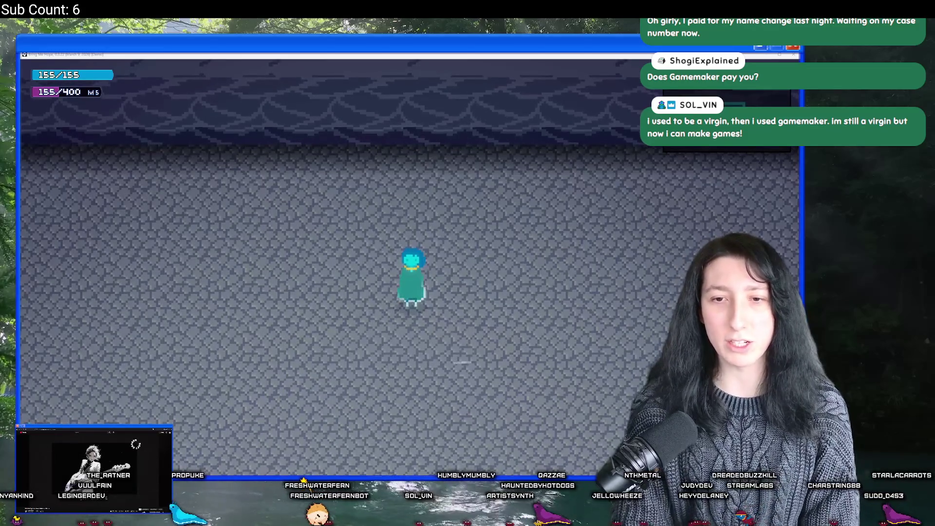
pyautogui.press('Up')
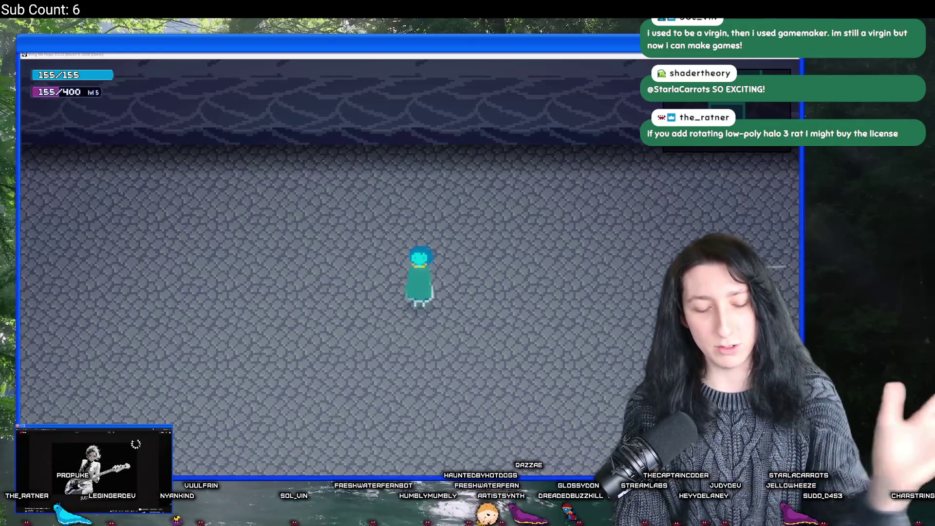
pyautogui.press('Up')
pyautogui.press('Down')
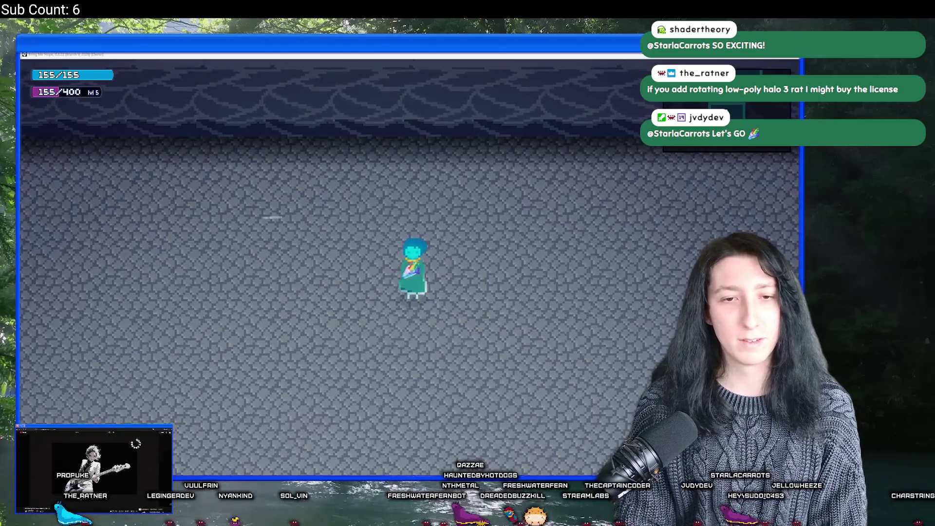
pyautogui.press('Up')
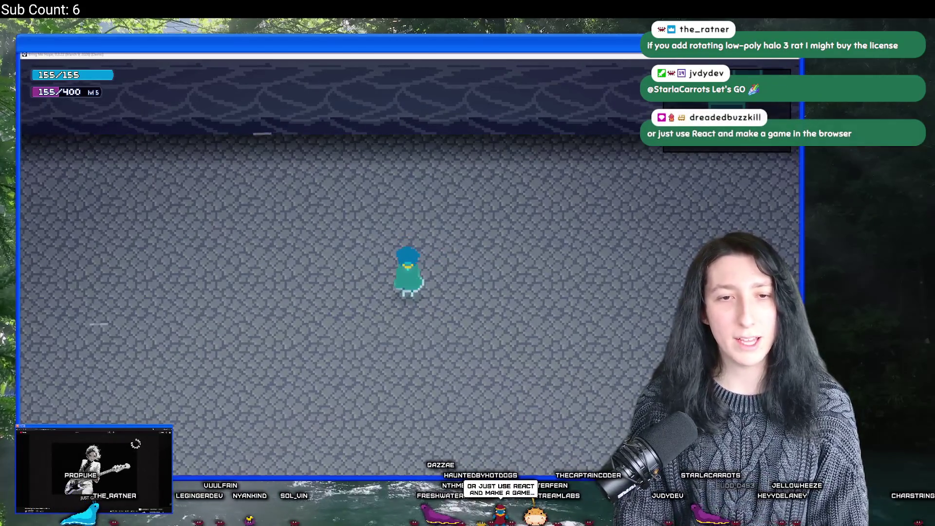
pyautogui.press('Down')
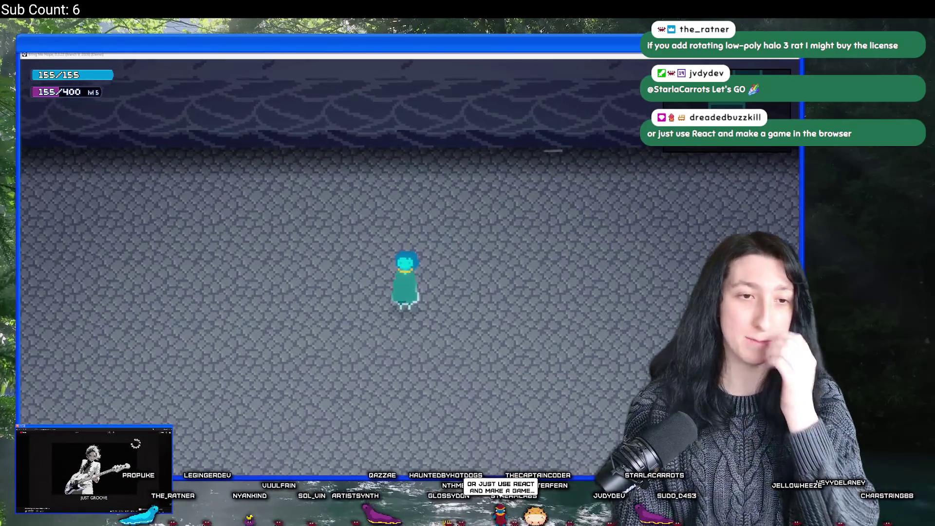
pyautogui.press('Up')
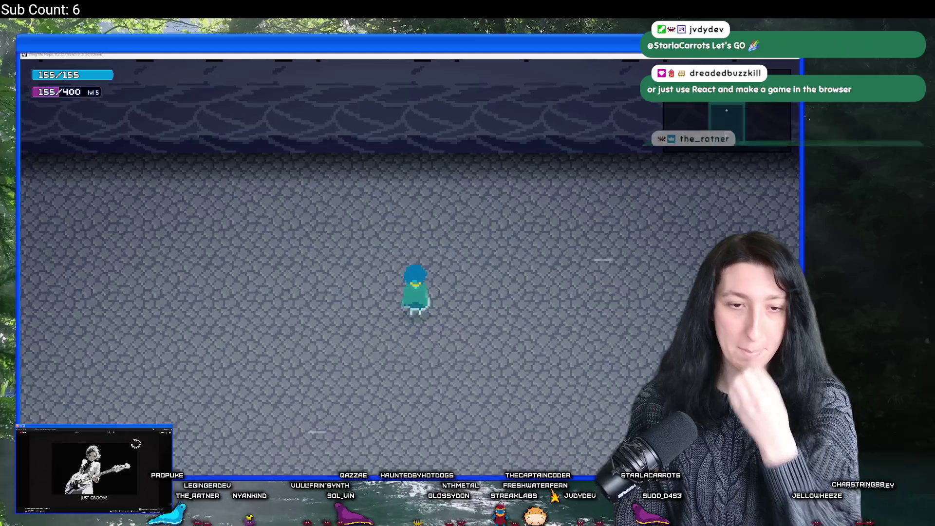
pyautogui.press('Down')
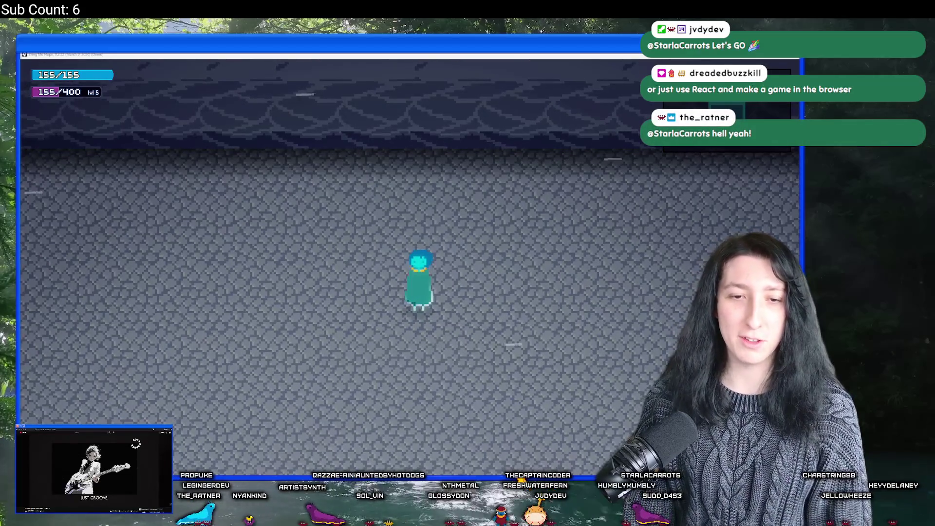
# Walk the character slightly left, then window the game with Alt+Enter.
pyautogui.press('Left')
pyautogui.press('Up')
pyautogui.press('Down')
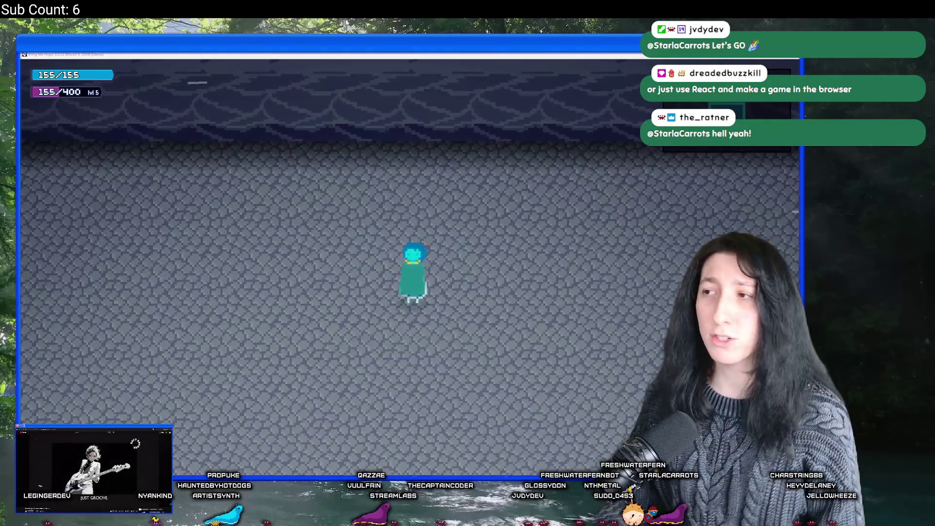
pyautogui.hotkey('alt', 'Return')
pyautogui.press('Up')
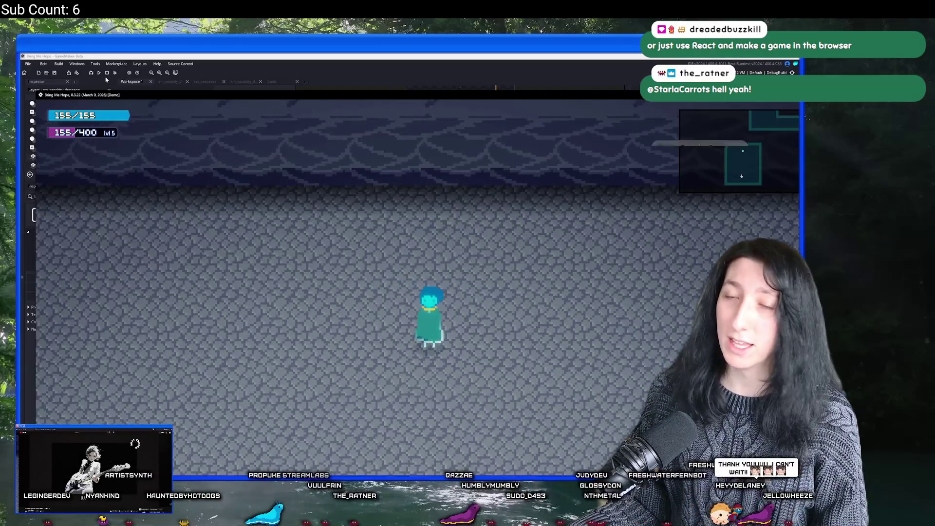
# Nudge the game window, make it fill the screen again, and switch to the Steam developer search.
pyautogui.moveTo(116, 96); pyautogui.dragTo(111, 92)
pyautogui.hotkey('alt', 'Return')
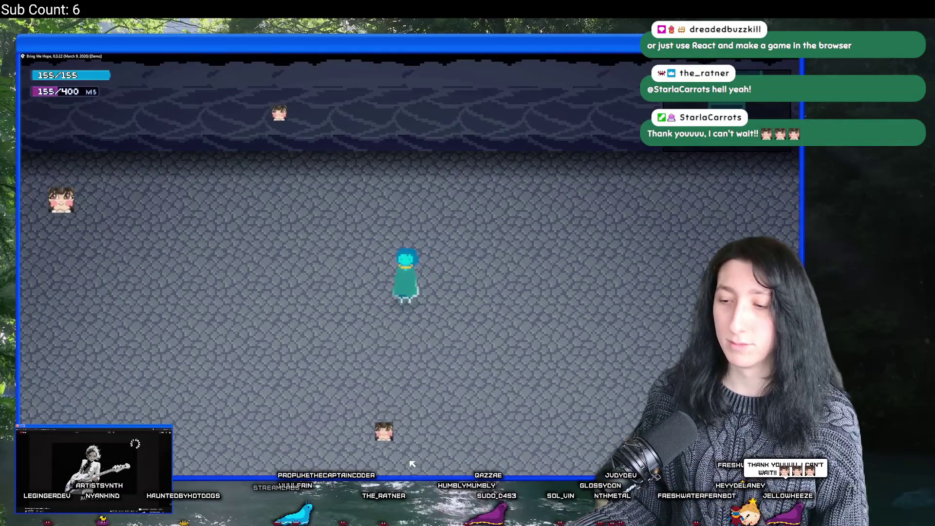
pyautogui.hotkey('alt', 'Return')
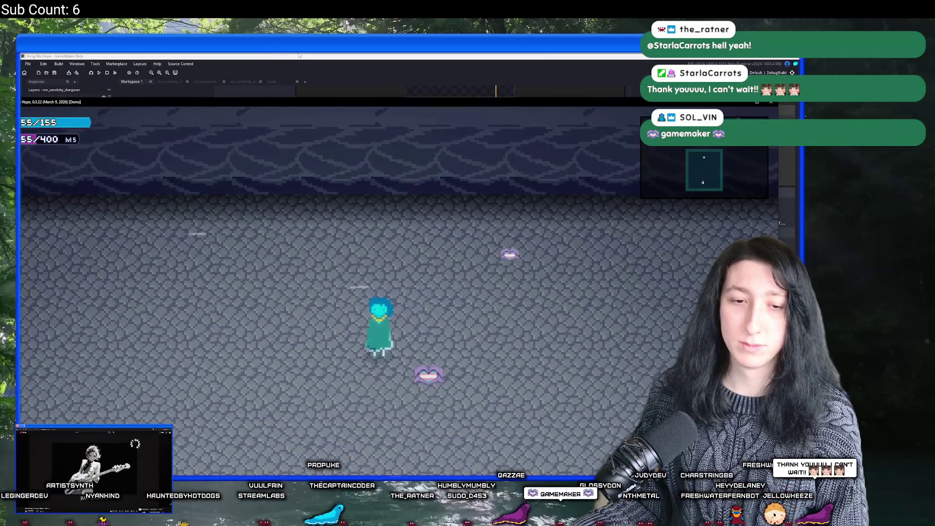
pyautogui.hotkey('alt', 'Return')
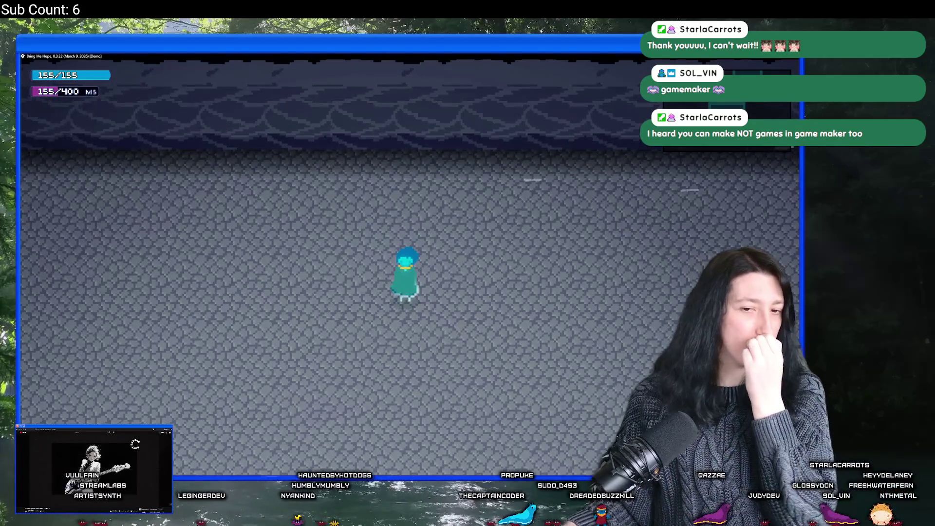
pyautogui.hotkey('alt', 'Tab')
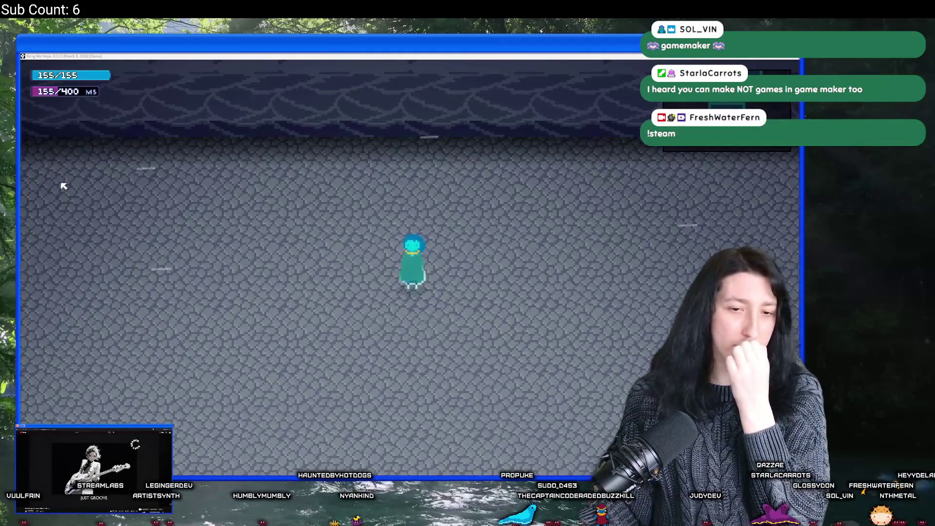
pyautogui.hotkey('alt', 'Tab')
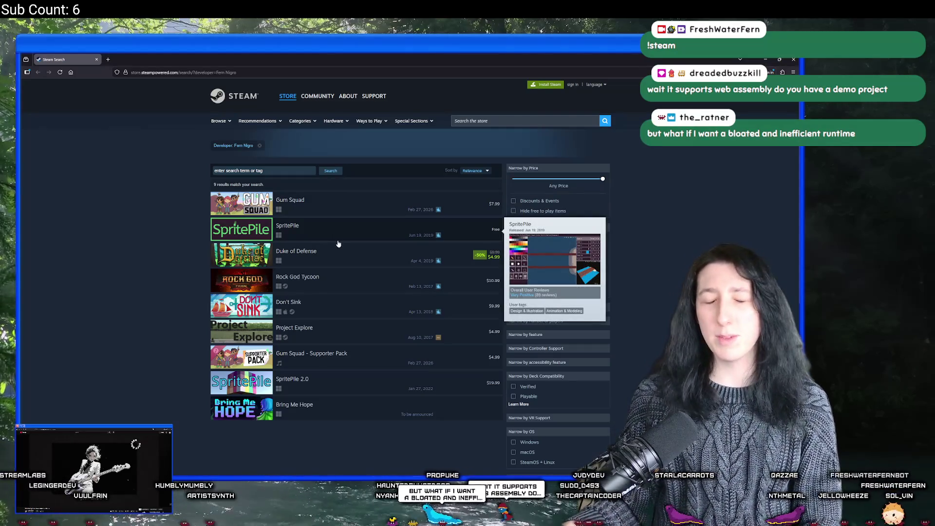
# Open the SpritePile 2.0 store page and flip through its screenshots at full size.
pyautogui.moveTo(315, 248)
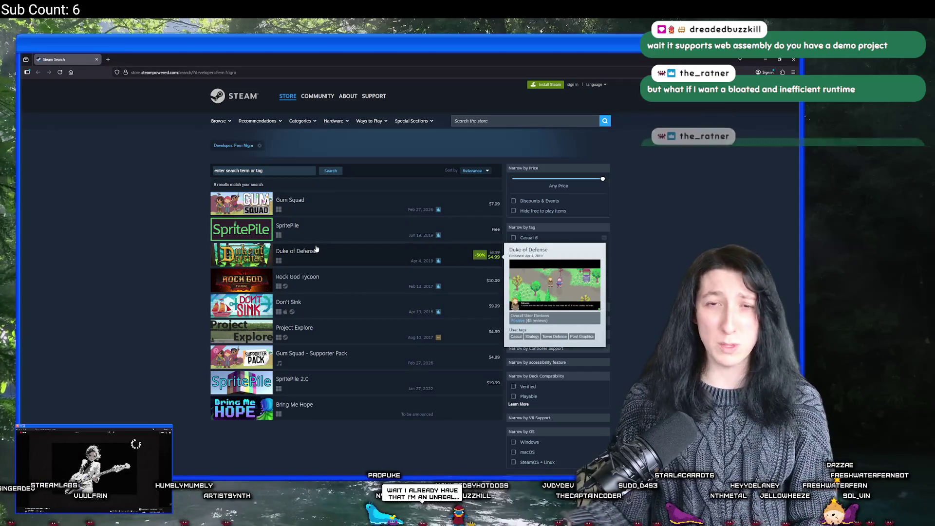
pyautogui.moveTo(343, 278)
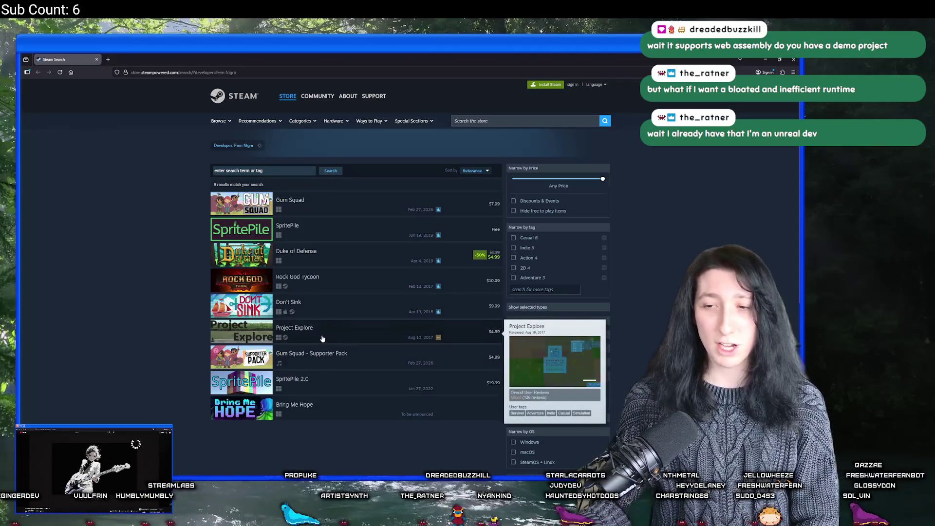
pyautogui.click(319, 388)
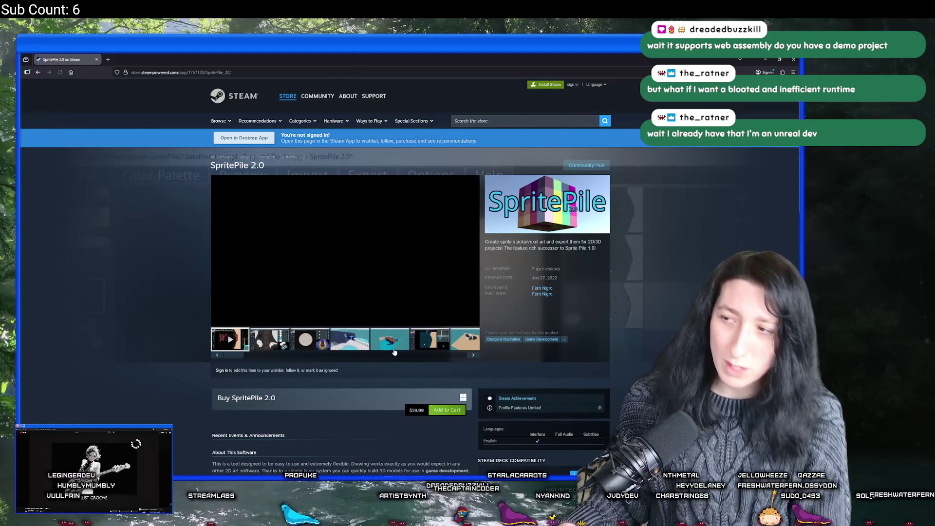
pyautogui.click(370, 273)
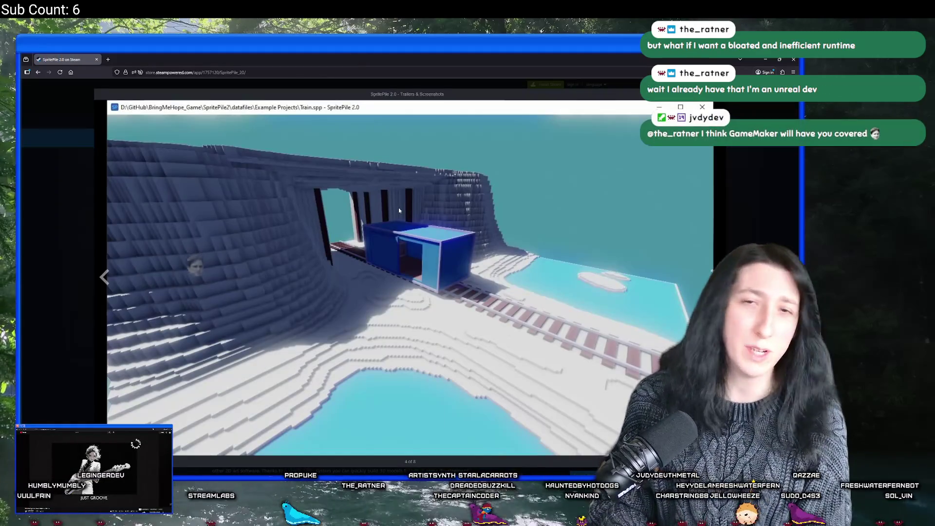
pyautogui.click(399, 208)
pyautogui.click(399, 207)
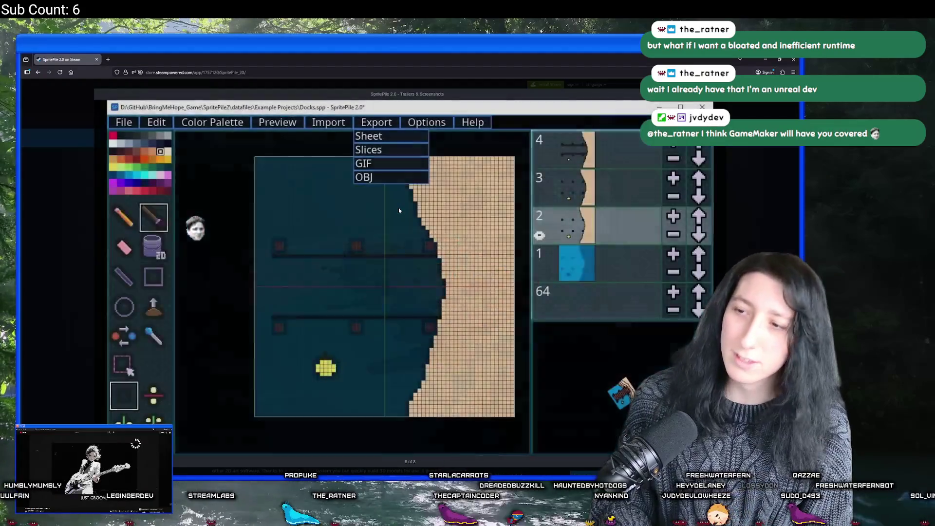
pyautogui.click(398, 207)
pyautogui.click(399, 208)
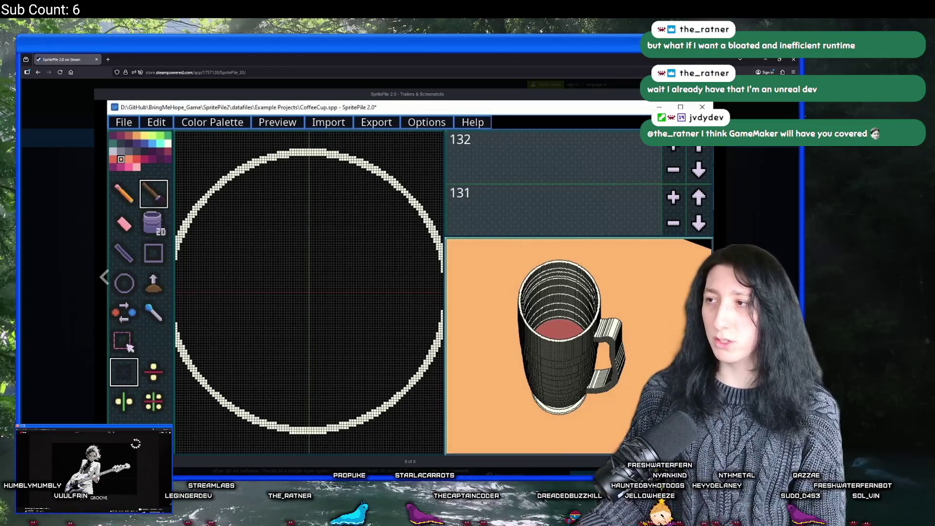
pyautogui.press('Escape')
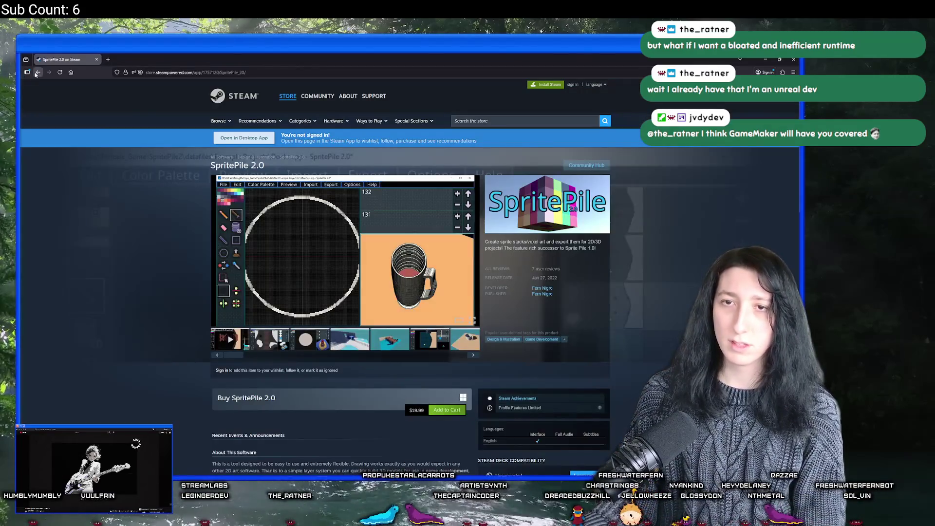
# Return to the Steam search results, then switch back to the game and walk left.
pyautogui.click(37, 72)
pyautogui.scroll(-10, 341, 282)
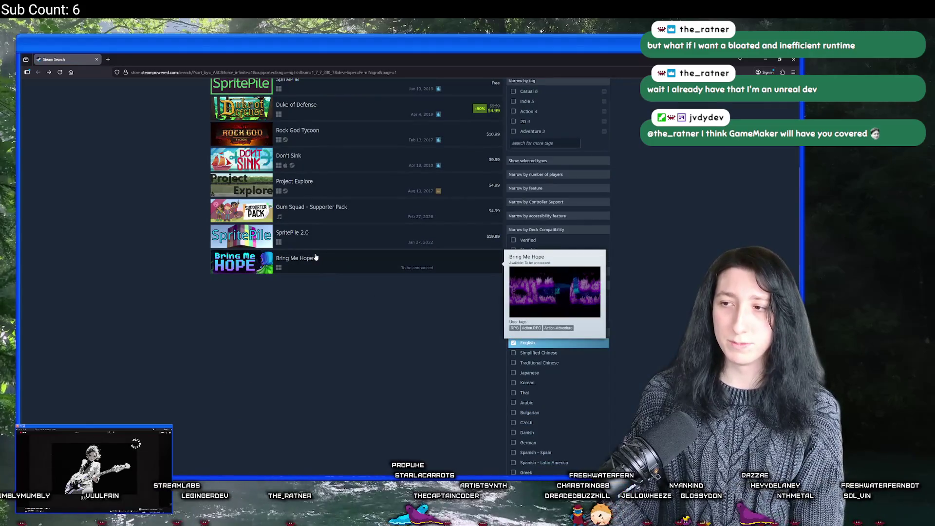
pyautogui.hotkey('alt', 'Tab')
pyautogui.press('Left')
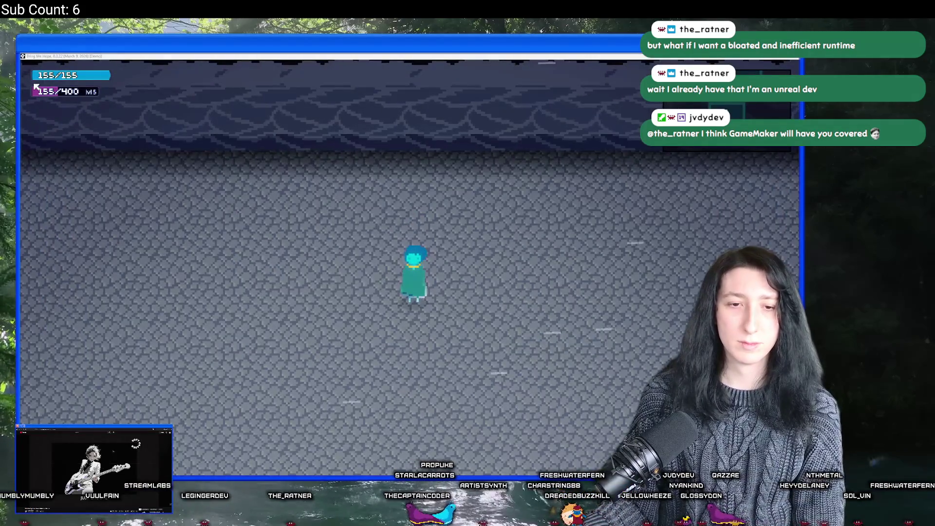
# Walk the character up-left, down-right and right in the cobblestone room.
pyautogui.press('Up')
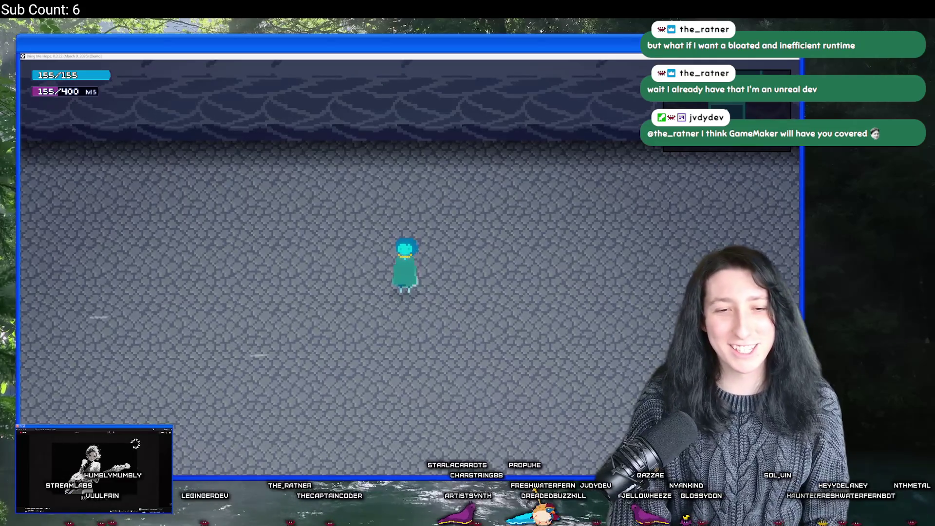
pyautogui.press('Down')
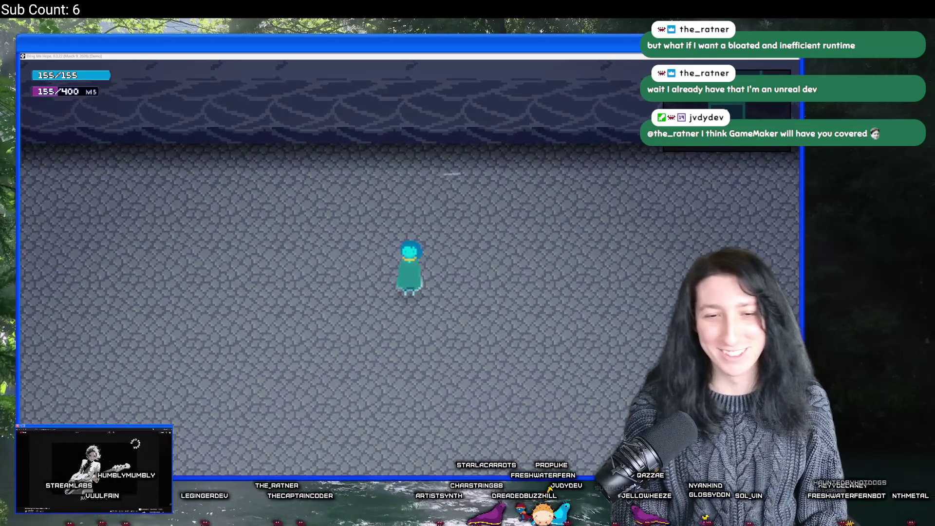
pyautogui.press('Right')
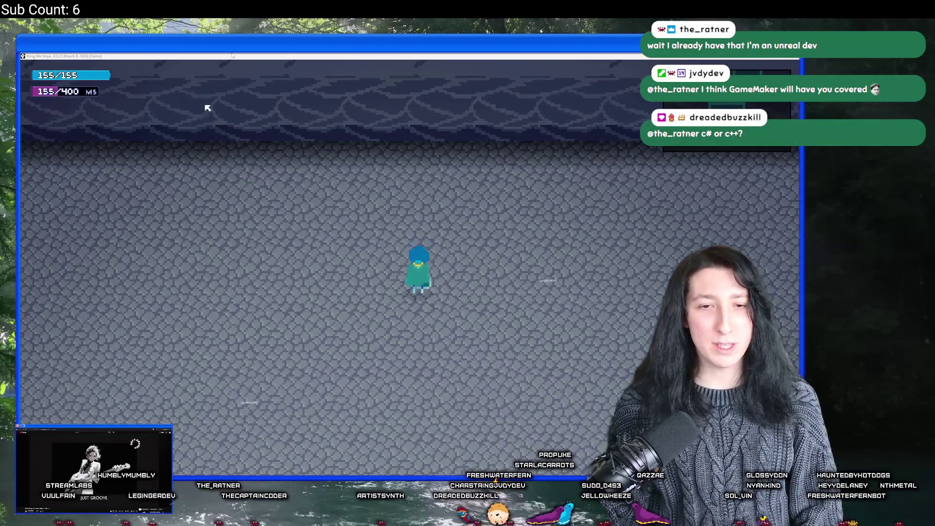
# Exit fullscreen with F11, close the game window and dismiss the File menu.
pyautogui.press('F11')
pyautogui.click(782, 189)
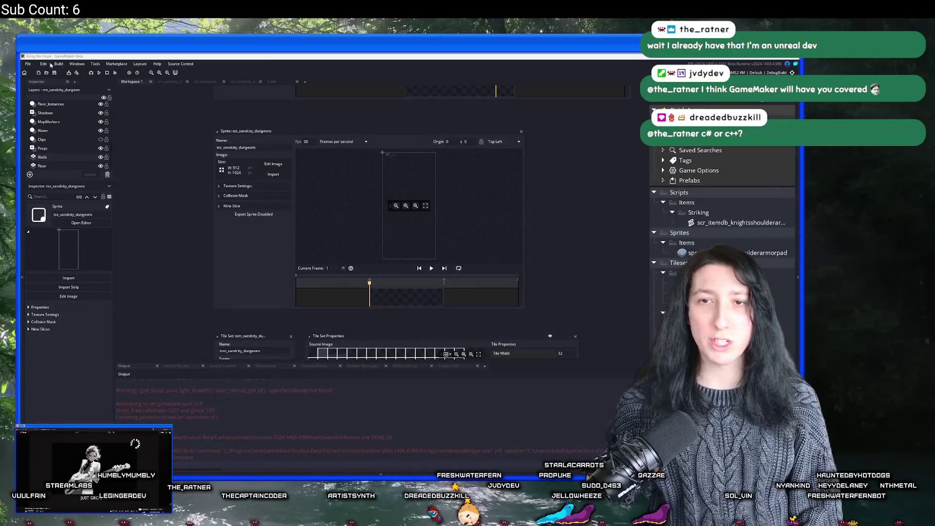
pyautogui.click(28, 64)
pyautogui.click(43, 123)
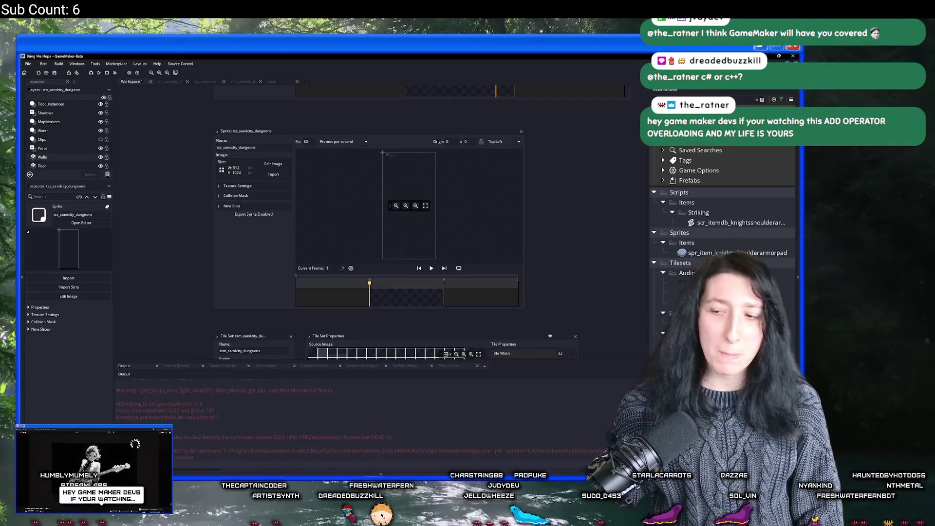
pyautogui.click(475, 473)
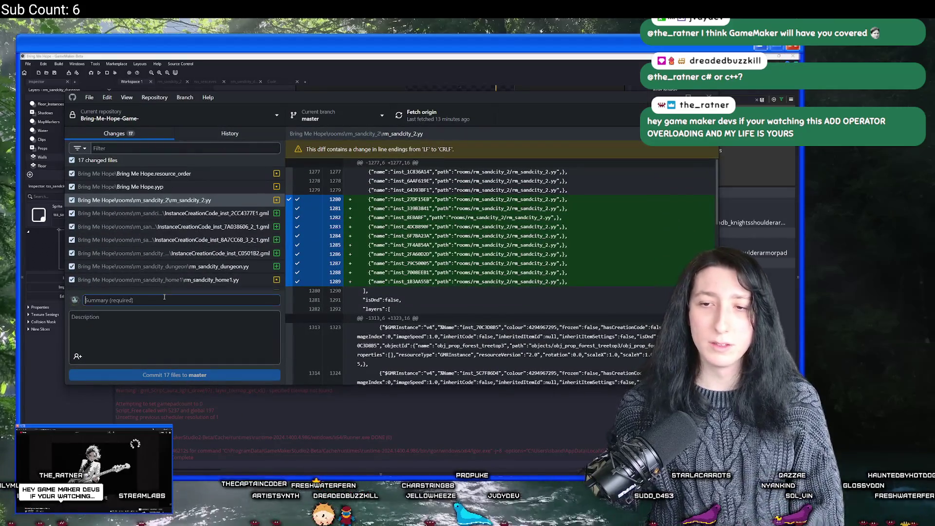
# Commit the 17 changed files to master as 'New tiles' and push to origin.
pyautogui.write('New tiles')
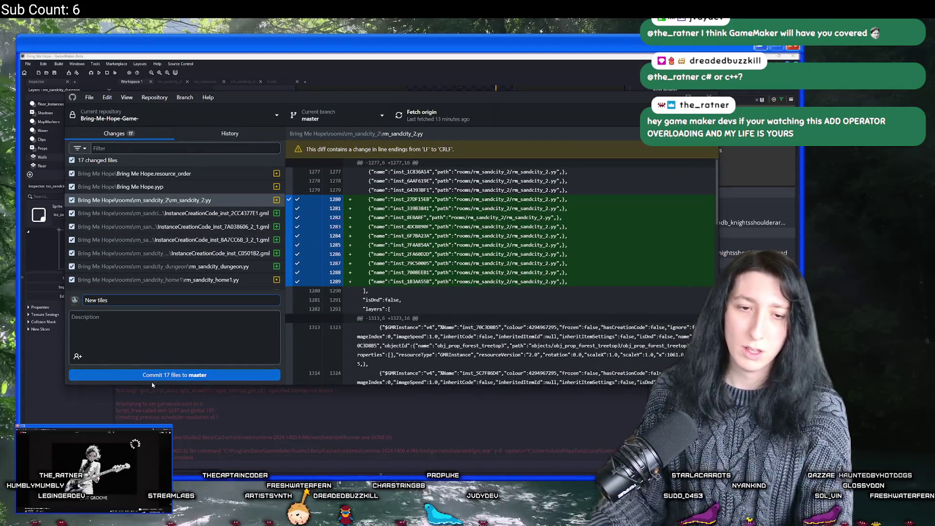
pyautogui.click(152, 377)
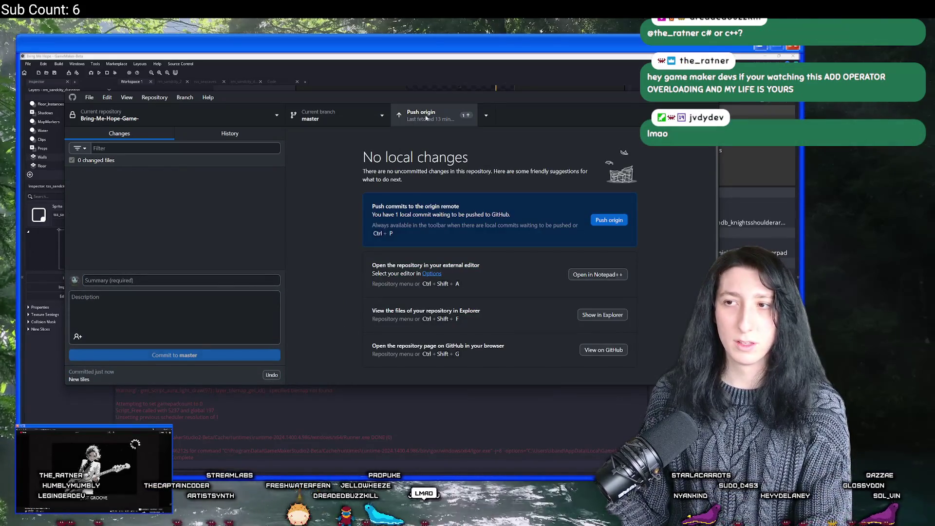
pyautogui.click(426, 118)
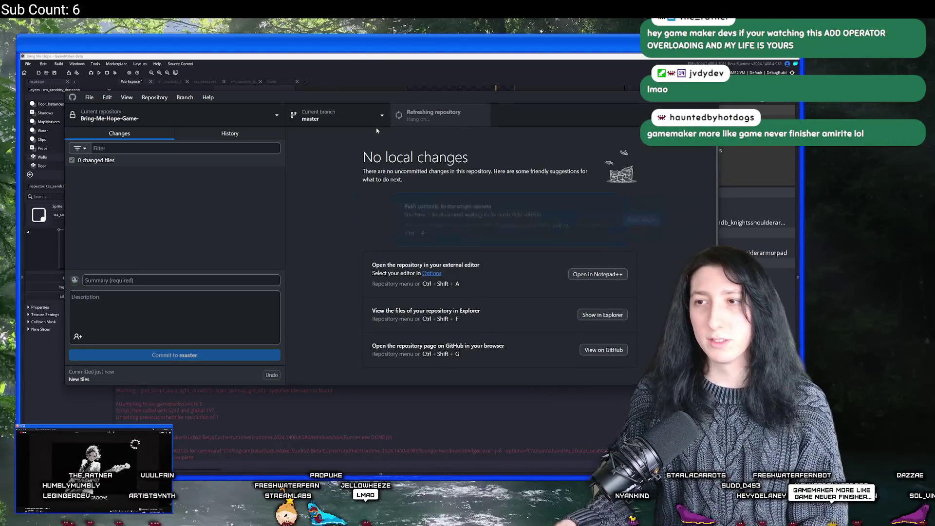
pyautogui.hotkey('alt', 'Tab')
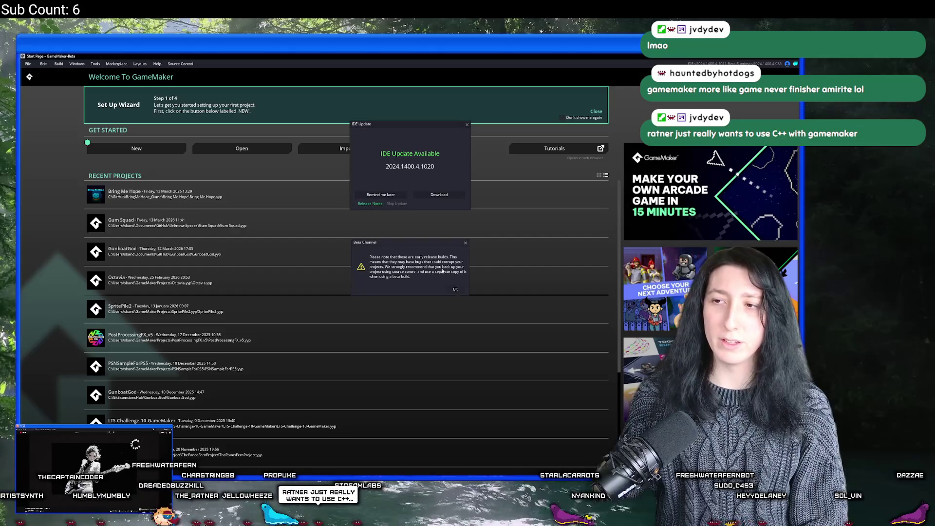
# Dismiss the beta and update prompts, then browse the Desktop, GitHub and C: folders for the project.
pyautogui.click(455, 289)
pyautogui.click(391, 196)
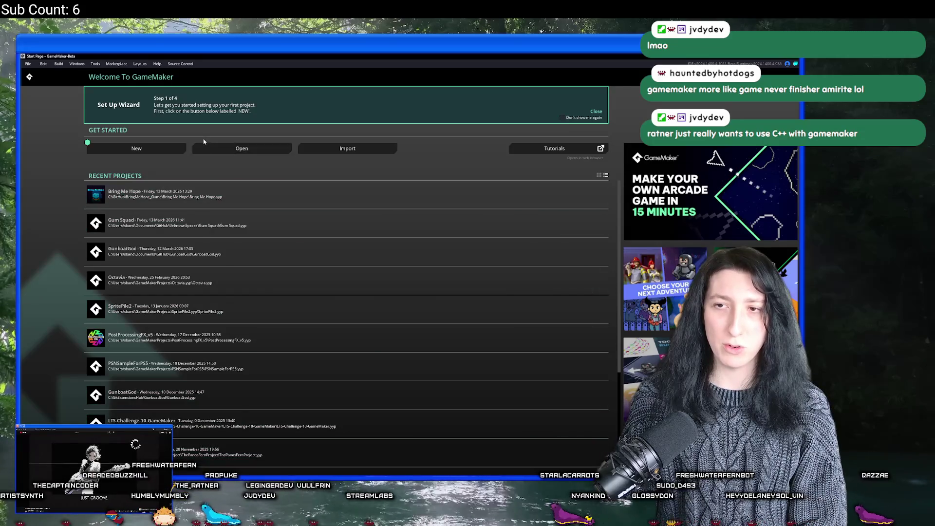
pyautogui.click(241, 148)
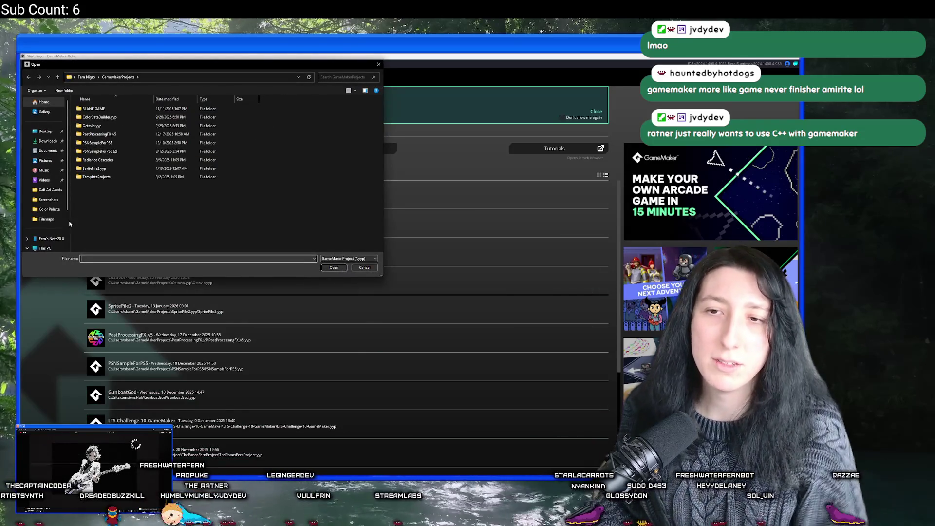
pyautogui.click(43, 132)
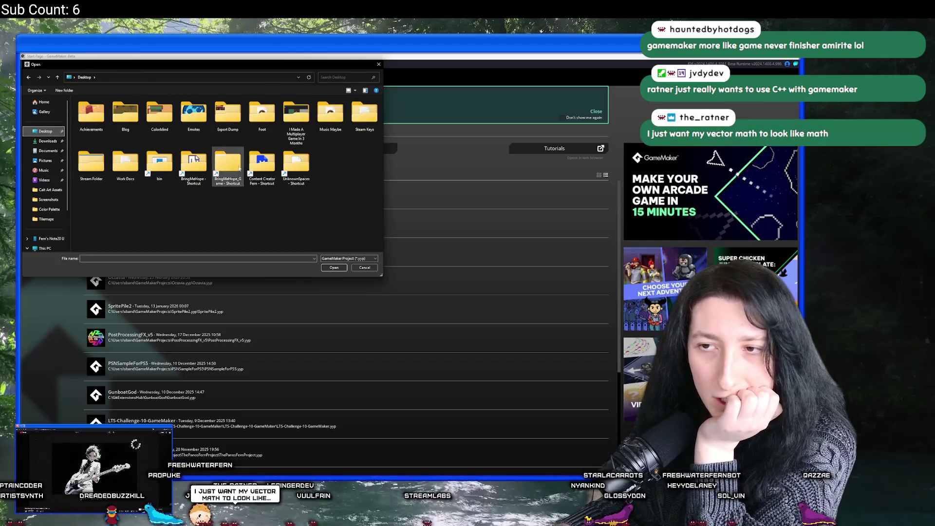
pyautogui.doubleClick(228, 163)
pyautogui.click(133, 77)
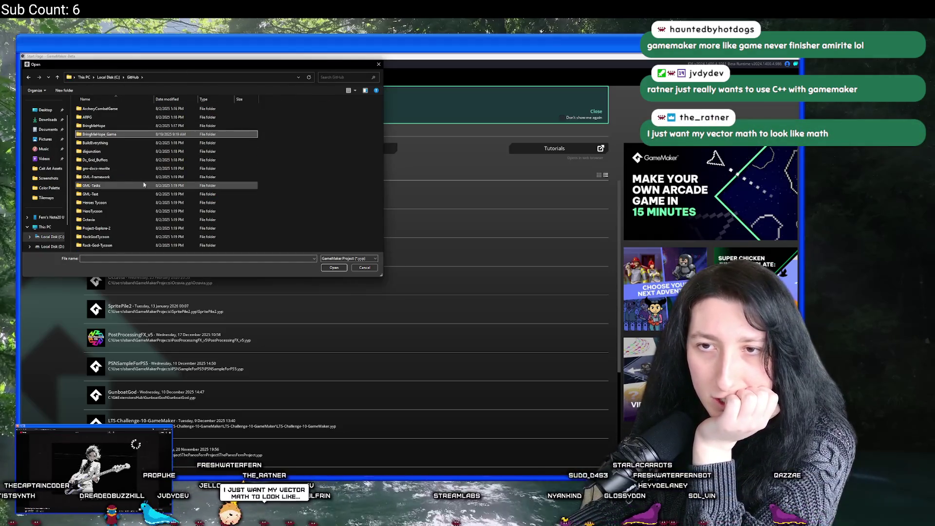
pyautogui.click(109, 77)
pyautogui.doubleClick(116, 134)
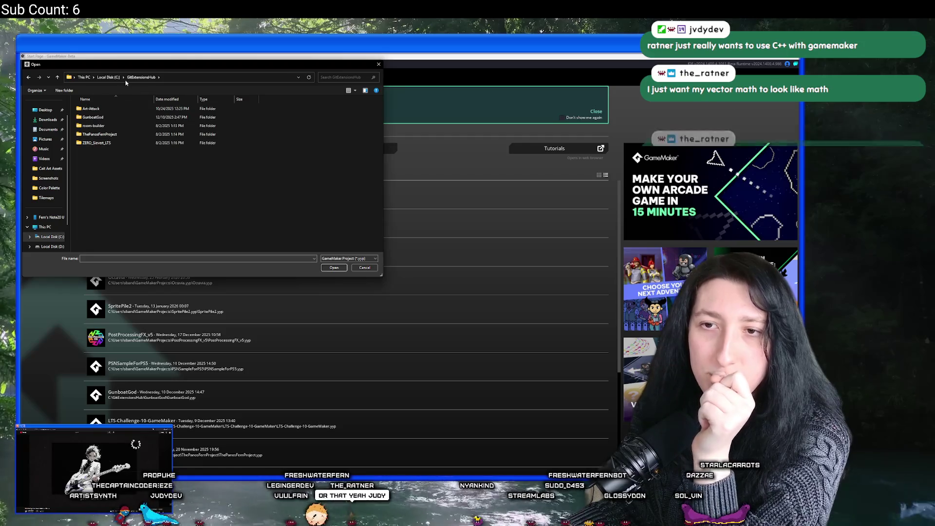
pyautogui.click(109, 77)
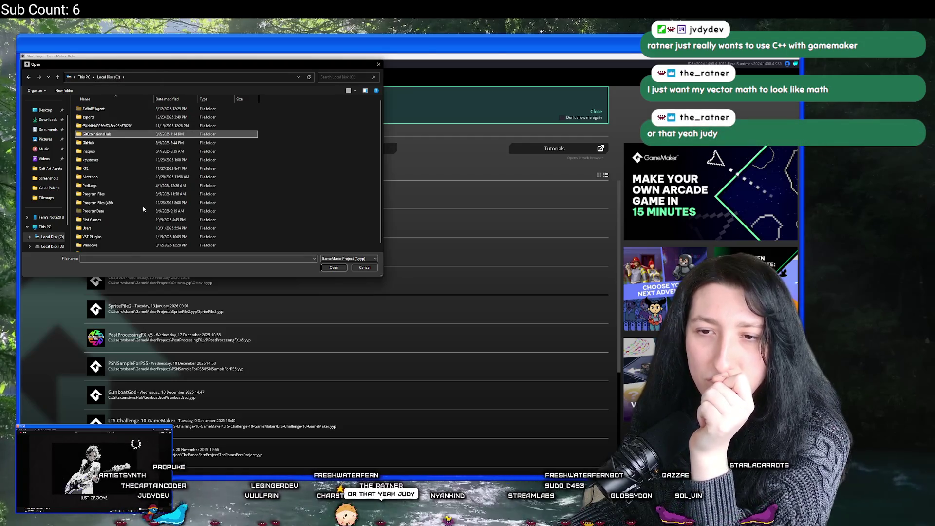
# In GitHub Desktop, switch to the LTS-Challenge-10-GameMaker repository and reveal its .yyp file on disk.
pyautogui.hotkey('alt', 'Tab')
pyautogui.click(220, 114)
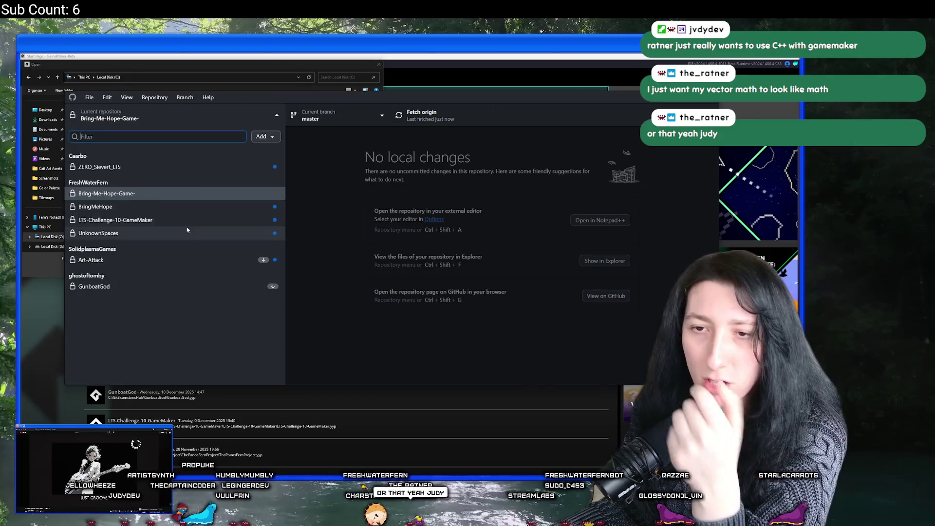
pyautogui.click(174, 220)
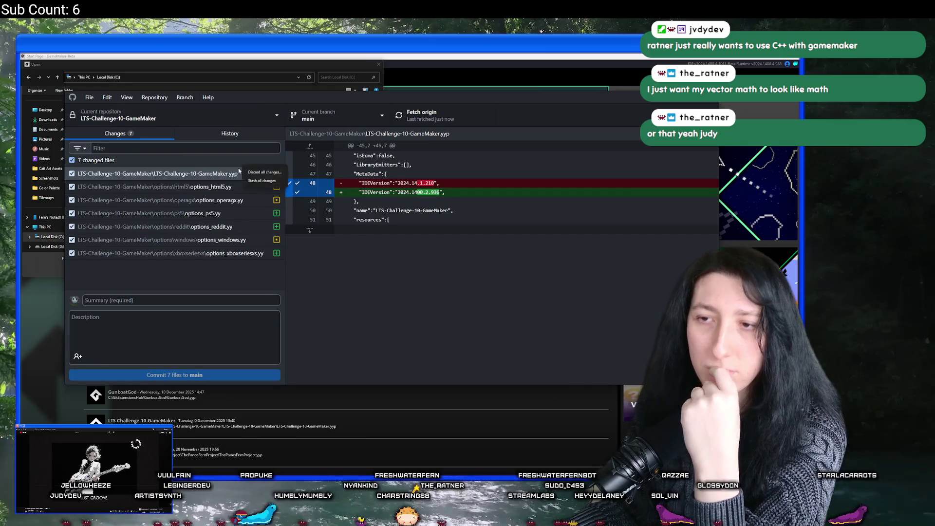
pyautogui.rightClick(239, 173)
pyautogui.click(281, 243)
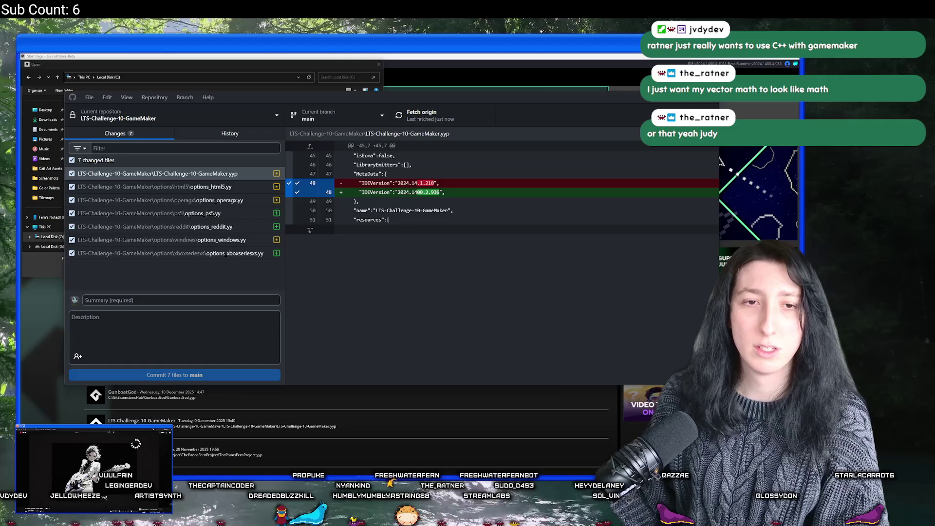
# Open LTS-Challenge-10-GameMaker.yyp from the GitHub folder under Documents.
pyautogui.click(71, 129)
pyautogui.doubleClick(107, 135)
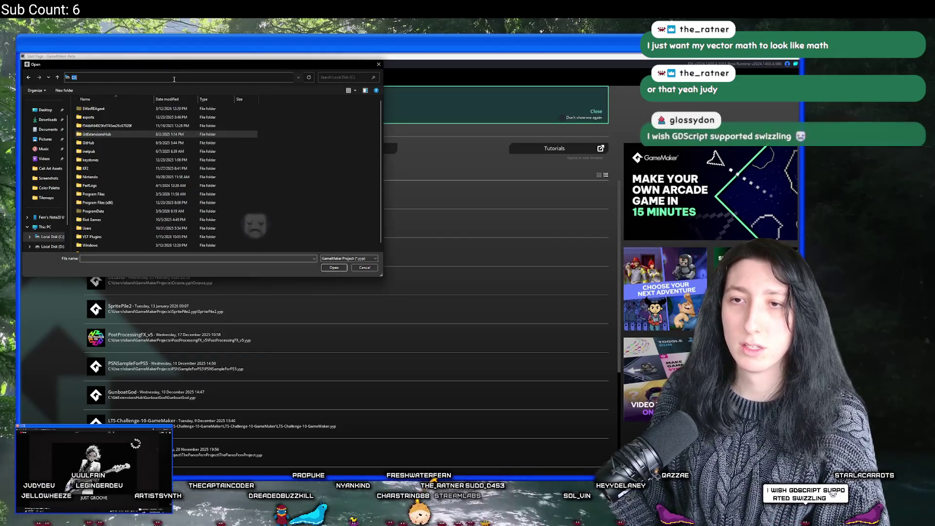
pyautogui.doubleClick(107, 135)
pyautogui.doubleClick(254, 228)
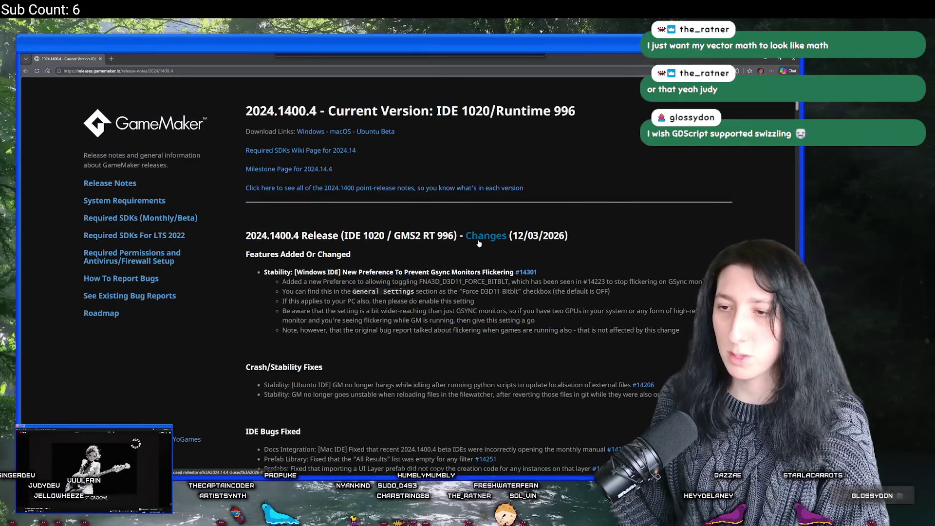
# Scroll through the GameMaker 2024.1400.4 release notes, then switch back to the LTS-Challenge project.
pyautogui.scroll(-2, 317, 296)
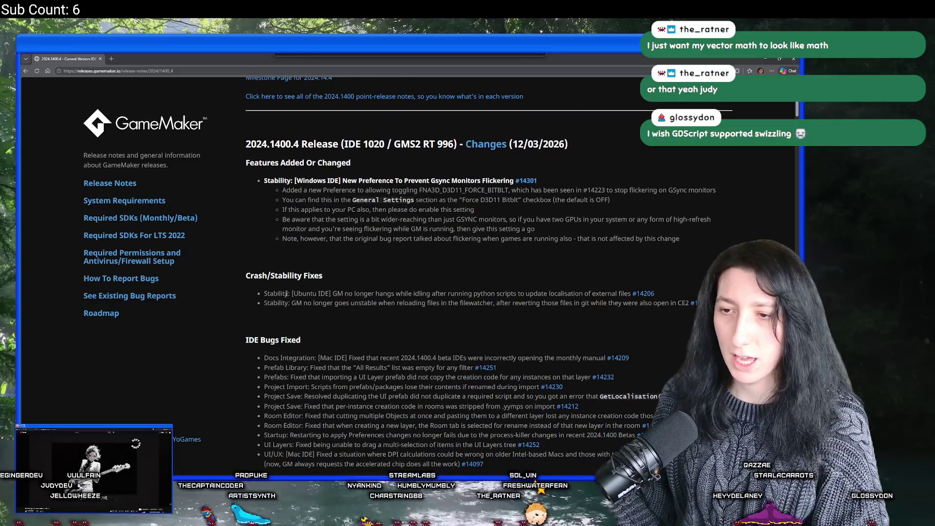
pyautogui.scroll(-1, 286, 294)
pyautogui.scroll(-3, 404, 266)
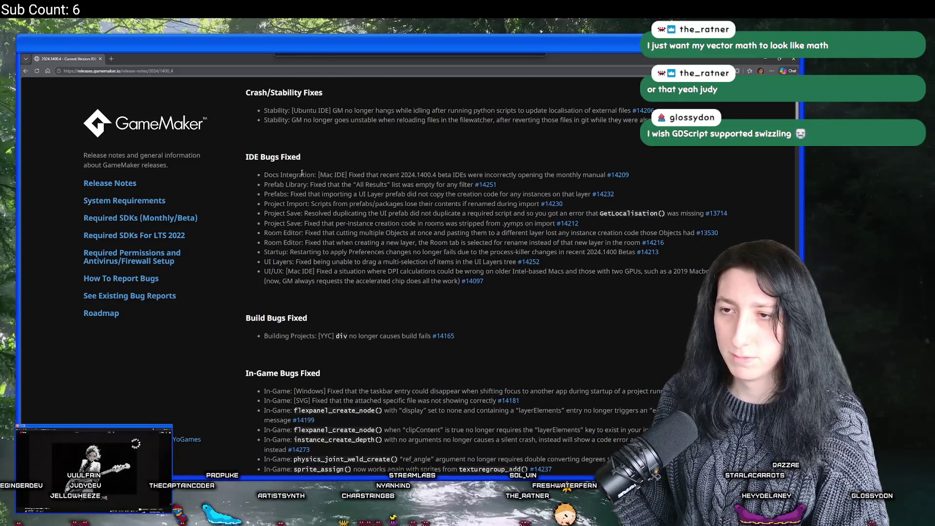
pyautogui.scroll(-3, 307, 214)
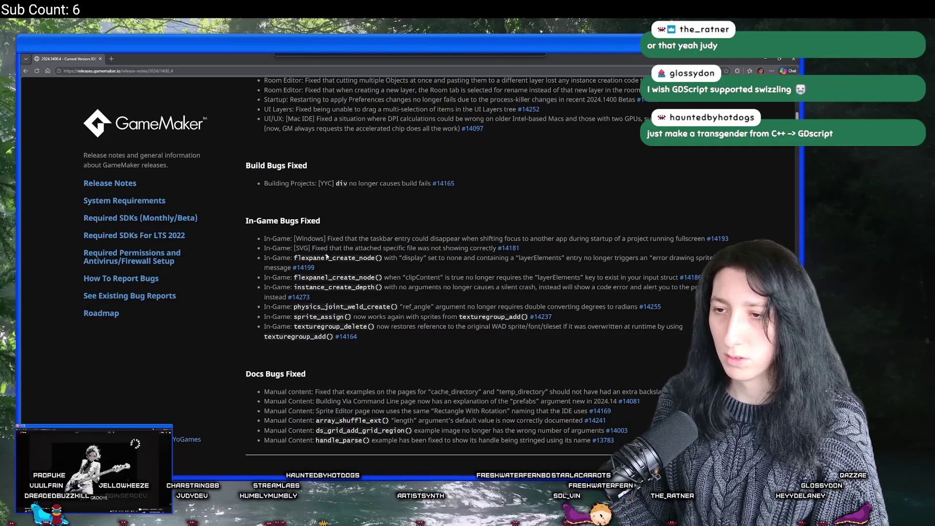
pyautogui.scroll(-4, 418, 243)
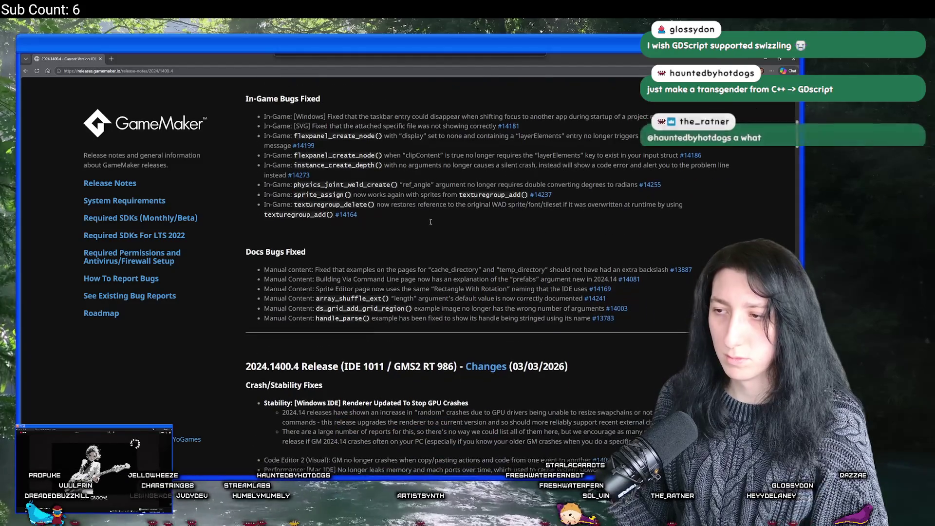
pyautogui.scroll(-1, 423, 228)
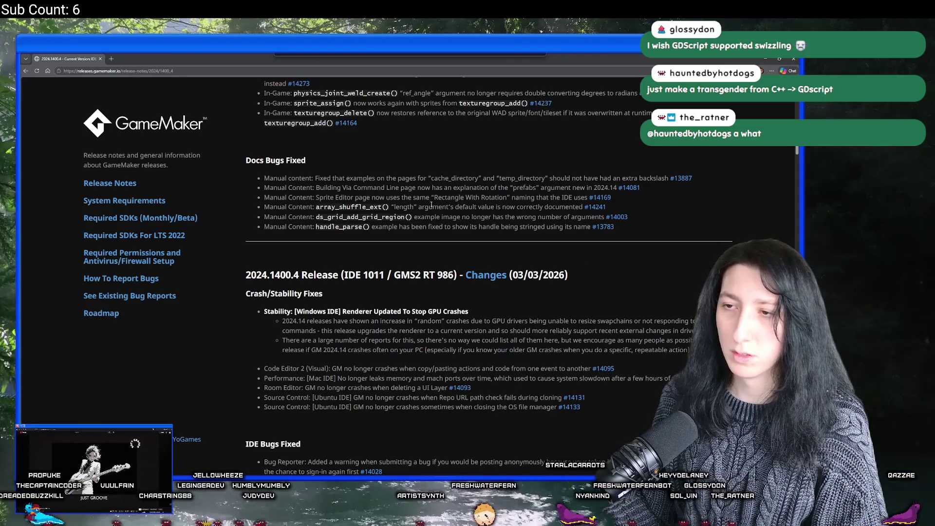
pyautogui.scroll(8, 338, 184)
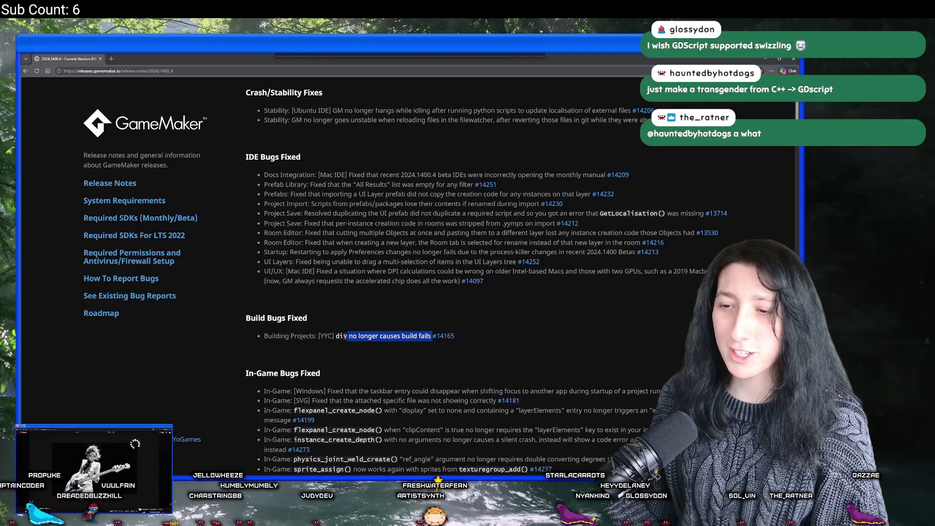
pyautogui.scroll(5, 310, 370)
pyautogui.hotkey('alt', 'Tab')
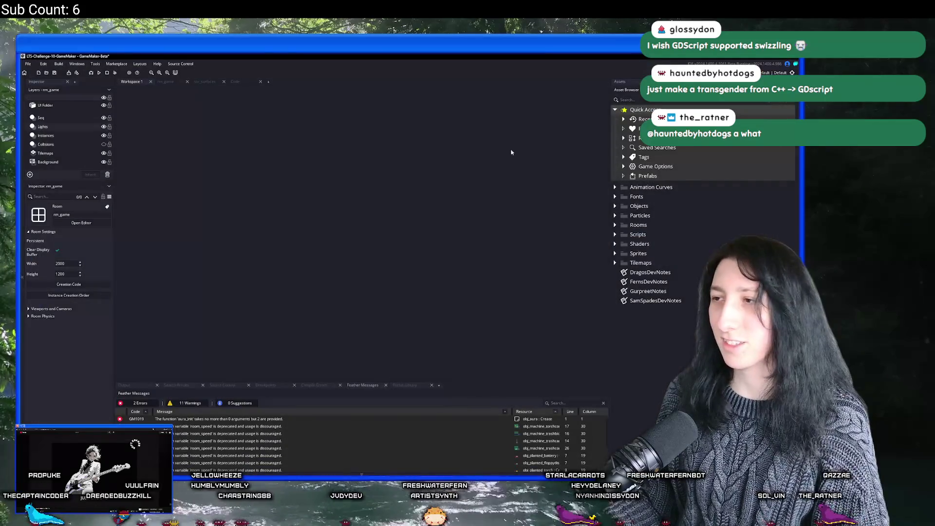
# Set the build target platform to HTML5.
pyautogui.click(794, 72)
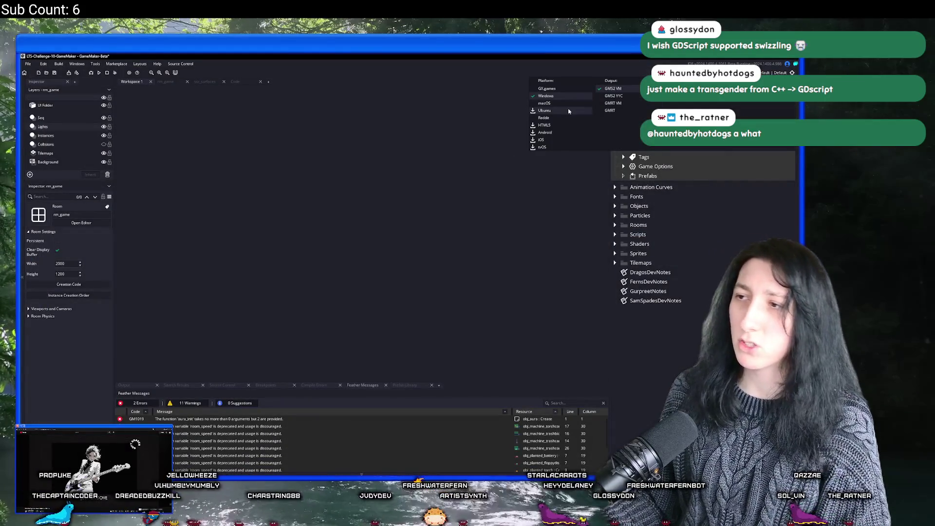
pyautogui.click(560, 124)
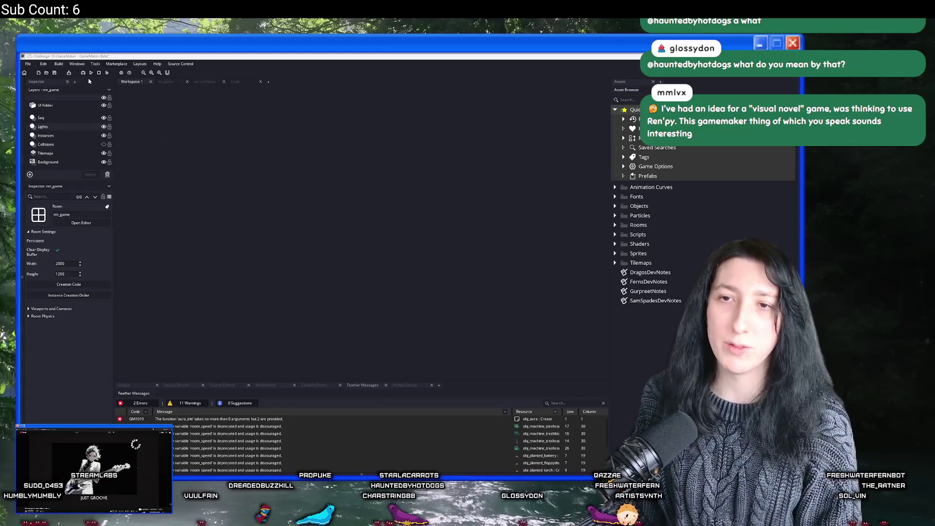
# Run the LTS-Challenge game and switch to its running browser window.
pyautogui.click(91, 73)
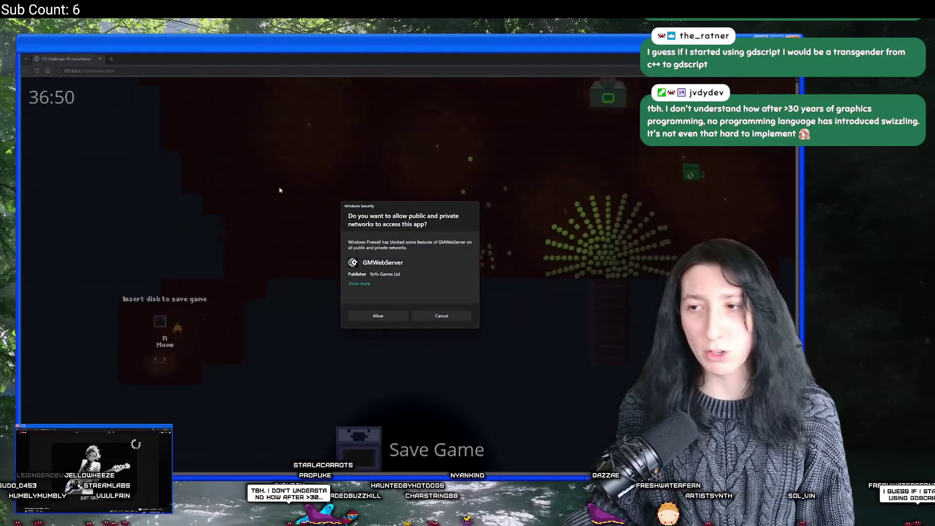
pyautogui.hotkey('alt', 'Tab')
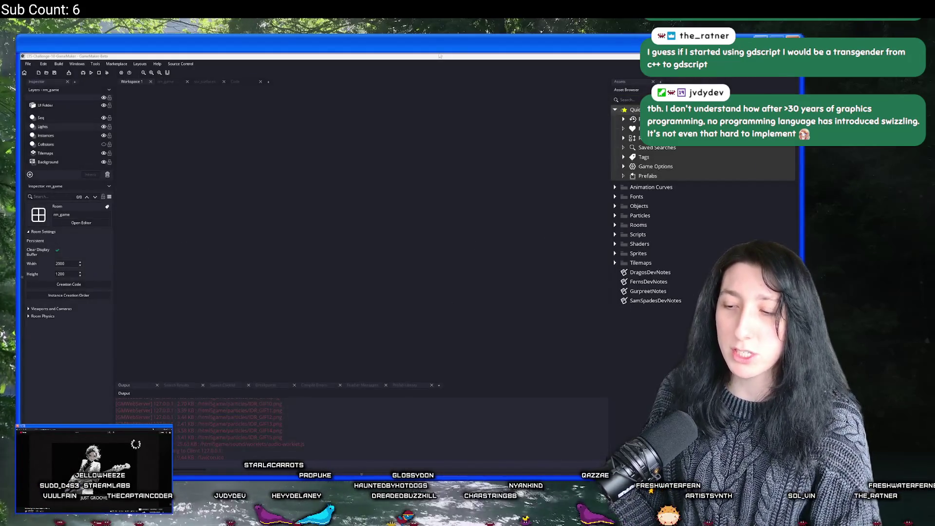
pyautogui.hotkey('alt', 'Tab')
# Walk through the cave, pick up the torch with R, drop it with Q, then return to Bring Me Hope.
pyautogui.press('Up')
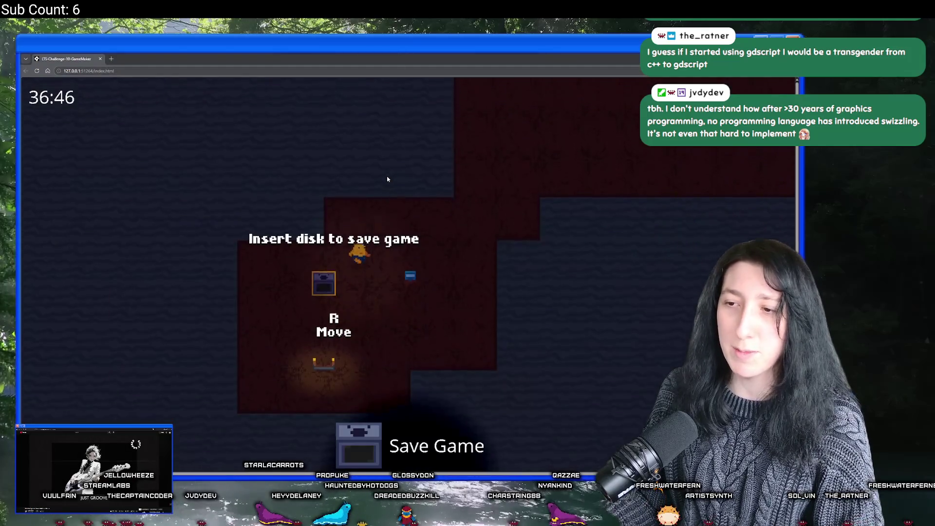
pyautogui.press('Down')
pyautogui.press('Right')
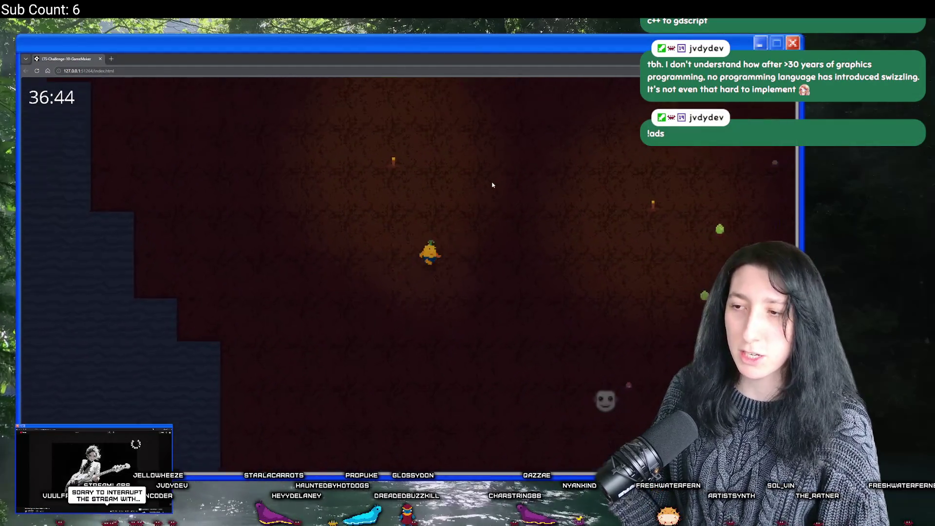
pyautogui.press('Right')
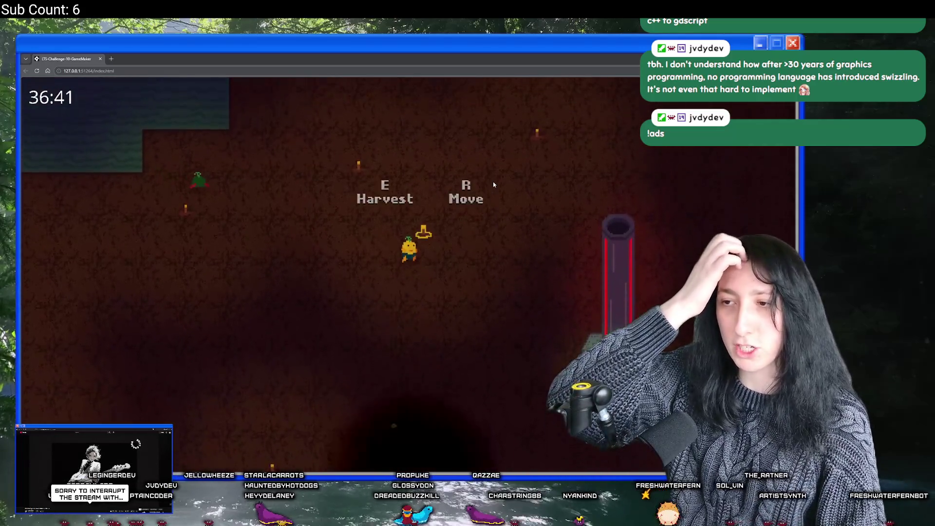
pyautogui.press('r')
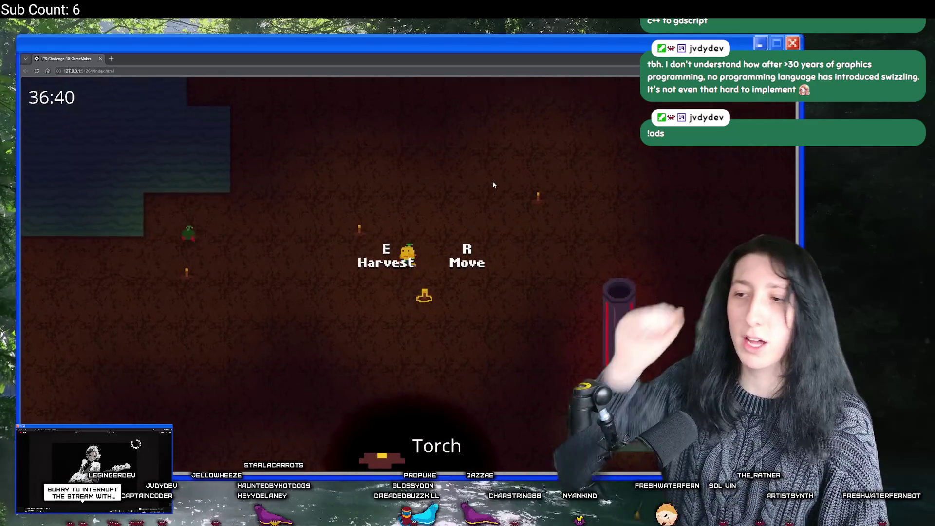
pyautogui.press('Left')
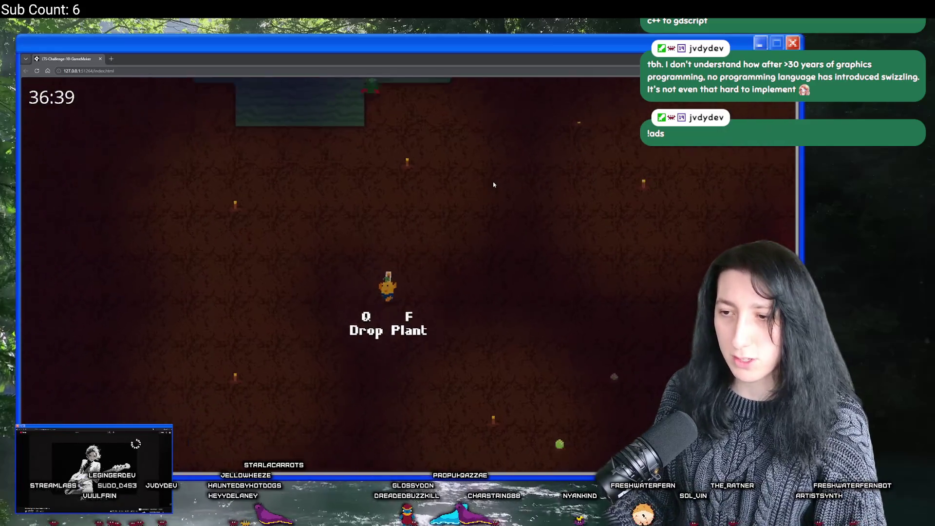
pyautogui.press('q')
pyautogui.press('Down')
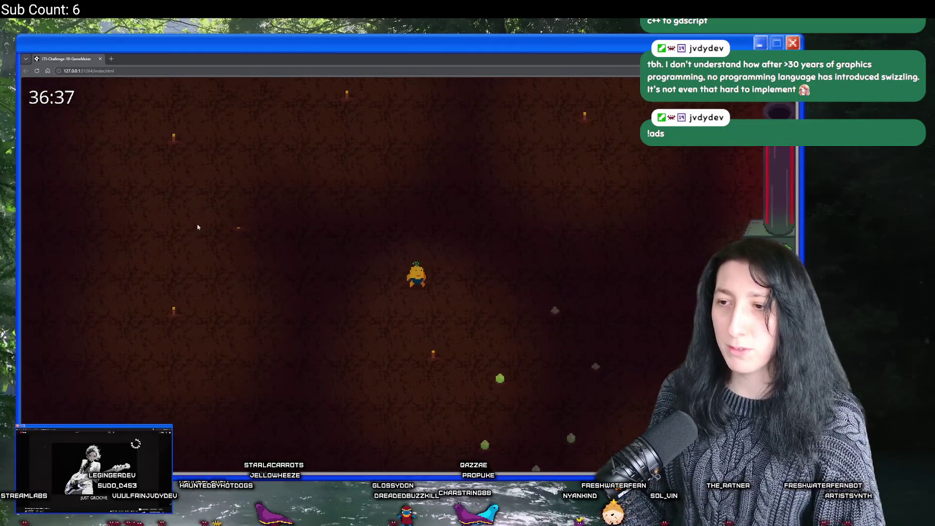
pyautogui.click(100, 59)
pyautogui.click(110, 80)
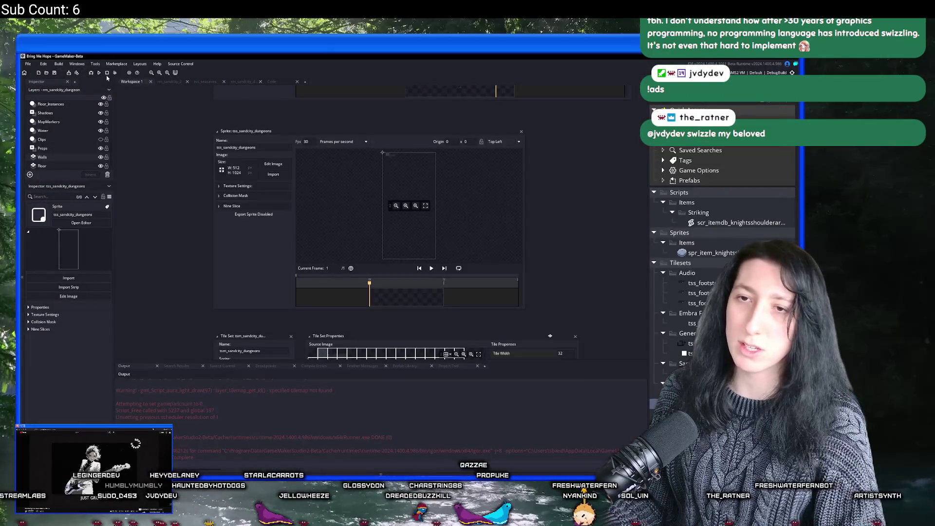
# Pick the build target in the LTS-Challenge project window and run it with F5.
pyautogui.click(760, 72)
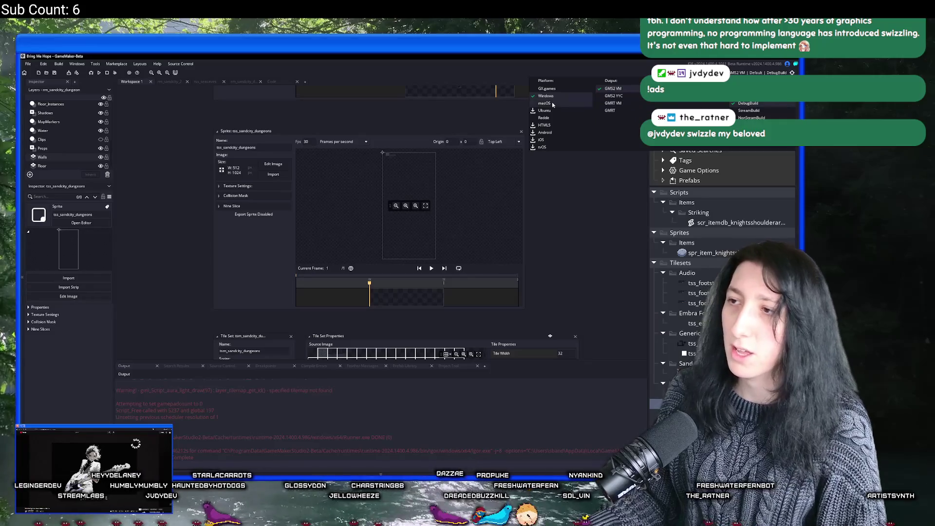
pyautogui.hotkey('alt', 'Tab')
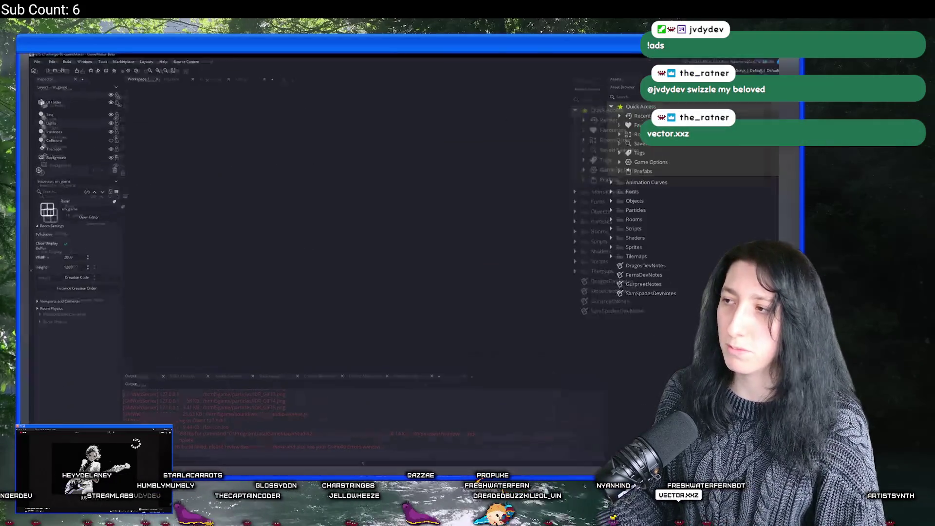
pyautogui.click(745, 72)
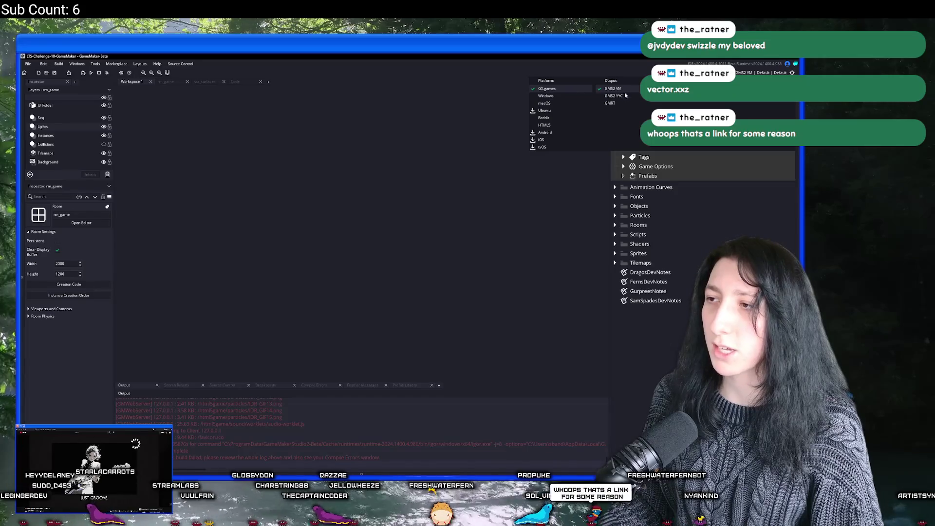
pyautogui.press('F5')
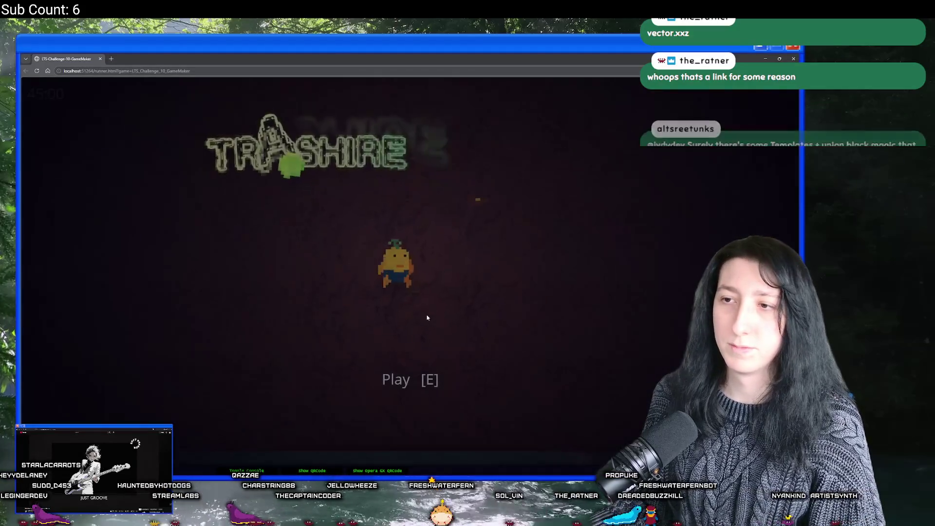
# Start the game with E and walk to the trash pile to pick it up.
pyautogui.press('e')
pyautogui.press('w')
pyautogui.press('d')
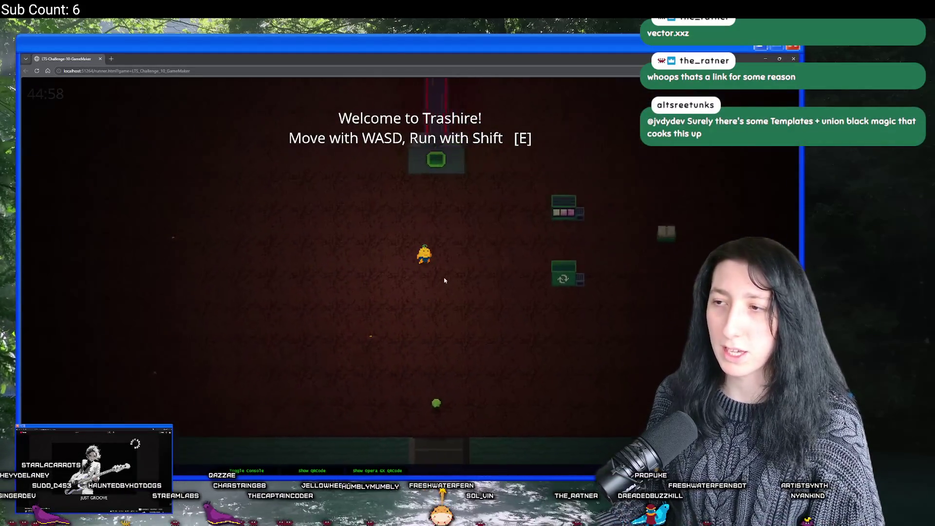
pyautogui.press('s')
pyautogui.press('d')
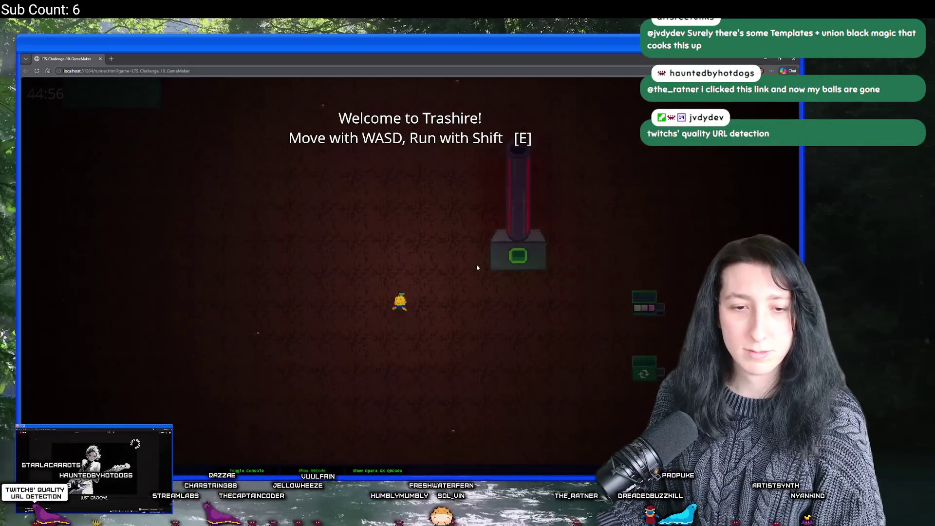
pyautogui.press('a')
pyautogui.press('s')
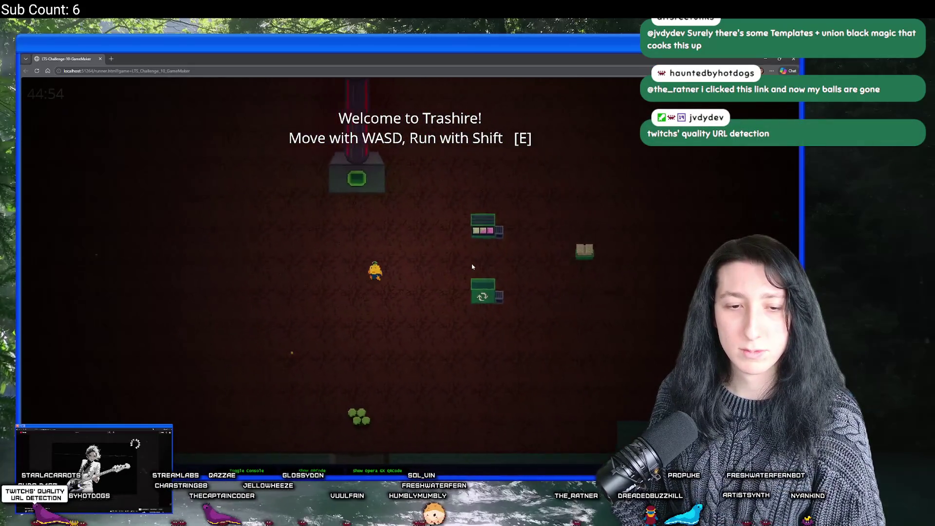
pyautogui.press('d')
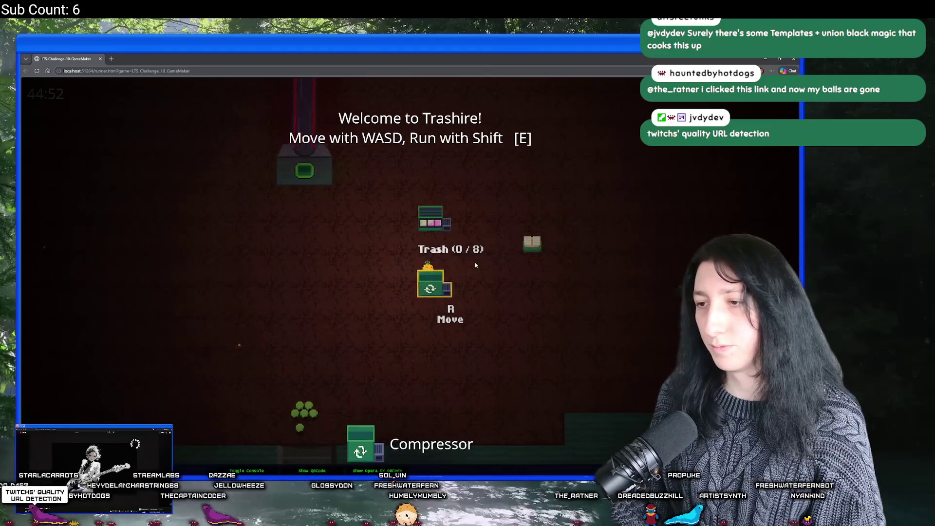
pyautogui.press('s')
pyautogui.press('e')
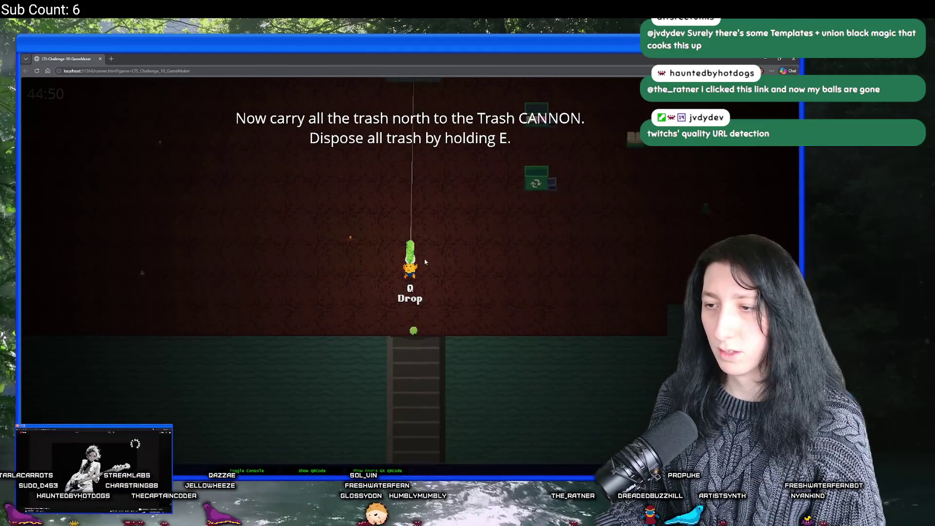
# Dispose the trash into the Trash Cannon and advance the tutorial messages.
pyautogui.press('w')
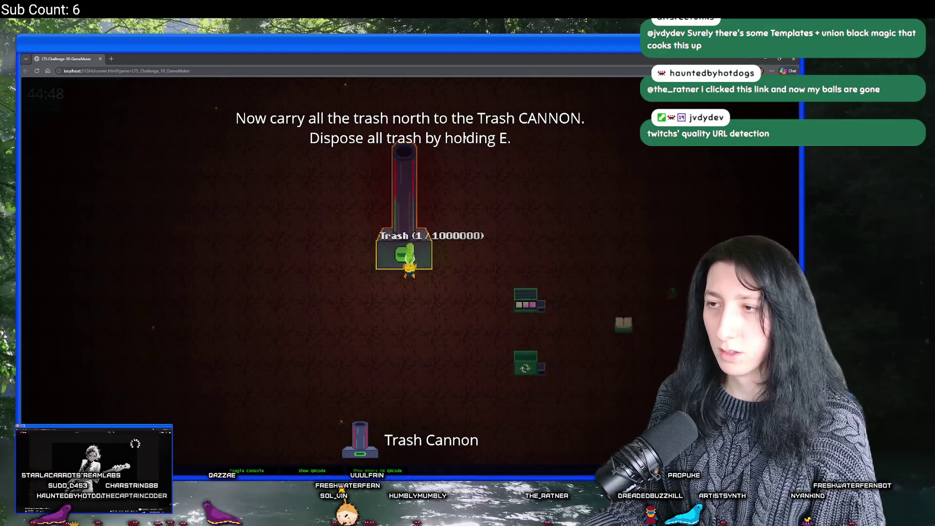
pyautogui.press('e')
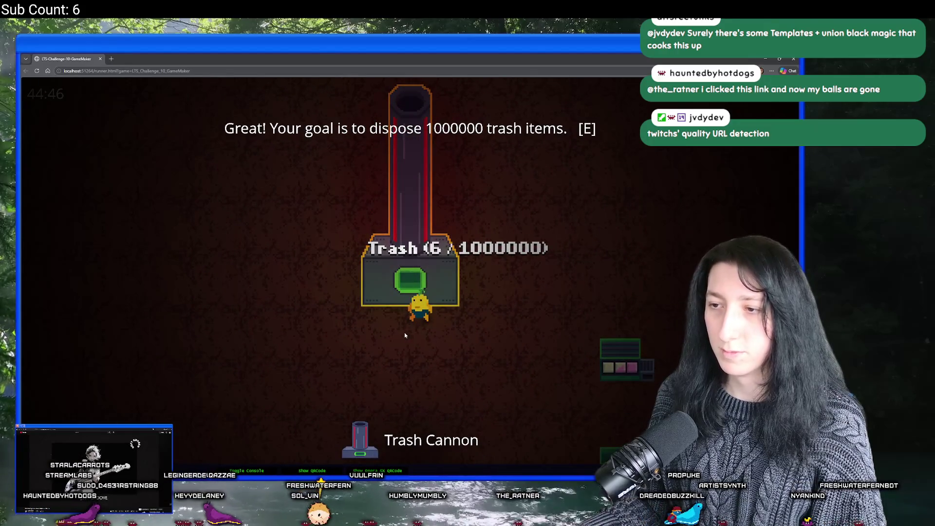
pyautogui.press('e')
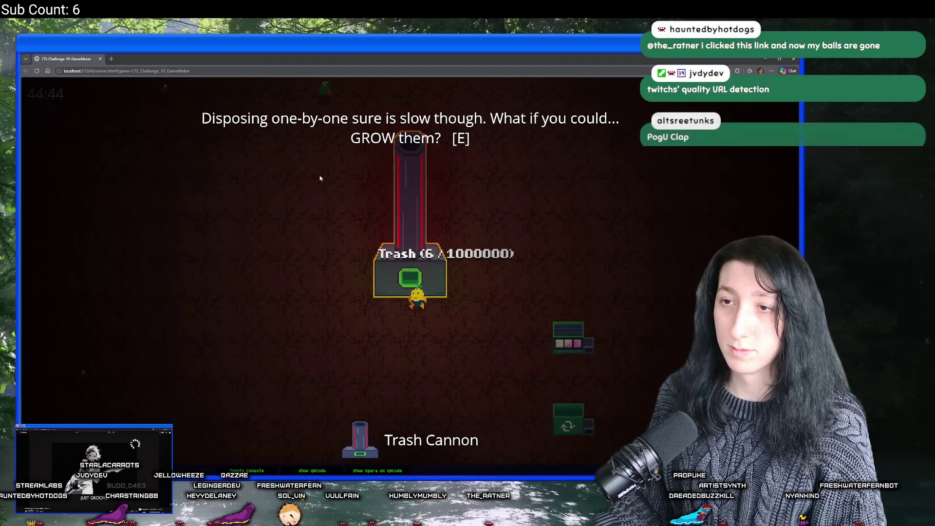
pyautogui.press('e')
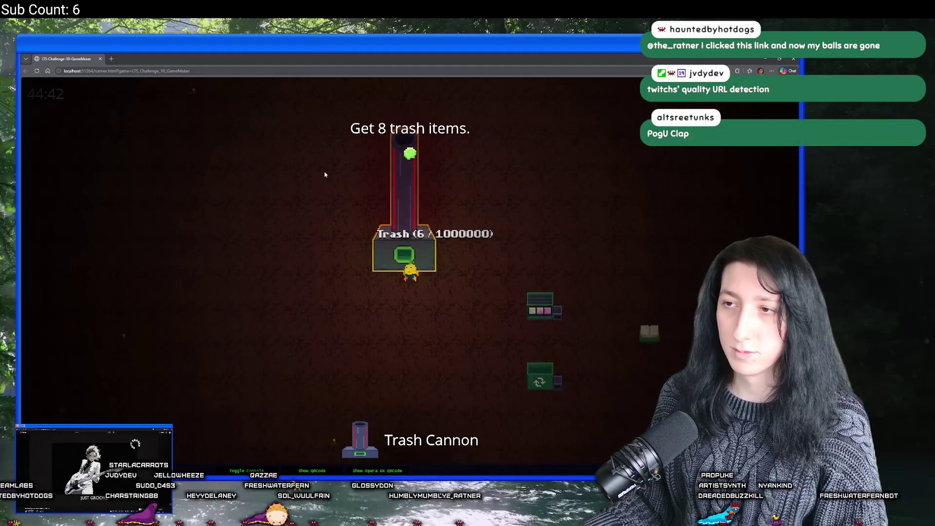
pyautogui.press('s')
pyautogui.press('s')
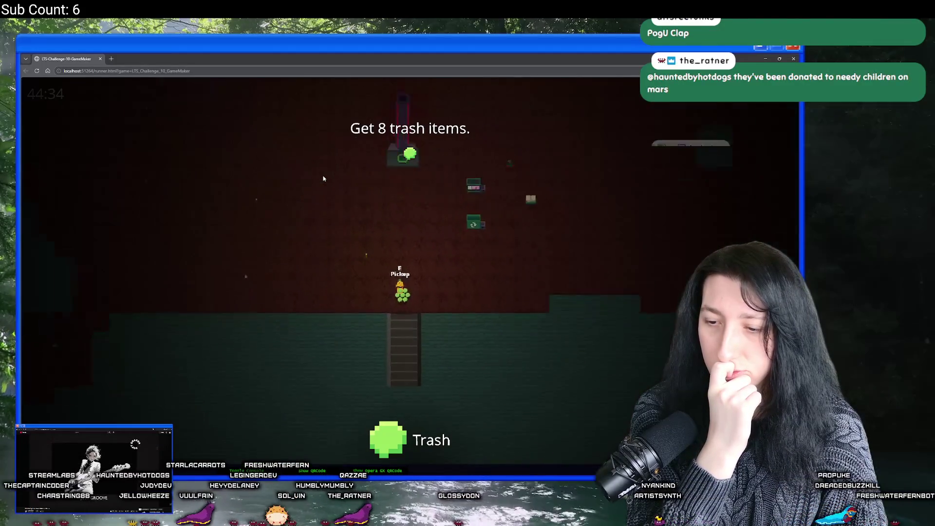
# Collect two more trash piles and carry them down-left toward the Compressor.
pyautogui.press('e')
pyautogui.press('w')
pyautogui.press('d')
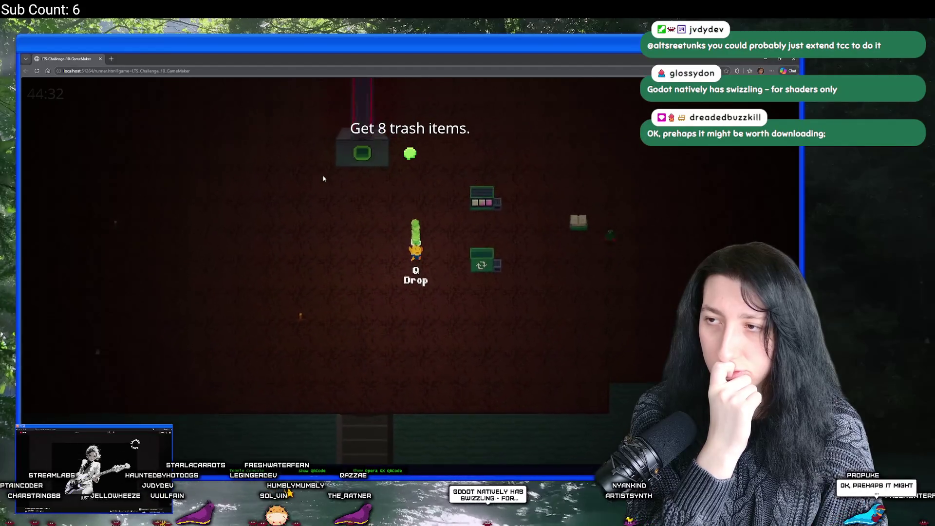
pyautogui.press('w')
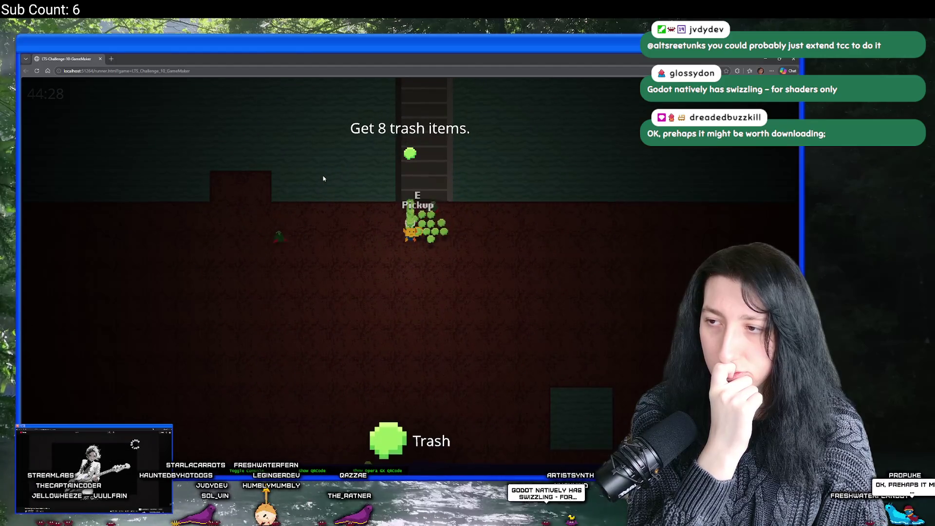
pyautogui.press('e')
pyautogui.press('a')
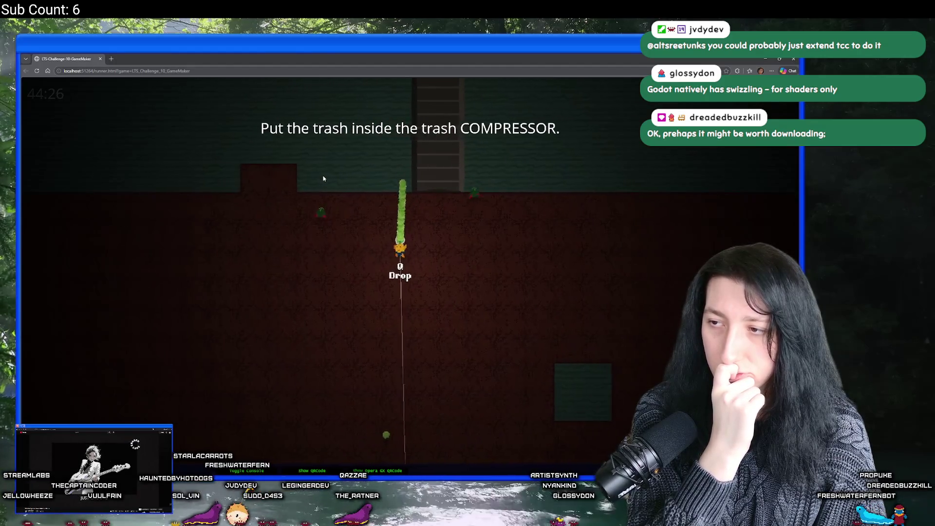
pyautogui.press('s')
pyautogui.press('s')
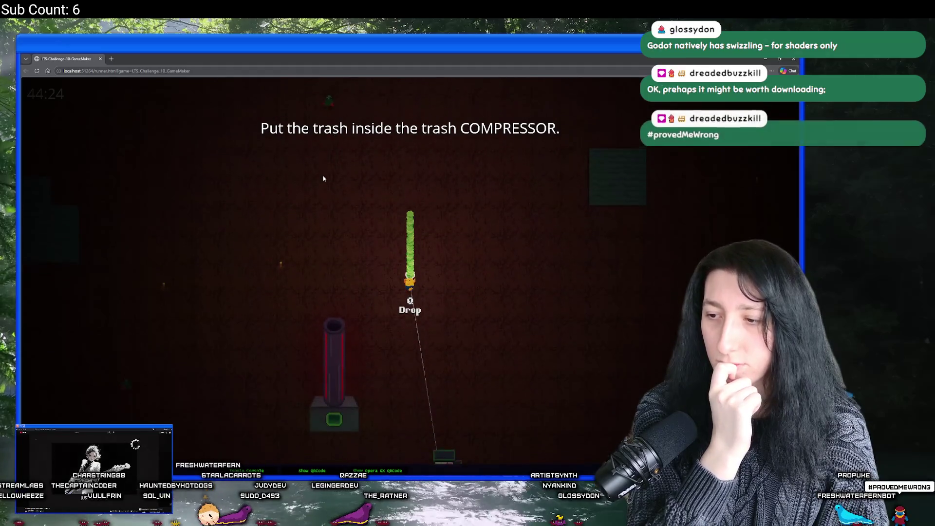
# Load trash into the Compressor and pick up a Compressed Trash block.
pyautogui.press('d')
pyautogui.press('q')
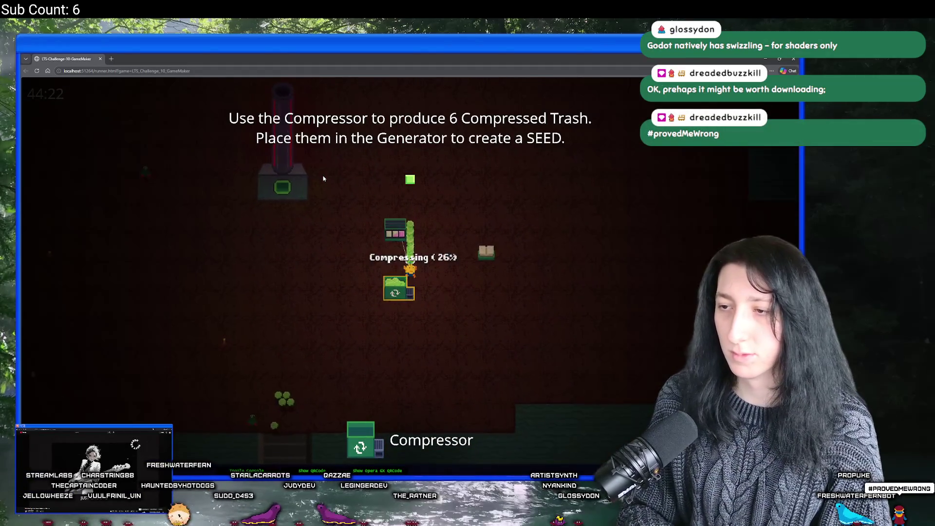
pyautogui.press('w')
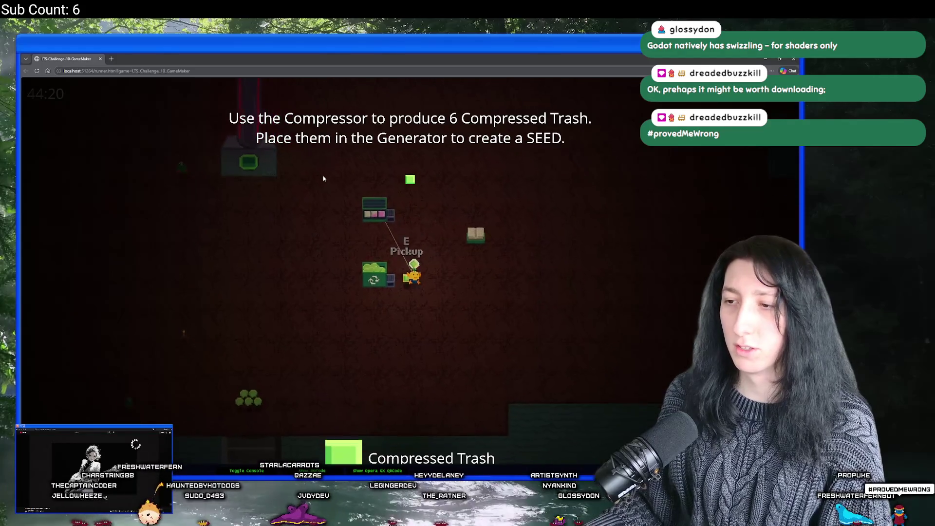
pyautogui.press('r')
pyautogui.press('a')
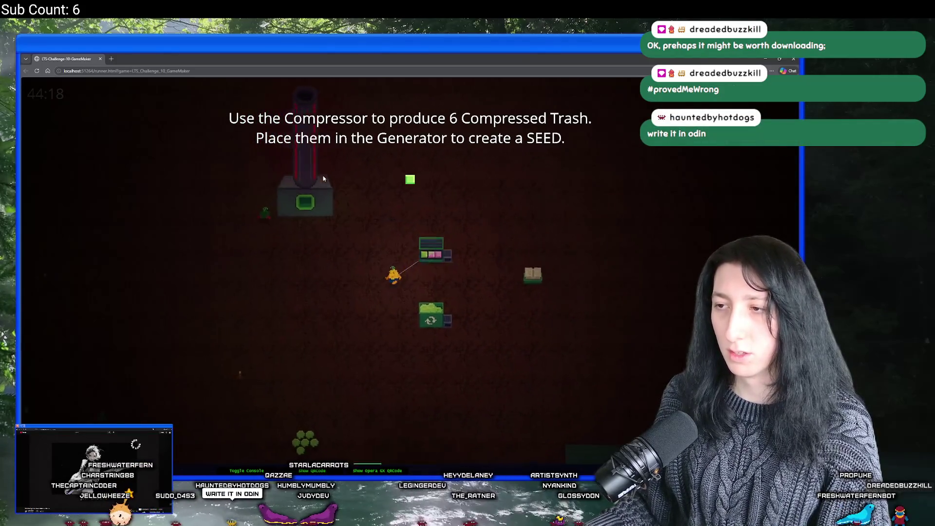
pyautogui.press('s')
pyautogui.press('w')
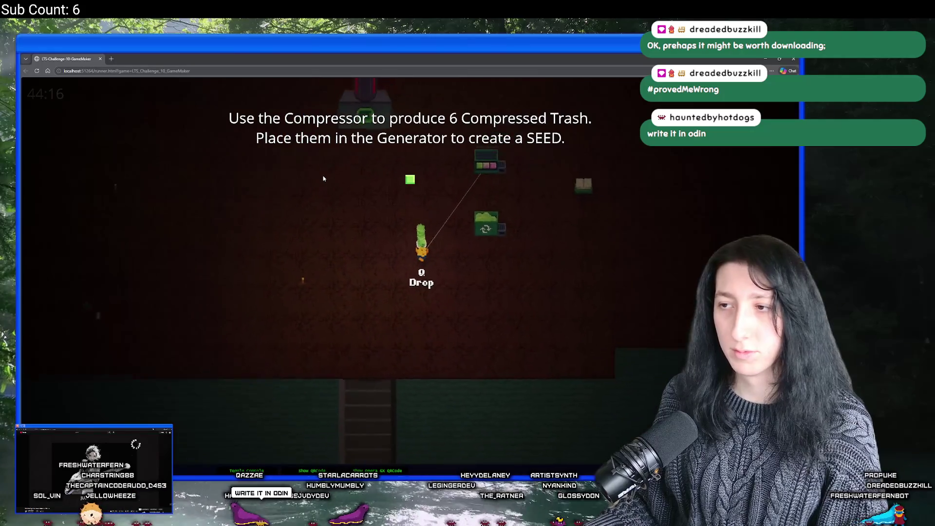
pyautogui.press('q')
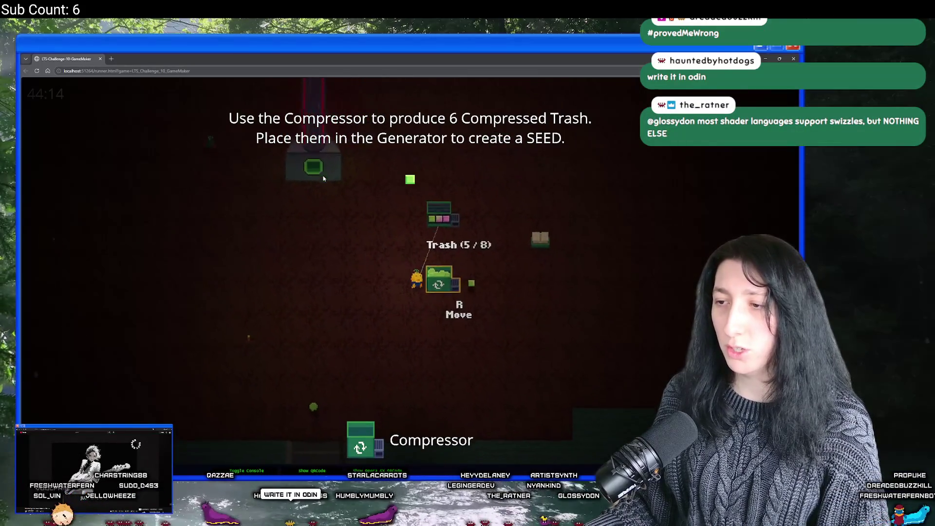
# Carry the compressed trash around the machines toward the Generator and past the Trash Cannon.
pyautogui.press('d')
pyautogui.press('w')
pyautogui.press('a')
pyautogui.press('d')
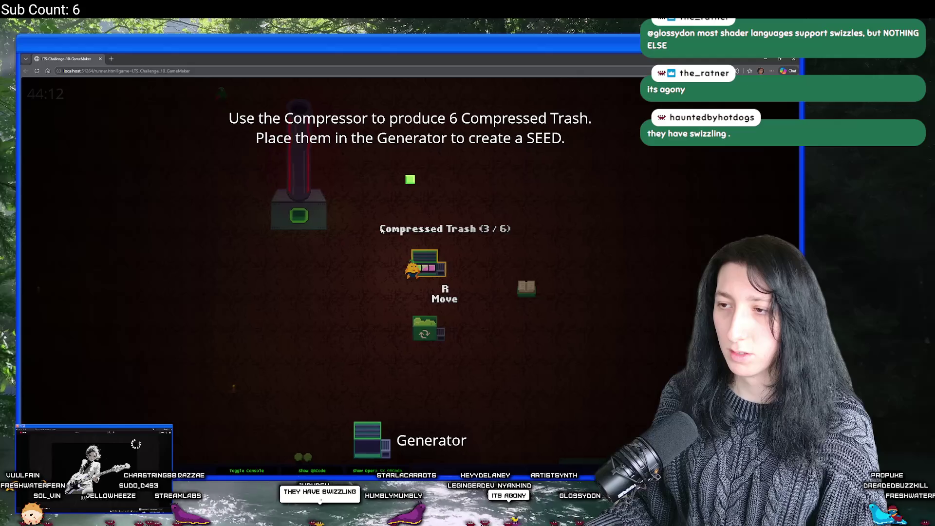
pyautogui.press('a')
pyautogui.press('d')
pyautogui.press('a')
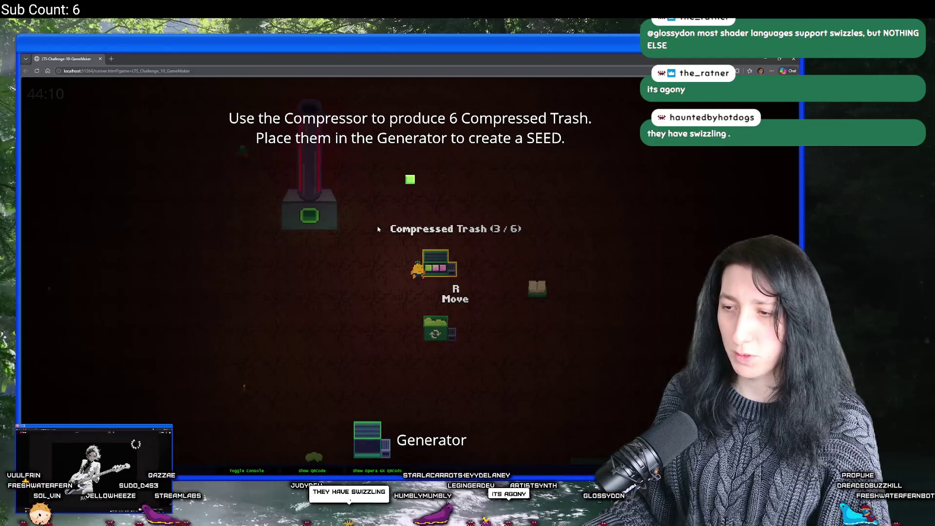
pyautogui.press('s')
pyautogui.press('d')
pyautogui.press('w')
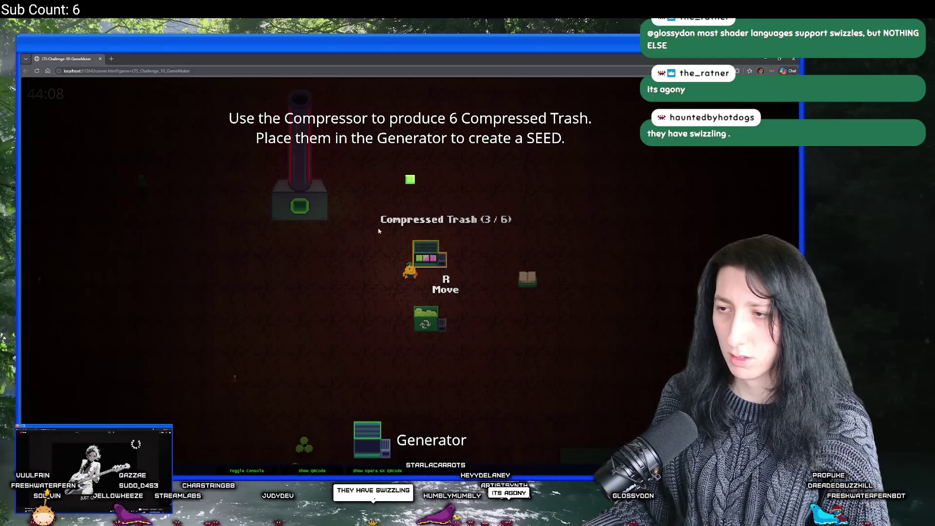
pyautogui.press('a')
pyautogui.press('a')
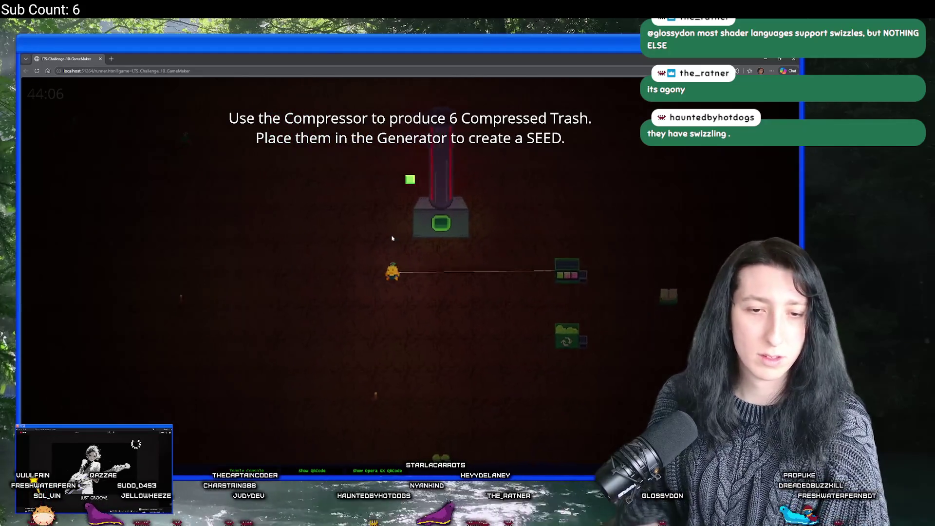
pyautogui.press('a')
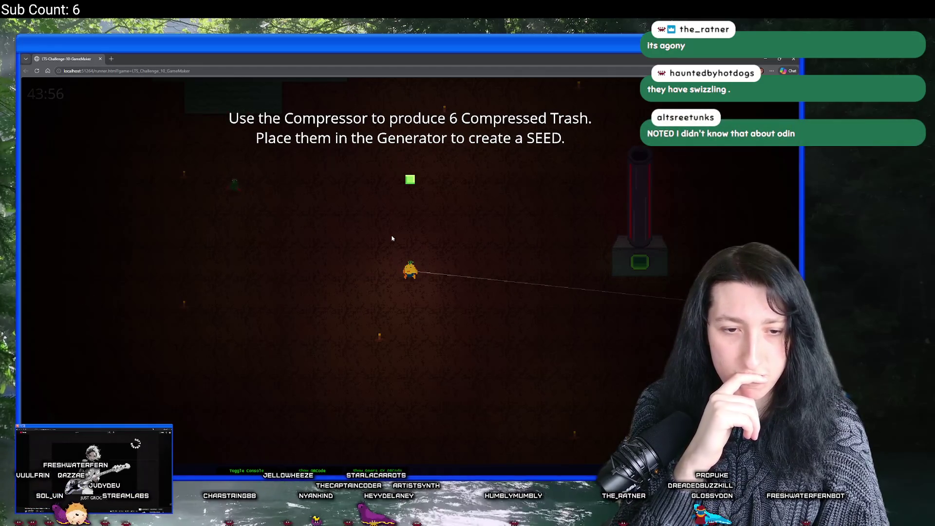
pyautogui.press('s')
pyautogui.press('d')
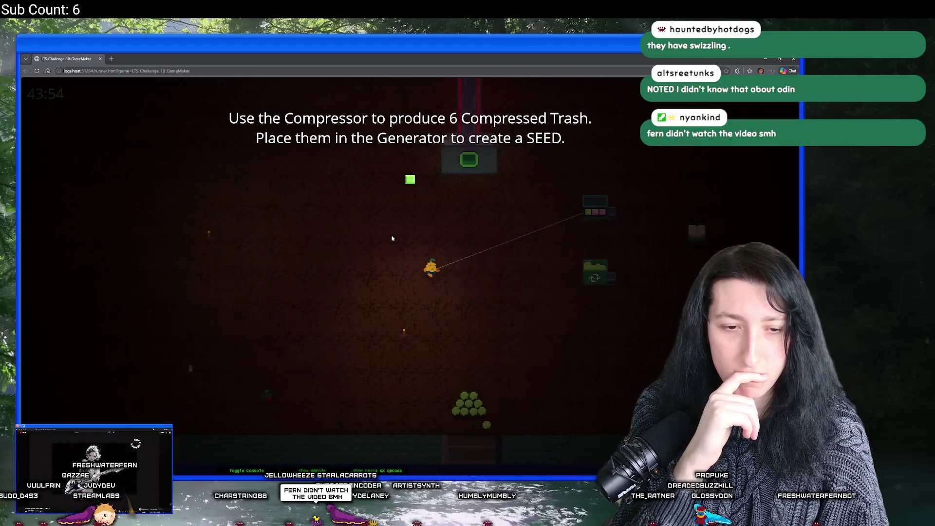
pyautogui.press('d')
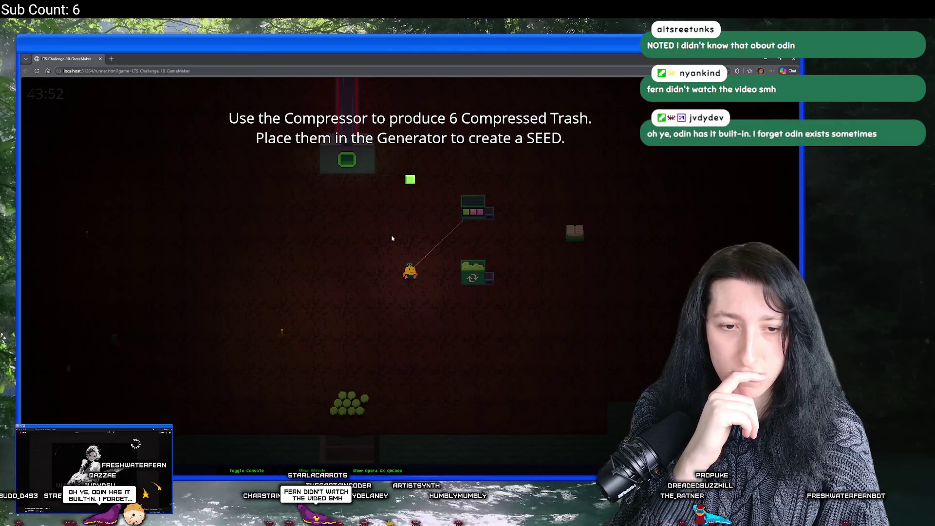
# Pick up another trash pile and load it into the Compressor.
pyautogui.press('a')
pyautogui.press('s')
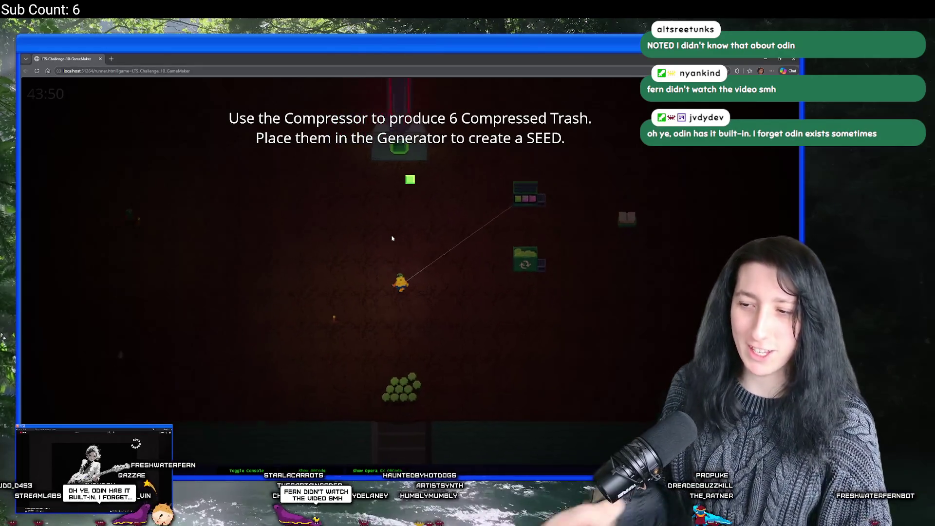
pyautogui.press('s')
pyautogui.press('e')
pyautogui.press('w')
pyautogui.press('d')
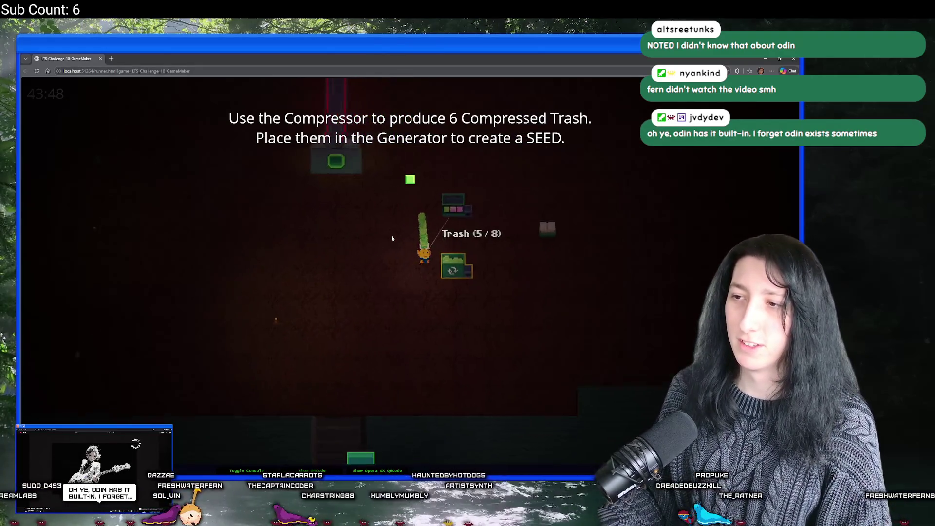
pyautogui.press('d')
pyautogui.press('e')
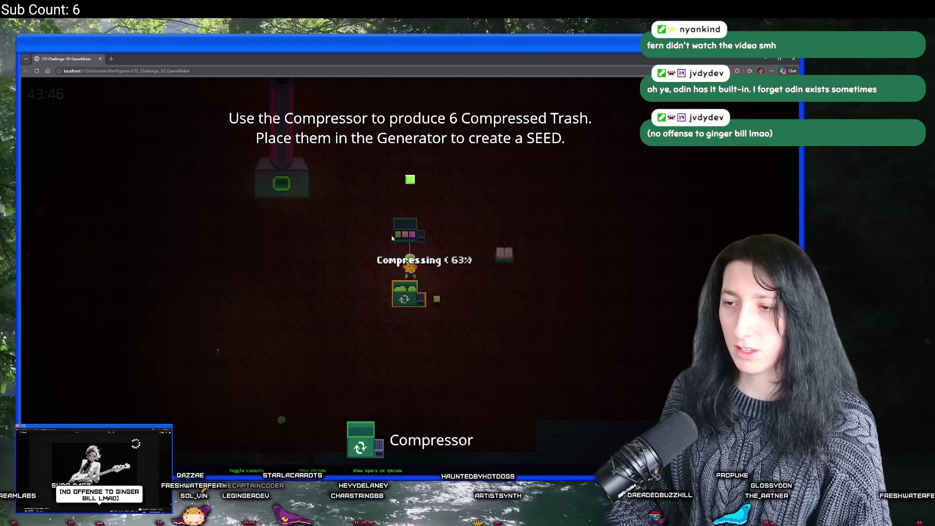
# Deliver two compressed trash blocks into the Generator.
pyautogui.press('e')
pyautogui.press('w')
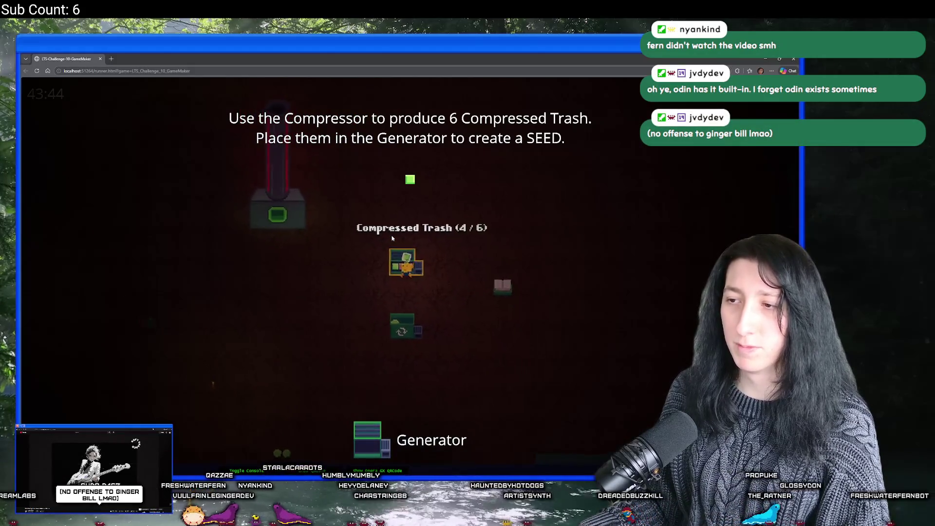
pyautogui.press('e')
pyautogui.press('w')
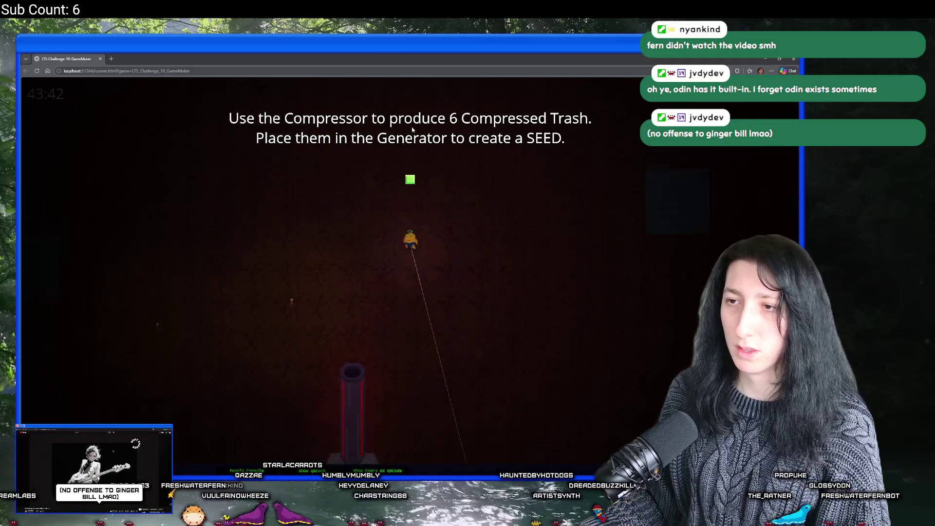
# Compress the green trash stack and deliver the last block to the Generator to make a seed.
pyautogui.press('w')
pyautogui.press('e')
pyautogui.press('s')
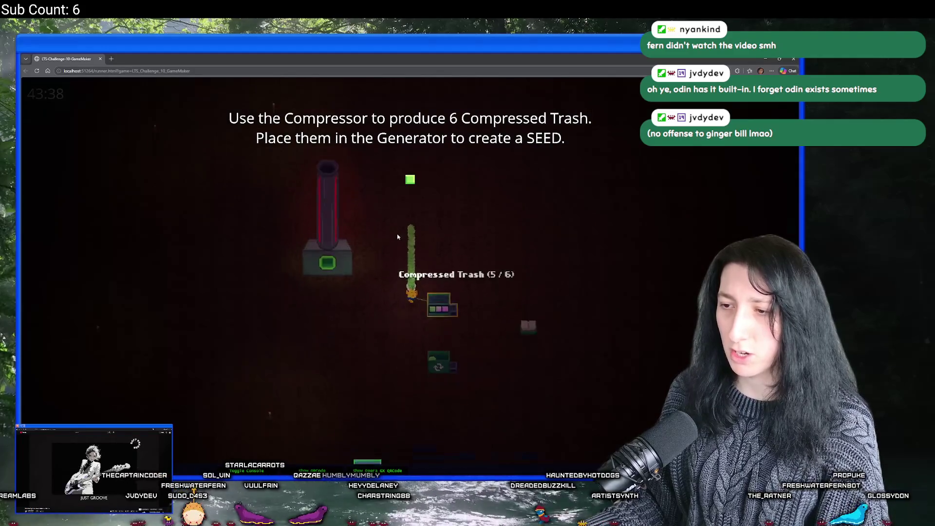
pyautogui.press('s')
pyautogui.press('e')
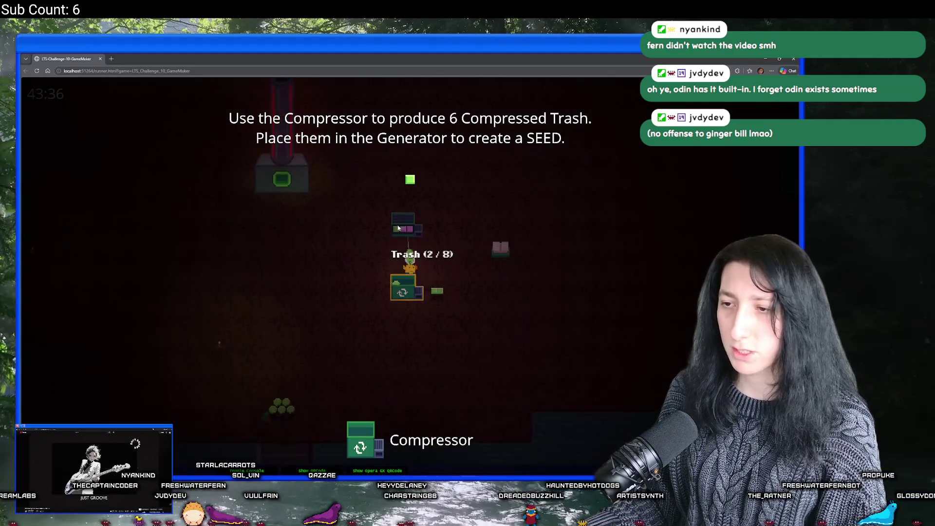
pyautogui.press('w')
pyautogui.press('e')
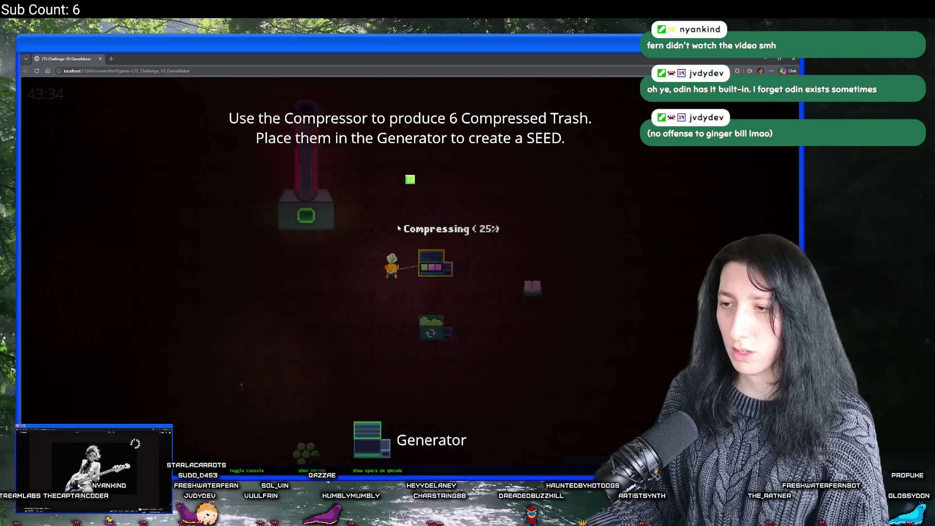
pyautogui.press('d')
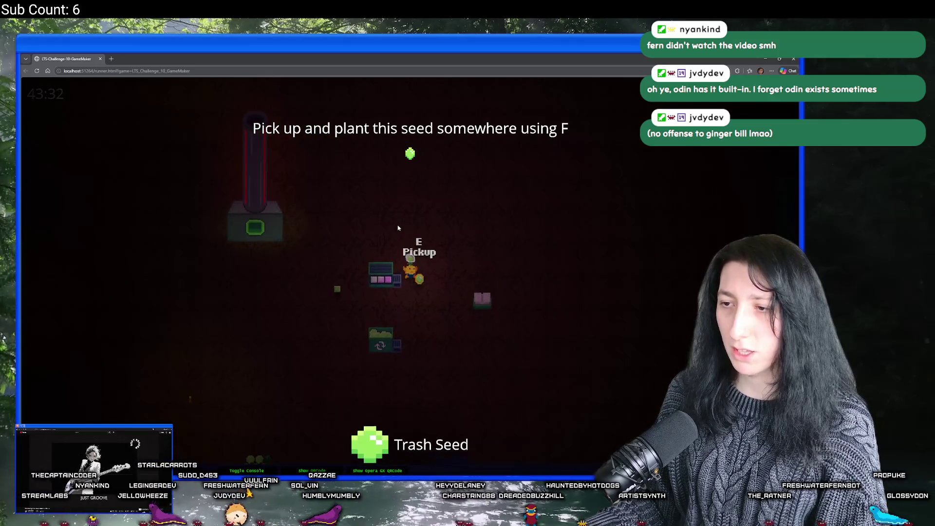
# Pick up the Trash Seed and plant it with F as a Trash Plant.
pyautogui.press('e')
pyautogui.press('s')
pyautogui.press('a')
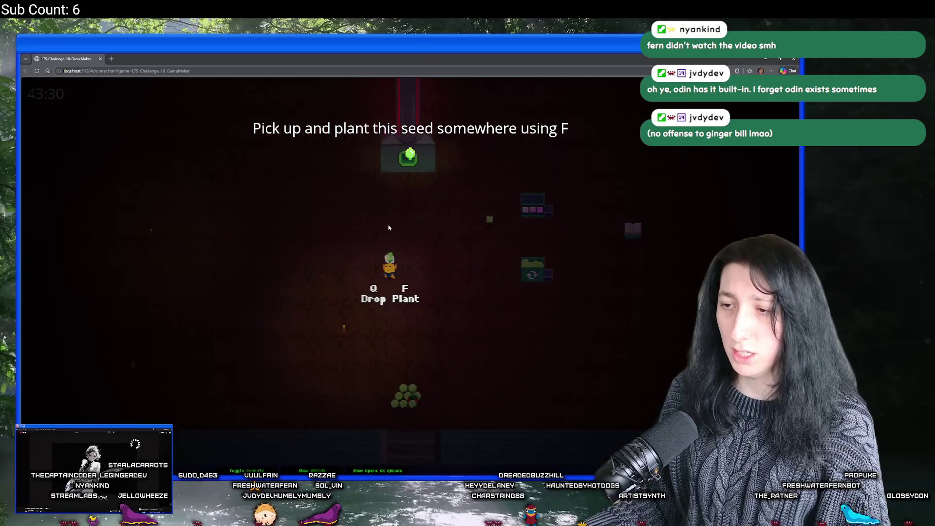
pyautogui.press('f')
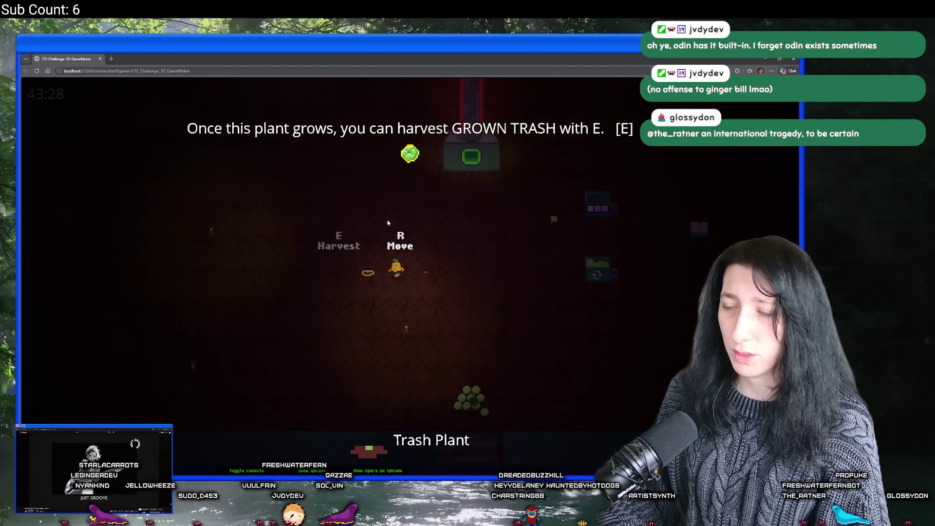
pyautogui.press('d')
pyautogui.press('a')
pyautogui.press('d')
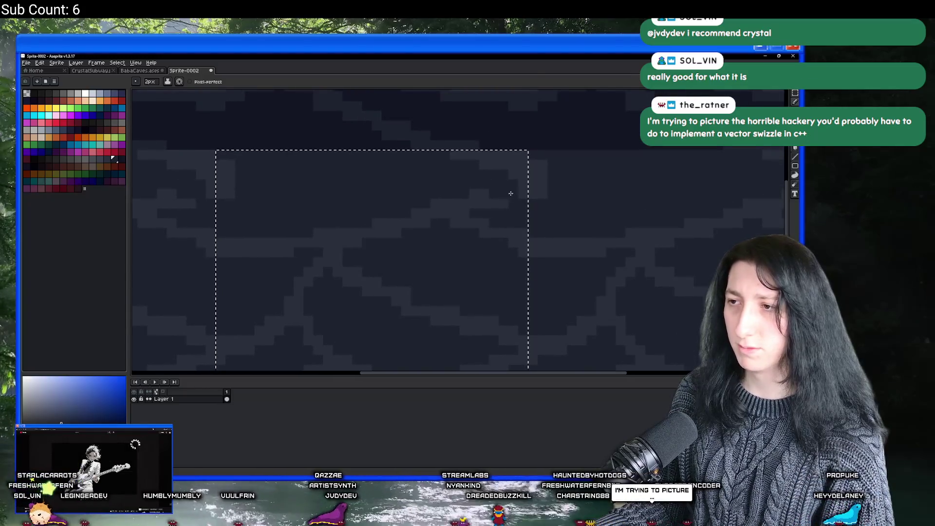
# Extend the lighter floor line to the right and draw a lighter diagonal crack on the wall.
pyautogui.scroll(-2, 482, 213)
pyautogui.scroll(1, 509, 208)
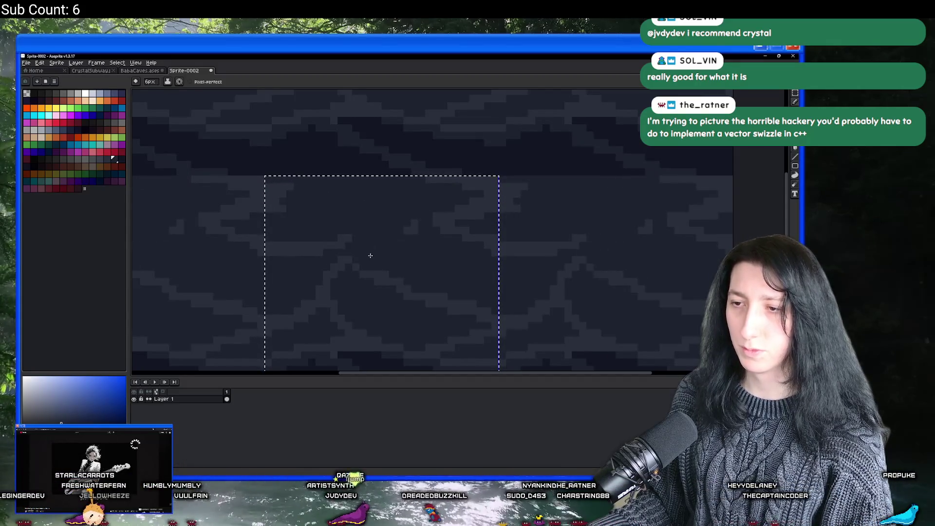
pyautogui.scroll(-2, 370, 270)
pyautogui.scroll(2, 330, 224)
pyautogui.scroll(-2, 324, 308)
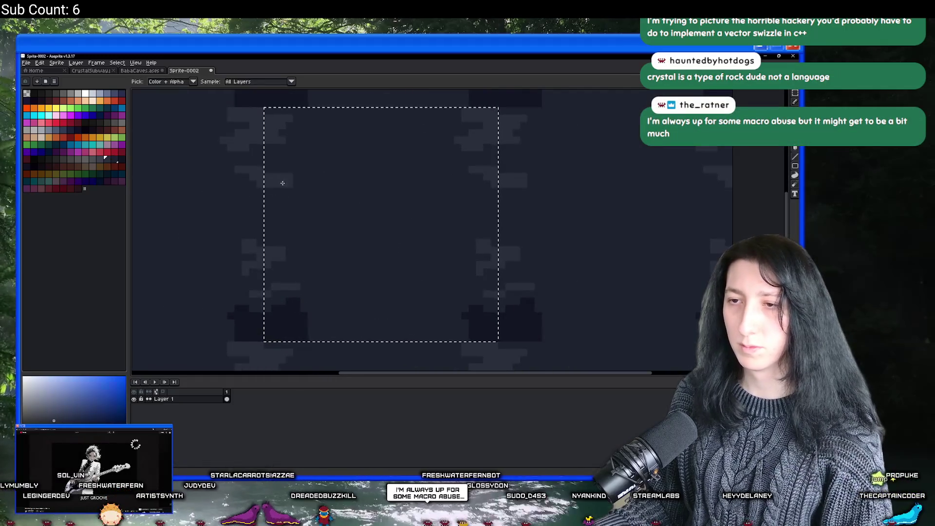
pyautogui.moveTo(283, 183); pyautogui.dragTo(289, 224)
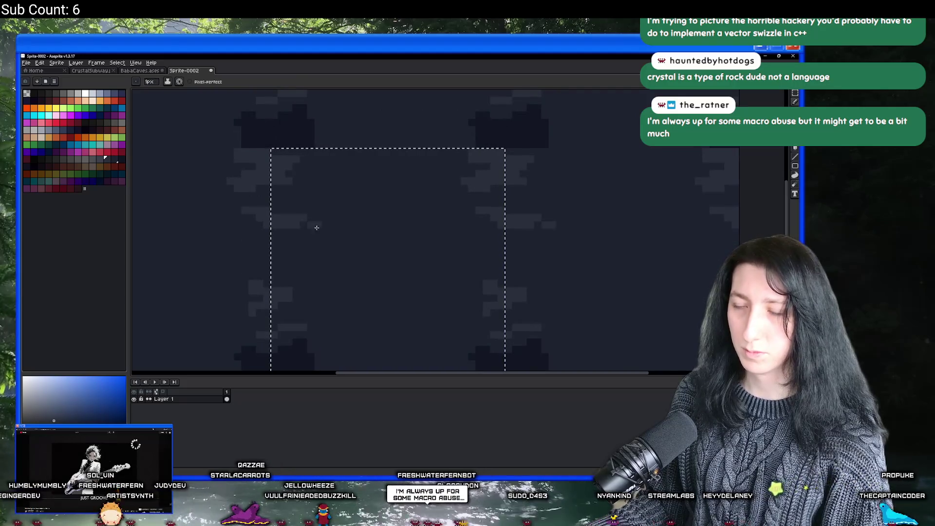
pyautogui.press('v')
pyautogui.moveTo(428, 247); pyautogui.dragTo(497, 238)
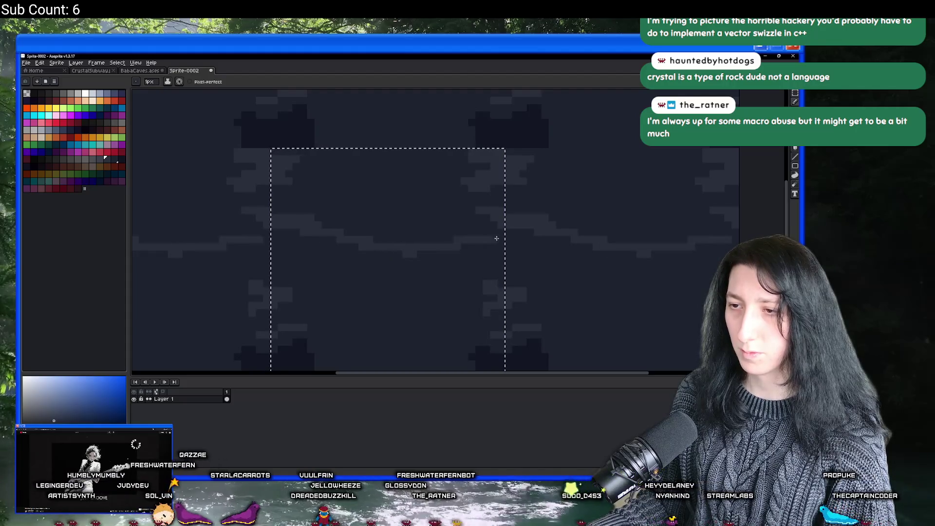
pyautogui.scroll(-2, 456, 248)
pyautogui.scroll(2, 453, 272)
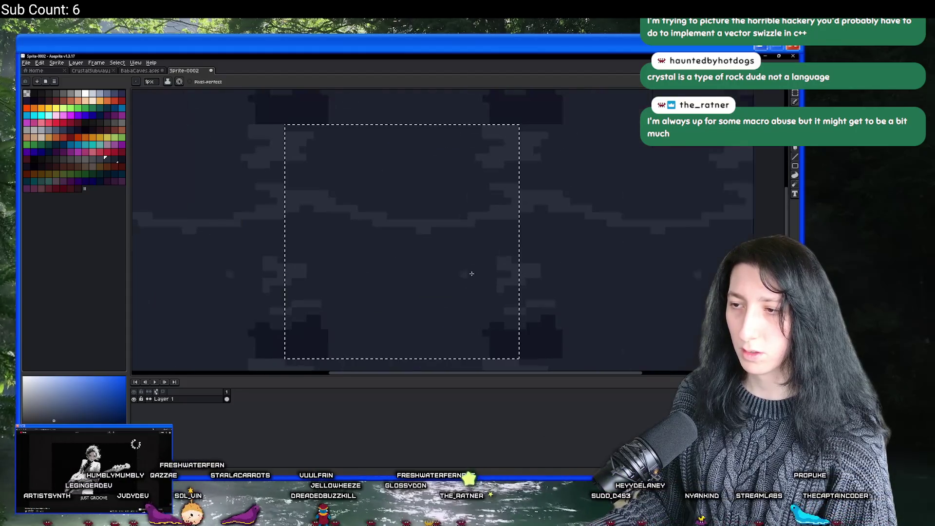
pyautogui.scroll(-2, 465, 247)
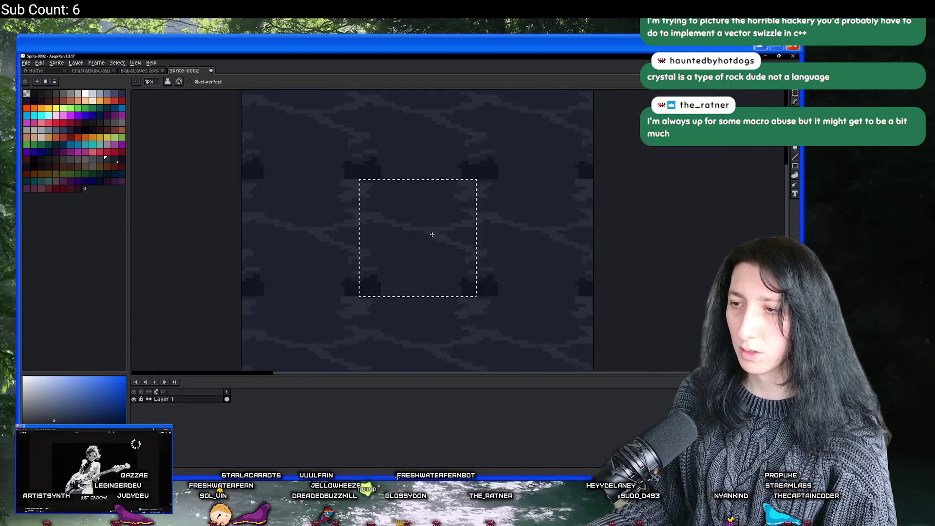
pyautogui.scroll(2, 433, 235)
pyautogui.moveTo(419, 237)
pyautogui.mouseDown()
pyautogui.moveTo(331, 266)
pyautogui.moveTo(541, 276)
pyautogui.mouseUp()
# Paint a long dark crack line across the wall texture, extending it to the right.
pyautogui.scroll(-2, 330, 266)
pyautogui.scroll(3, 322, 283)
pyautogui.scroll(-2, 541, 275)
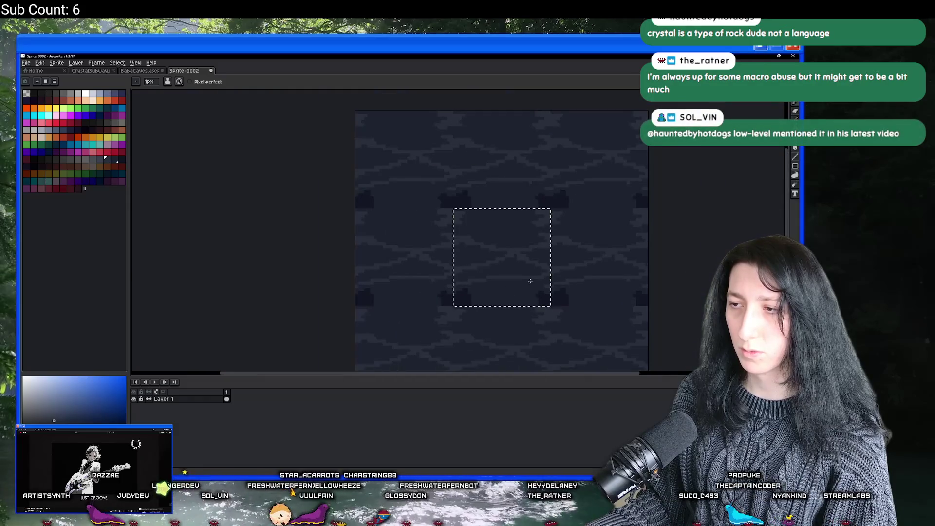
pyautogui.scroll(2, 528, 282)
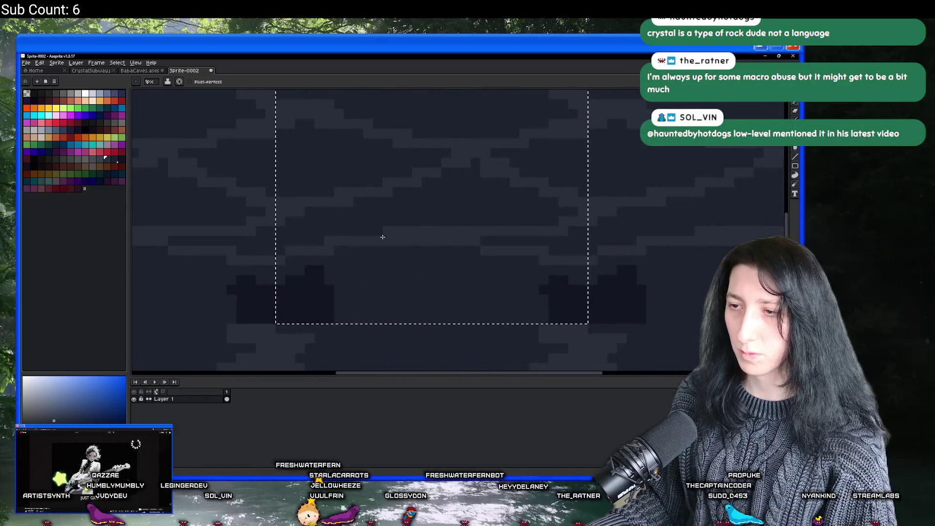
pyautogui.scroll(-3, 285, 262)
pyautogui.scroll(3, 322, 214)
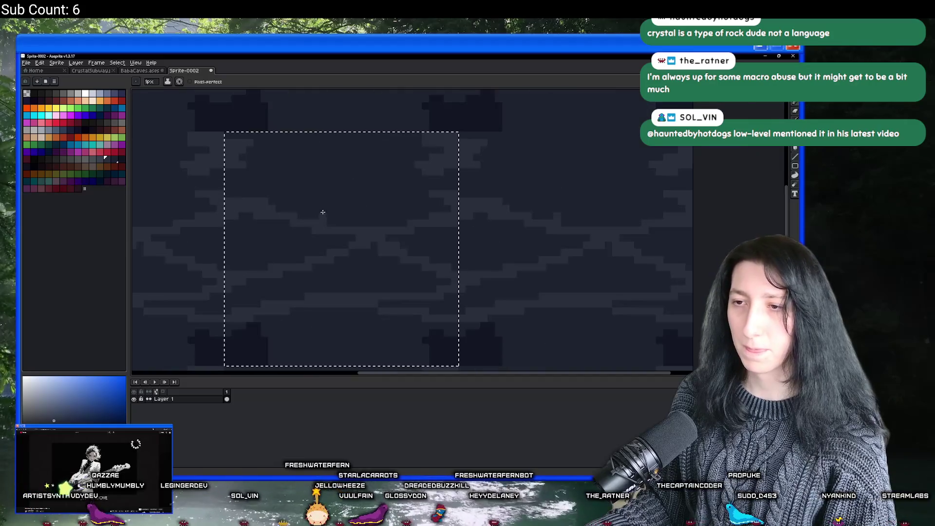
pyautogui.scroll(-1, 312, 244)
pyautogui.scroll(1, 290, 273)
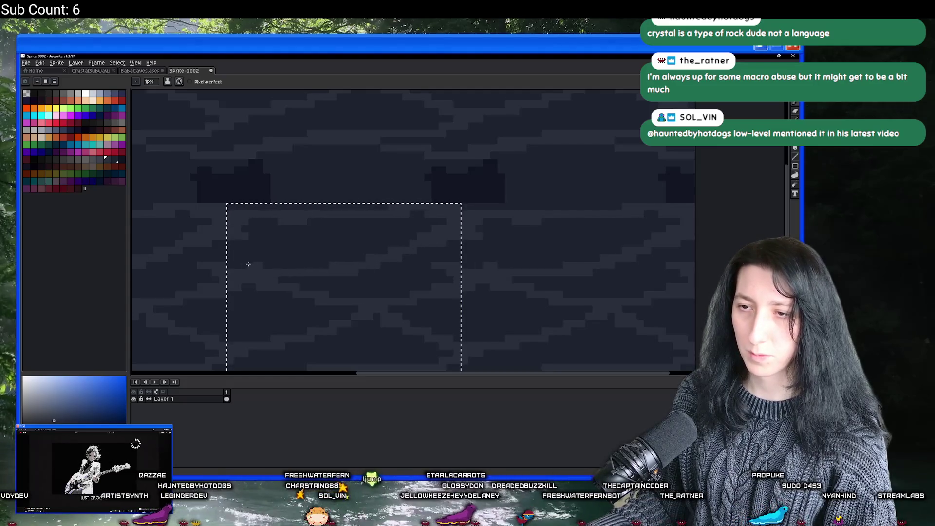
pyautogui.scroll(-3, 324, 263)
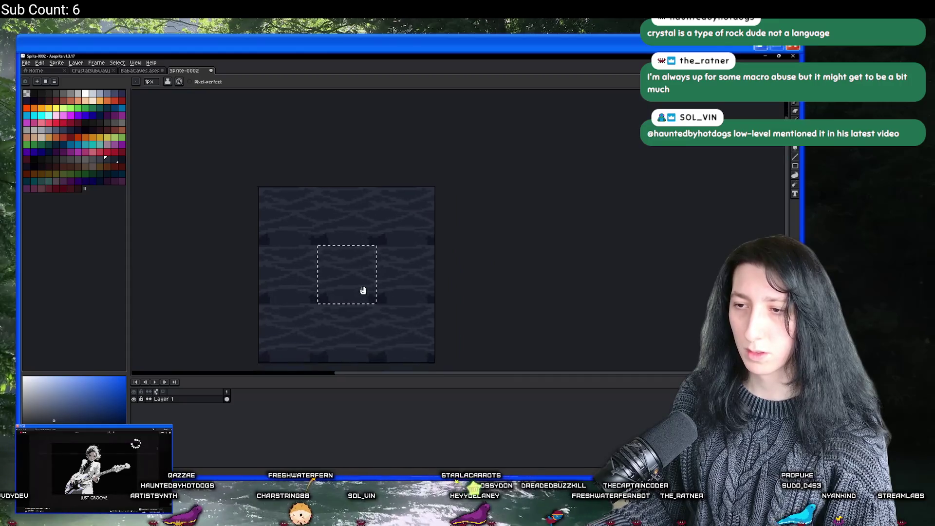
pyautogui.scroll(2, 363, 290)
pyautogui.scroll(2, 319, 264)
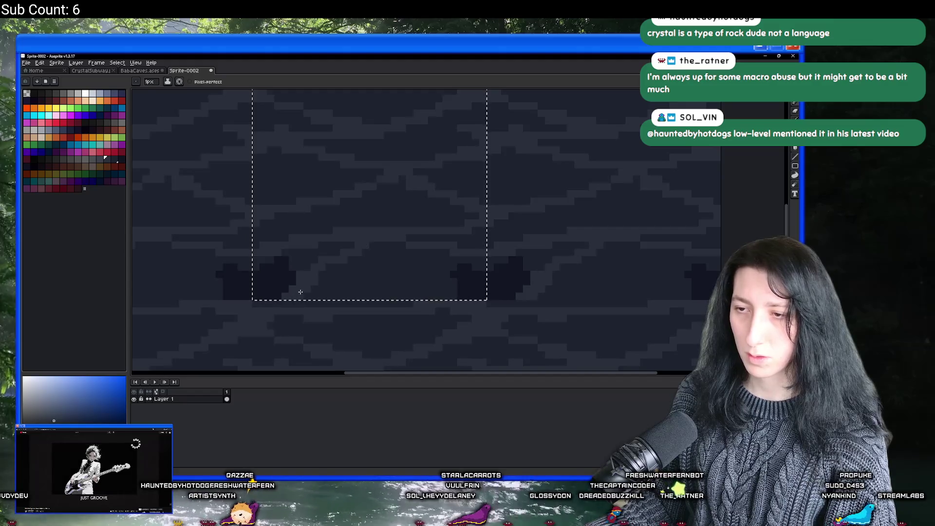
pyautogui.scroll(-3, 307, 292)
pyautogui.scroll(1, 286, 268)
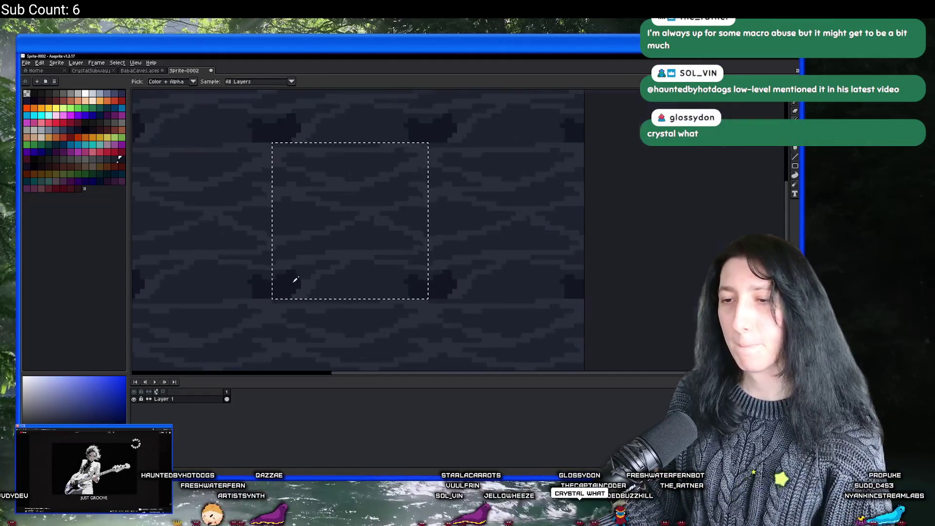
pyautogui.scroll(2, 294, 277)
pyautogui.moveTo(308, 271)
pyautogui.mouseDown()
pyautogui.moveTo(303, 265)
pyautogui.moveTo(443, 262)
pyautogui.moveTo(526, 272)
pyautogui.mouseUp()
pyautogui.click(472, 277)
pyautogui.scroll(-2, 423, 271)
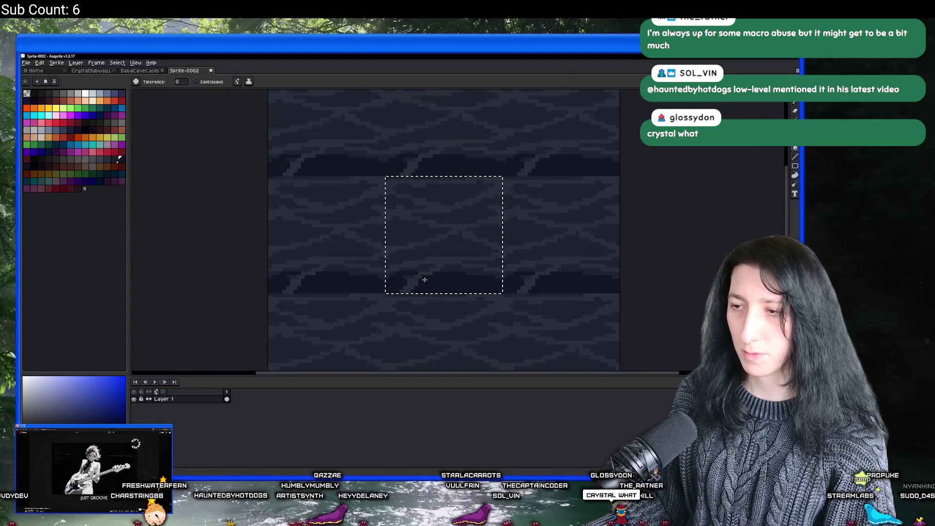
pyautogui.scroll(2, 392, 272)
# Sample a slightly lighter wall colour and repaint the dark blocks along the crack.
pyautogui.keyDown('alt'); pyautogui.click(404, 270); pyautogui.keyUp('alt')
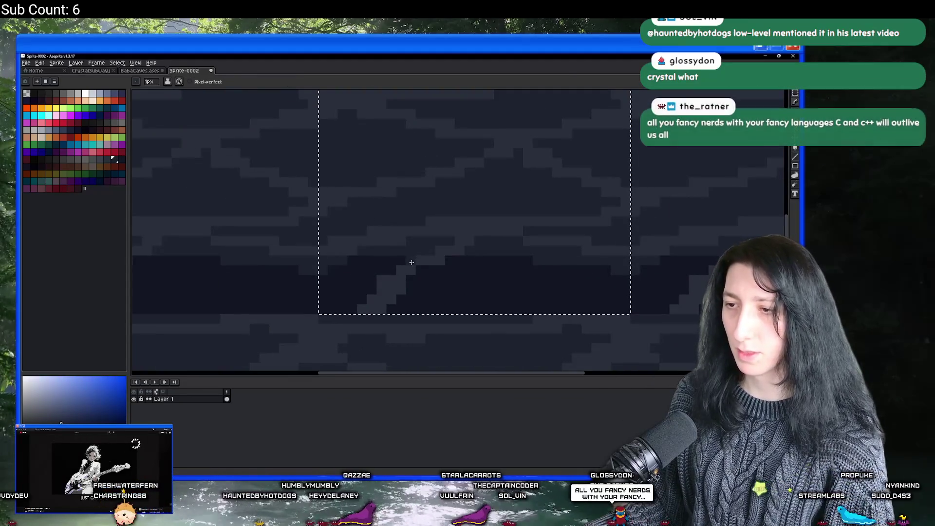
pyautogui.scroll(-3, 397, 278)
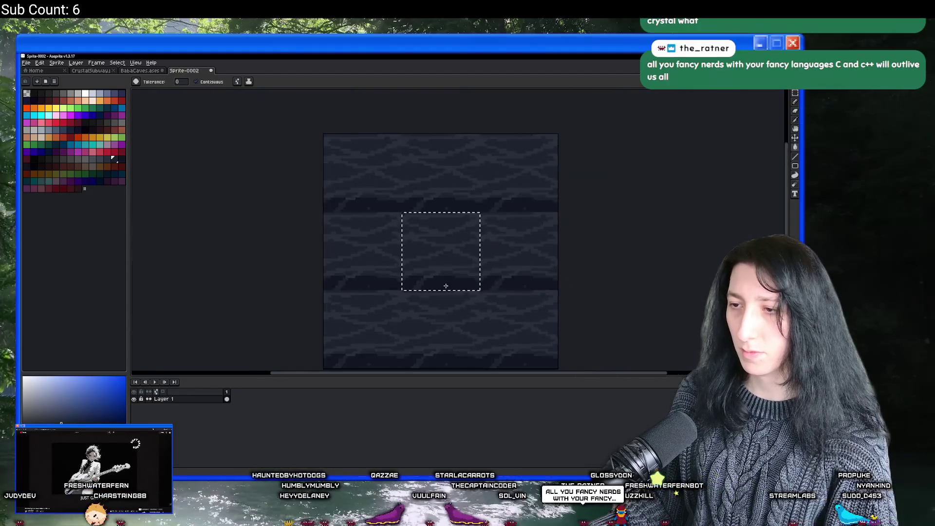
pyautogui.scroll(3, 390, 255)
pyautogui.scroll(2, 390, 256)
pyautogui.click(376, 228)
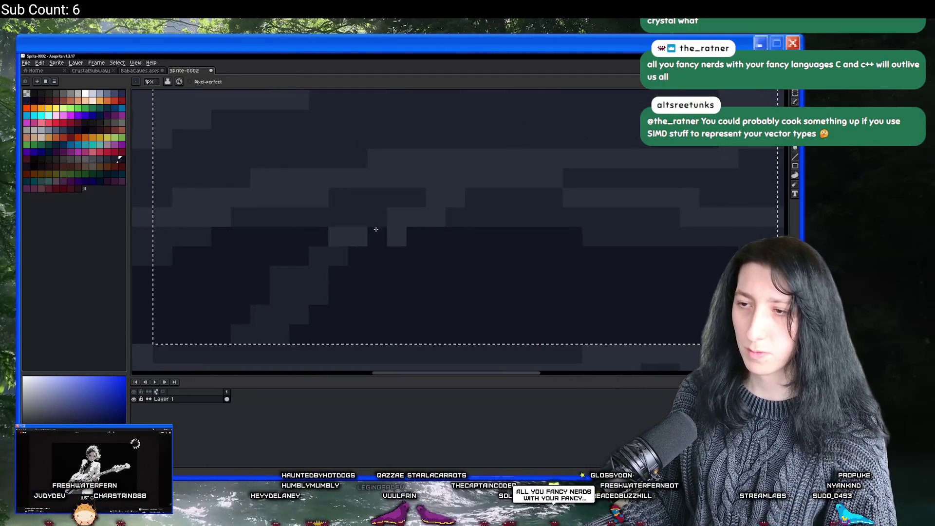
pyautogui.click(357, 237)
pyautogui.click(378, 236)
pyautogui.keyDown('alt'); pyautogui.click(403, 217); pyautogui.keyUp('alt')
pyautogui.moveTo(366, 224); pyautogui.dragTo(337, 227)
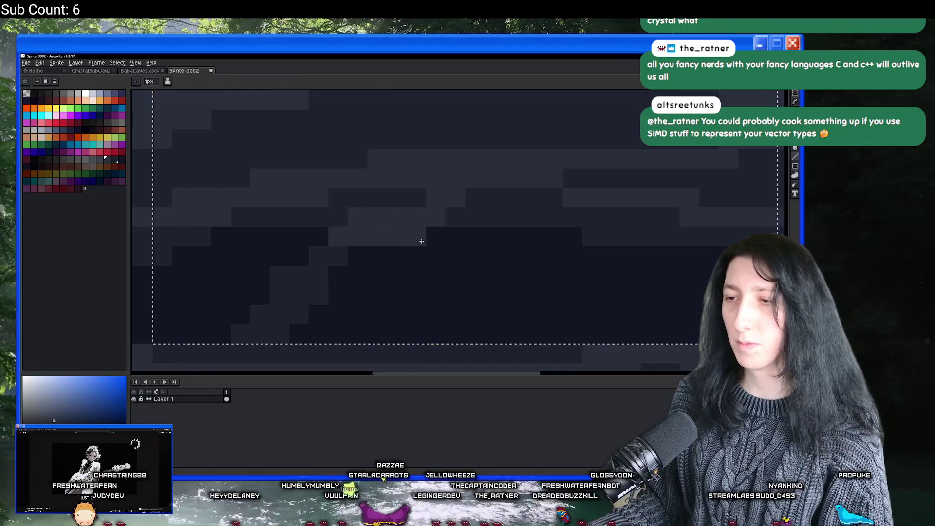
# Dismiss the frame properties dialog and paint a dark stroke over the light blocks.
pyautogui.press('p')
pyautogui.click(454, 248)
pyautogui.moveTo(455, 244); pyautogui.dragTo(336, 245)
# Carry the reworked wall texture back to the BabaCaves tab and paste it.
pyautogui.hotkey('ctrl', 'shift', 'Tab')
pyautogui.scroll(1, 320, 258)
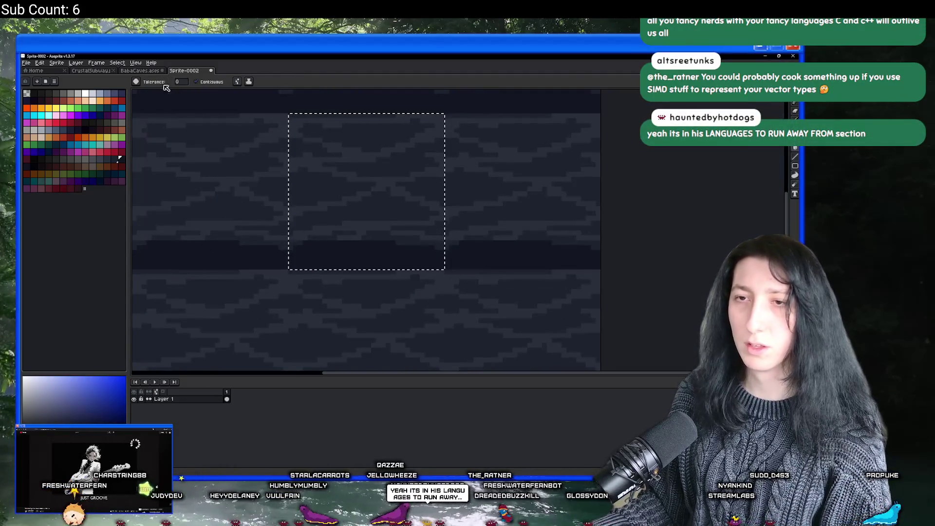
pyautogui.scroll(2, 318, 176)
pyautogui.scroll(-2, 350, 199)
pyautogui.scroll(-3, 351, 199)
pyautogui.scroll(3, 327, 187)
pyautogui.hotkey('ctrl', 'Tab')
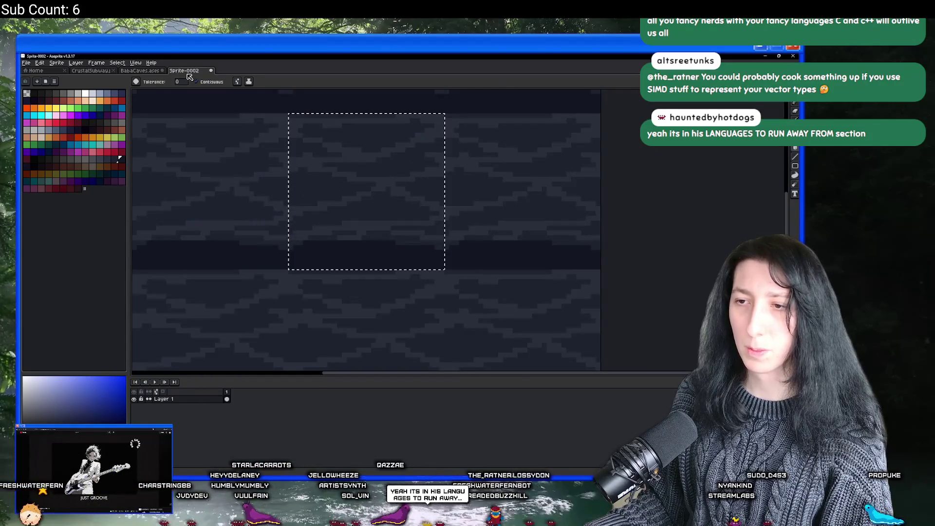
pyautogui.hotkey('ctrl', 'v')
# Drag the pasted cracked texture onto the dark wall tile at 96,32 and commit it.
pyautogui.click(139, 71)
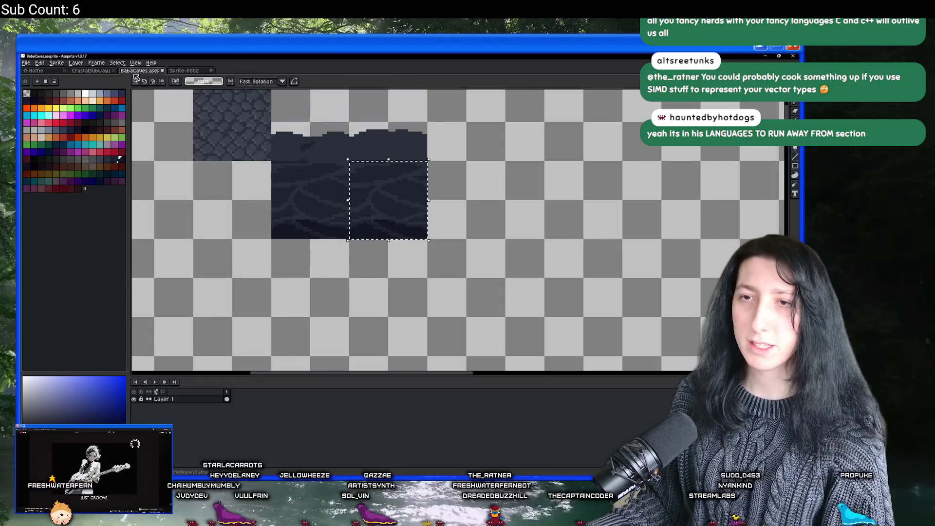
pyautogui.scroll(2, 188, 154)
pyautogui.moveTo(188, 154); pyautogui.dragTo(542, 274)
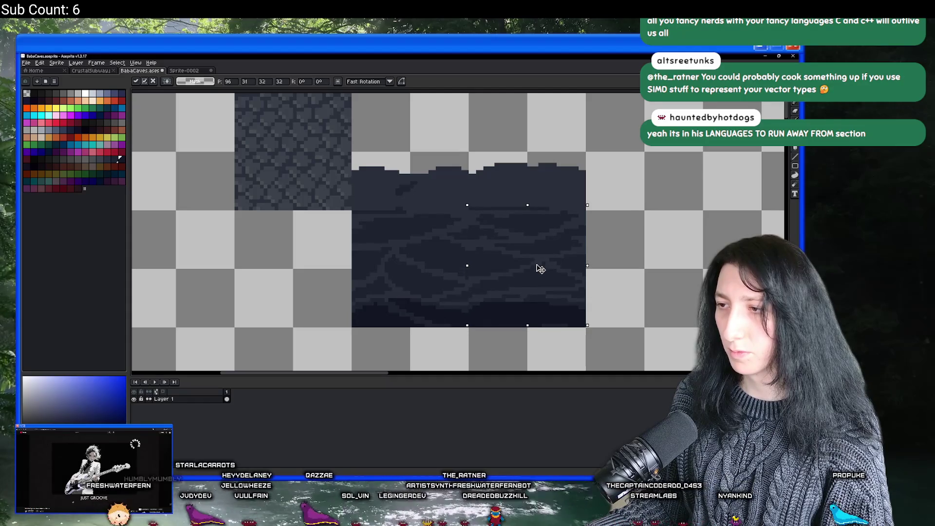
pyautogui.scroll(2, 511, 261)
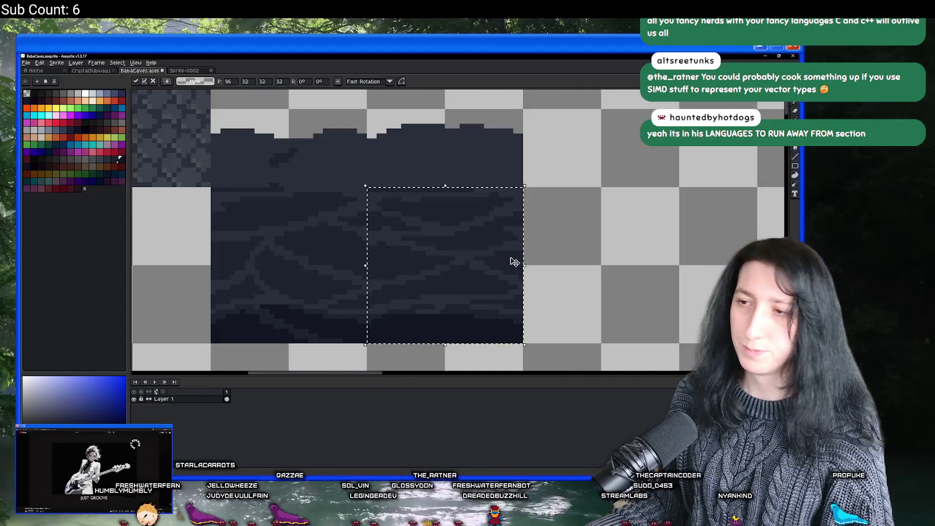
pyautogui.press('Return')
pyautogui.scroll(-3, 528, 247)
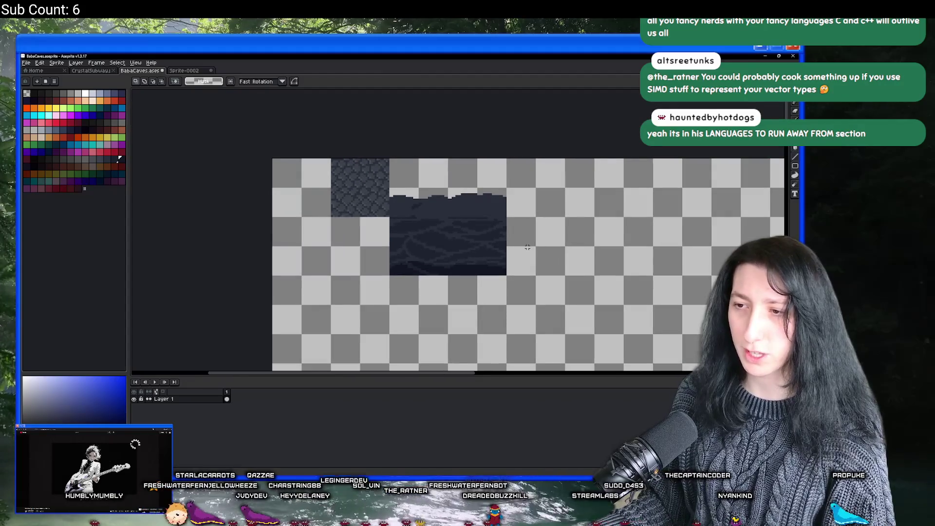
pyautogui.moveTo(528, 247); pyautogui.dragTo(510, 221)
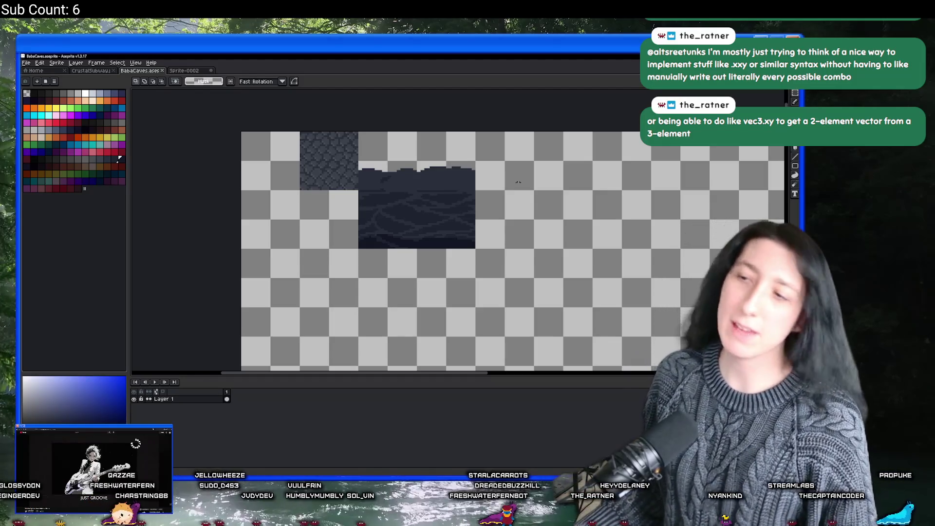
# Zoom in and out around the cave wall's bumpy top edge to inspect it.
pyautogui.scroll(1, 456, 177)
pyautogui.scroll(-1, 429, 178)
pyautogui.scroll(1, 410, 179)
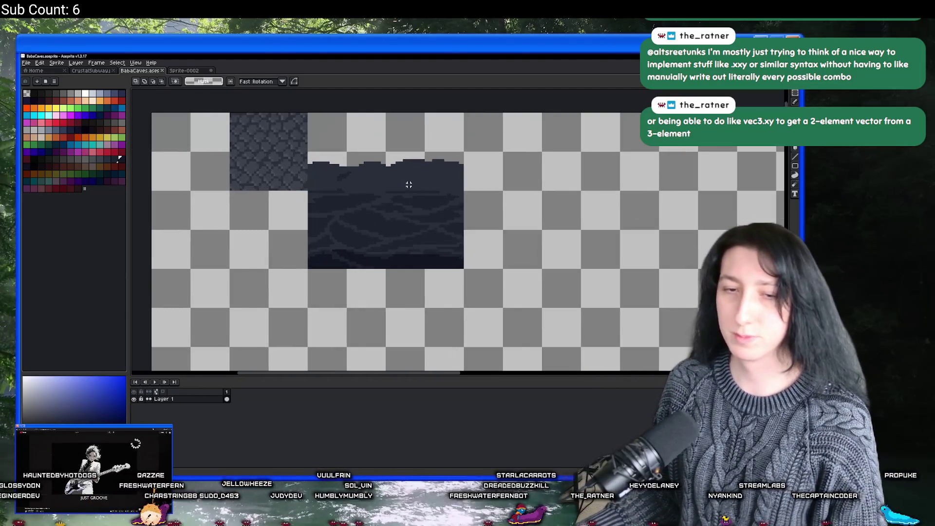
pyautogui.scroll(-1, 317, 194)
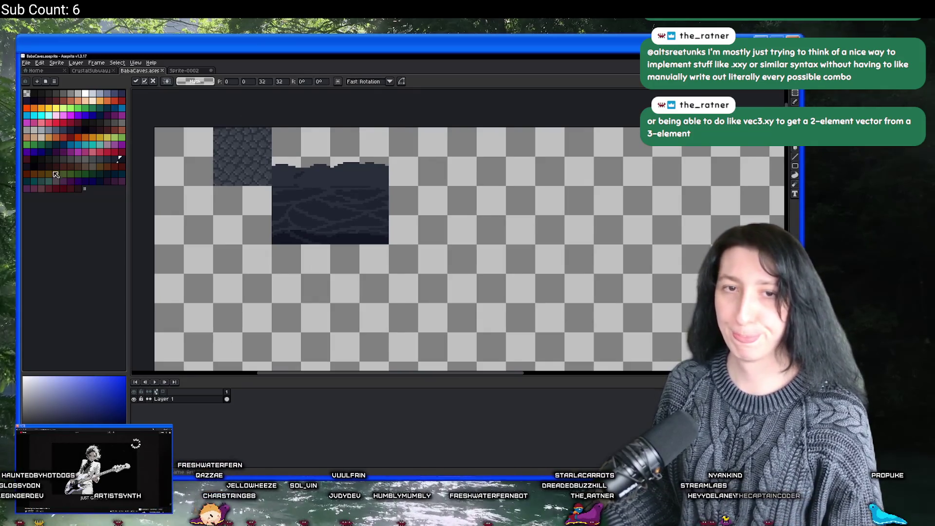
pyautogui.scroll(1, 335, 192)
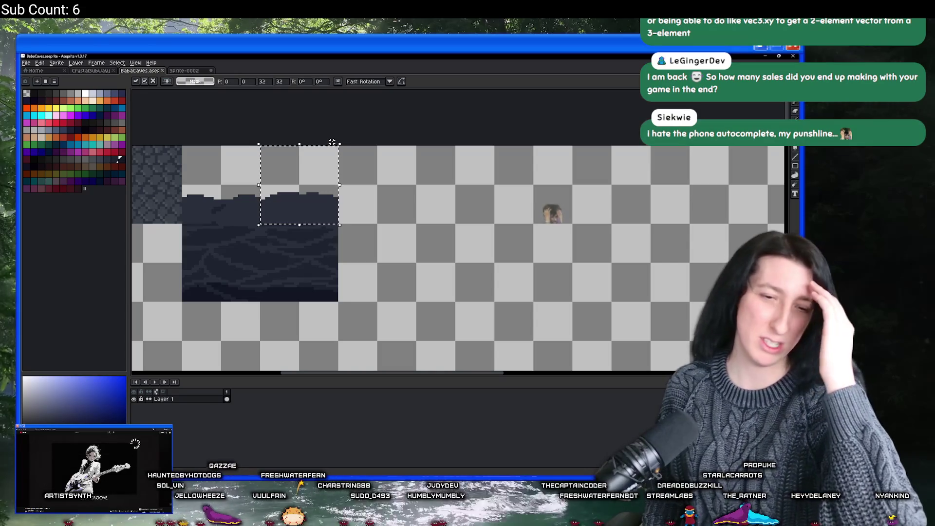
# Move the copied edge piece right of the wall, rotate it -90°, and nudge it one pixel left.
pyautogui.scroll(1, 332, 142)
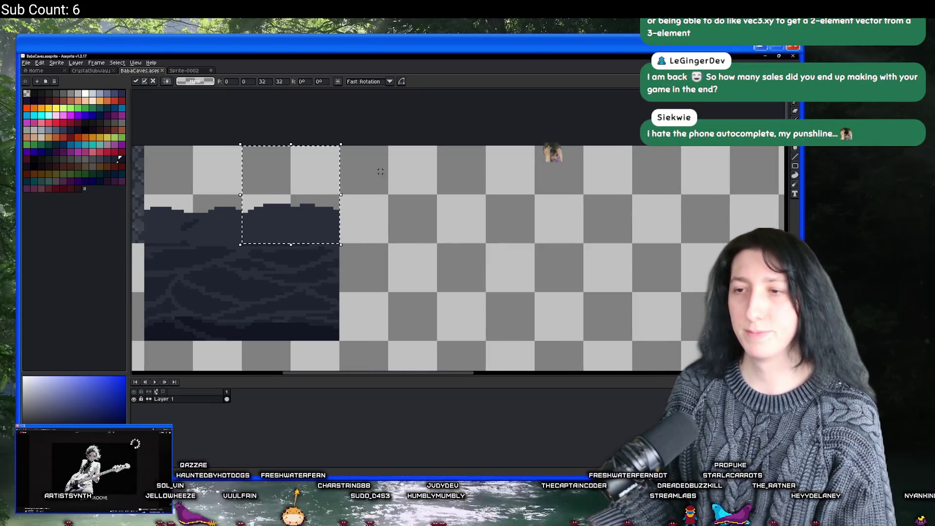
pyautogui.scroll(2, 334, 198)
pyautogui.scroll(-1, 334, 197)
pyautogui.moveTo(304, 195); pyautogui.dragTo(428, 195)
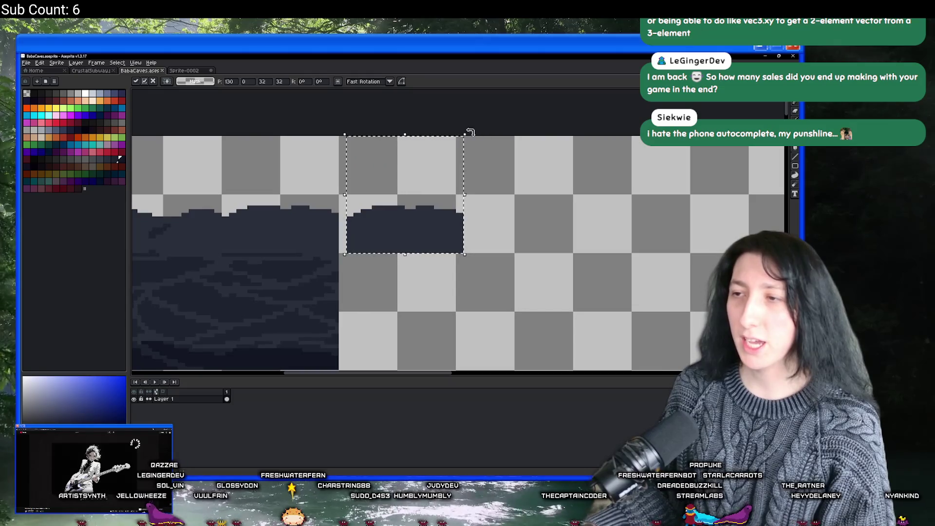
pyautogui.moveTo(475, 145); pyautogui.dragTo(449, 232)
pyautogui.press('Left')
# Switch to the pencil and pick the wall's dark navy colour for touch-ups.
pyautogui.scroll(1, 369, 208)
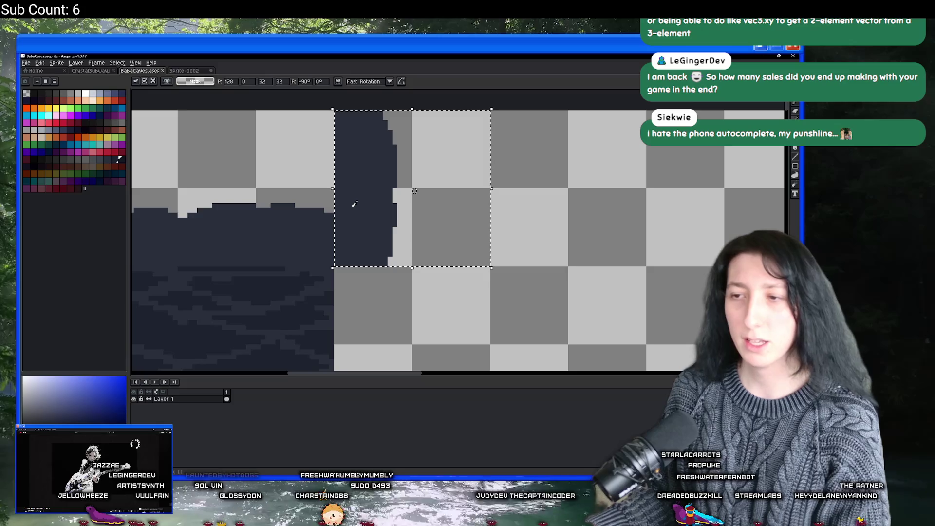
pyautogui.scroll(-1, 354, 204)
pyautogui.scroll(1, 354, 203)
pyautogui.scroll(-1, 306, 201)
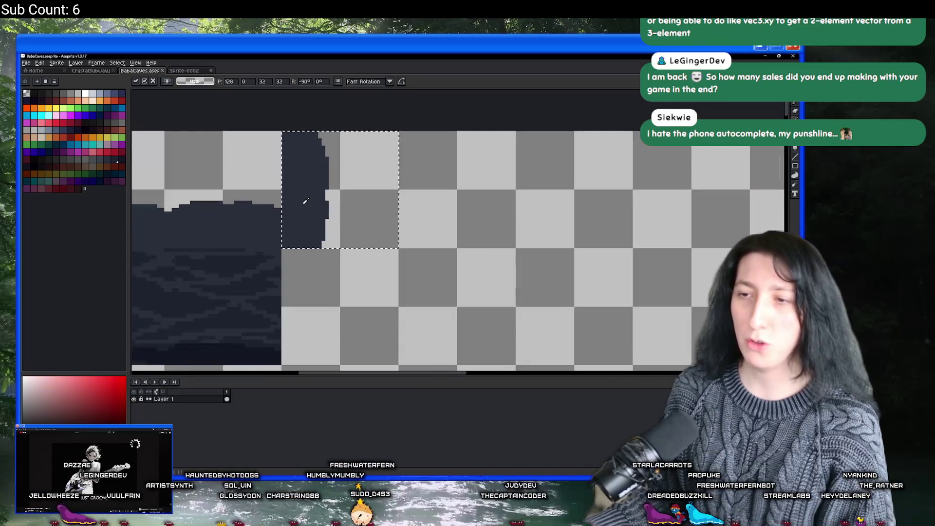
pyautogui.scroll(-1, 305, 201)
pyautogui.scroll(1, 305, 208)
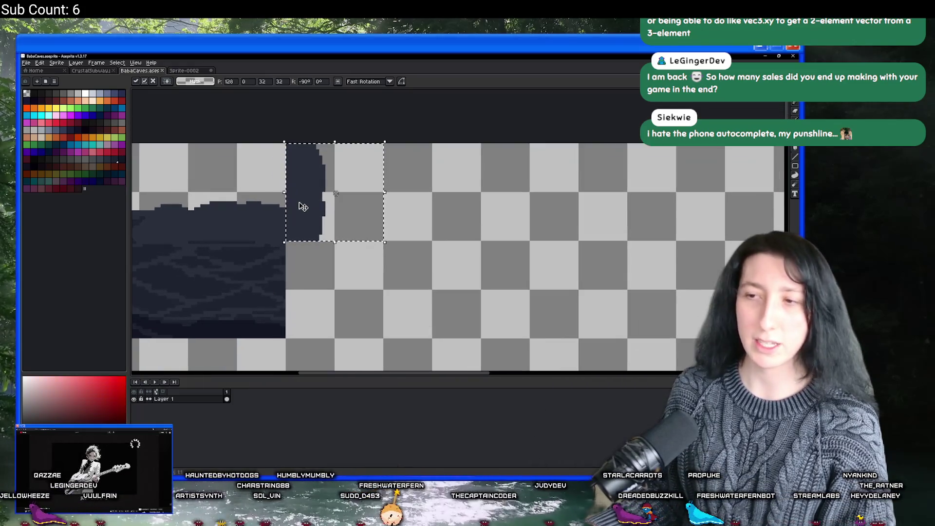
pyautogui.scroll(2, 336, 193)
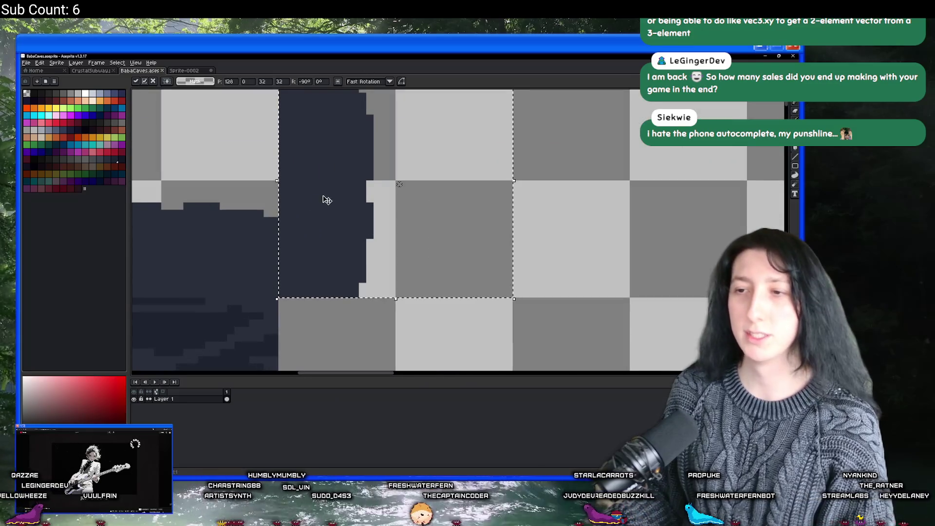
pyautogui.press('b')
pyautogui.keyDown('alt'); pyautogui.click(341, 186); pyautogui.keyUp('alt')
pyautogui.scroll(-1, 341, 185)
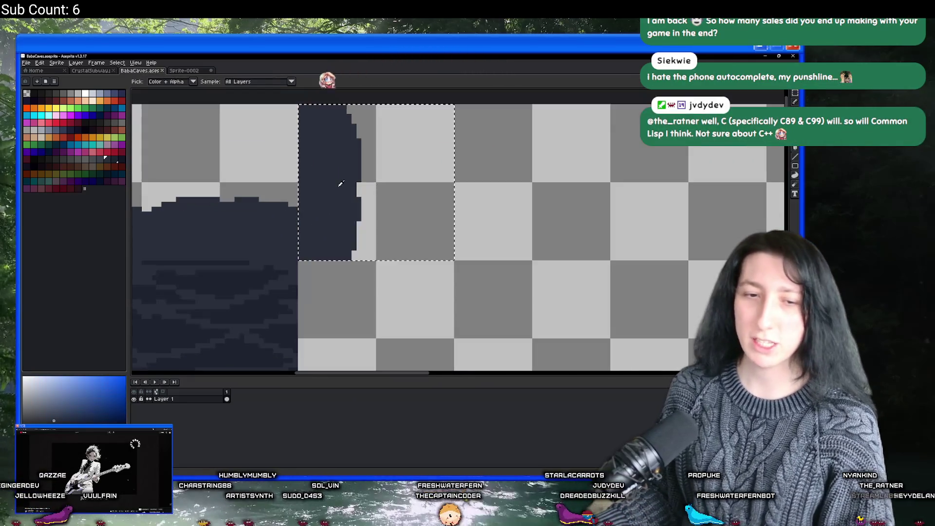
# Undo the stray navy pixels painted on the edge piece.
pyautogui.scroll(2, 339, 189)
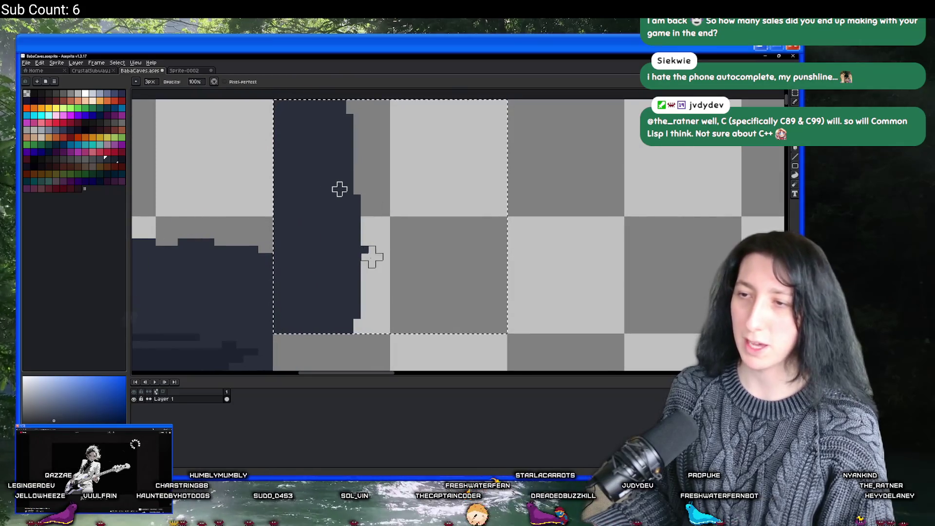
pyautogui.hotkey('ctrl', 'z')
pyautogui.scroll(-2, 340, 189)
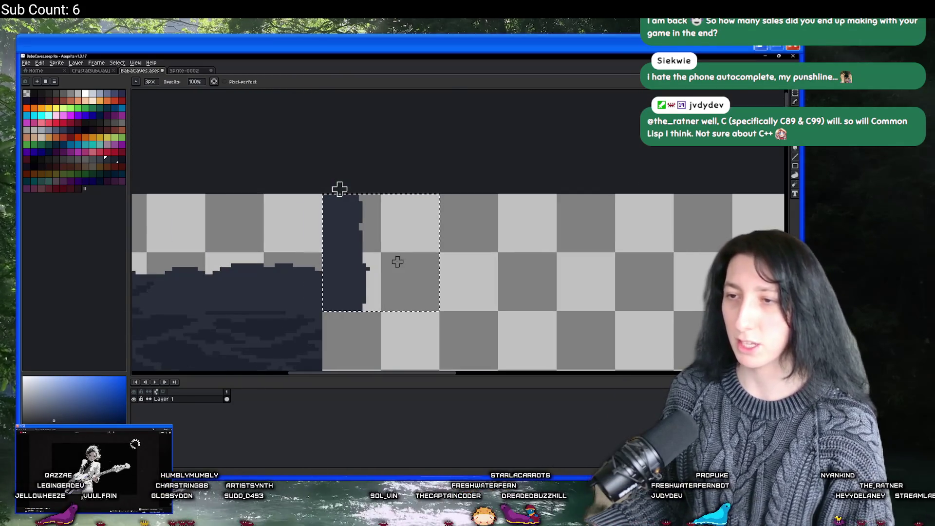
pyautogui.scroll(1, 340, 189)
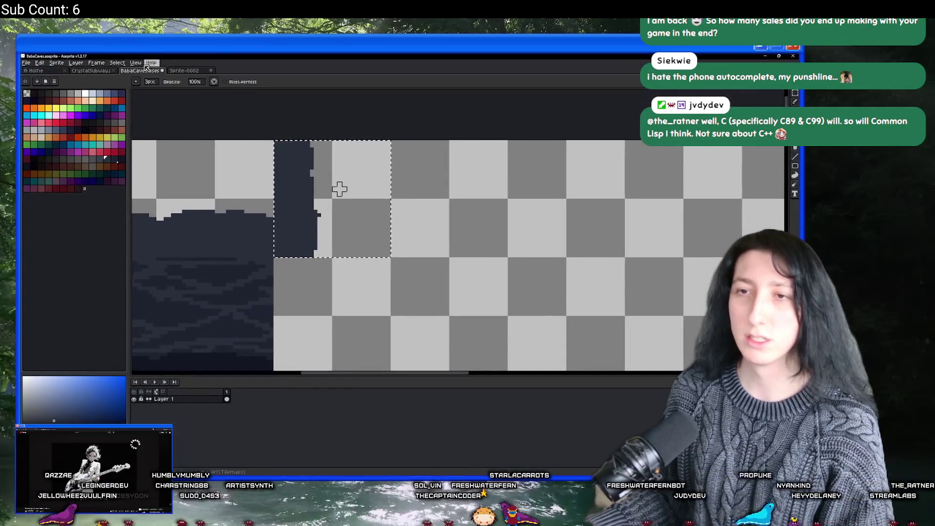
# Toggle the brush preview off and back on in the View menu.
pyautogui.click(135, 63)
pyautogui.moveTo(161, 110)
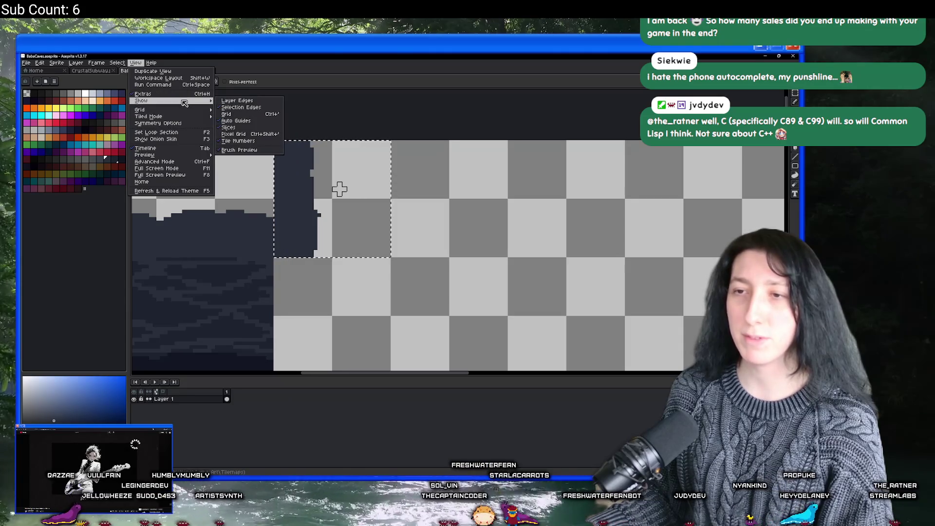
pyautogui.click(243, 151)
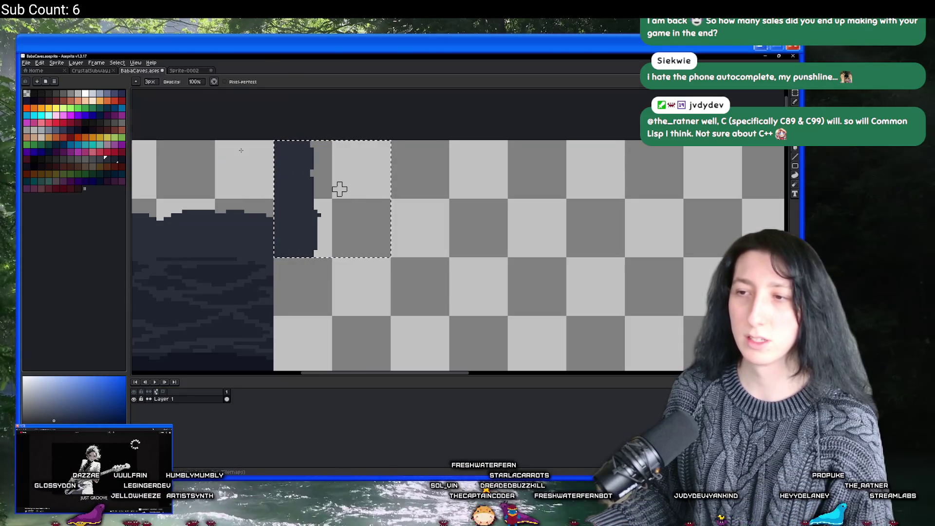
pyautogui.click(136, 62)
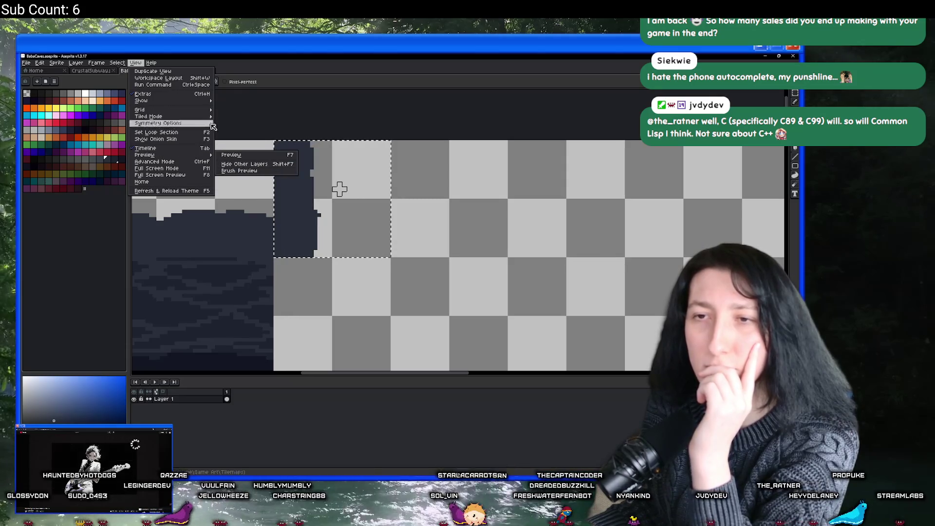
pyautogui.click(236, 151)
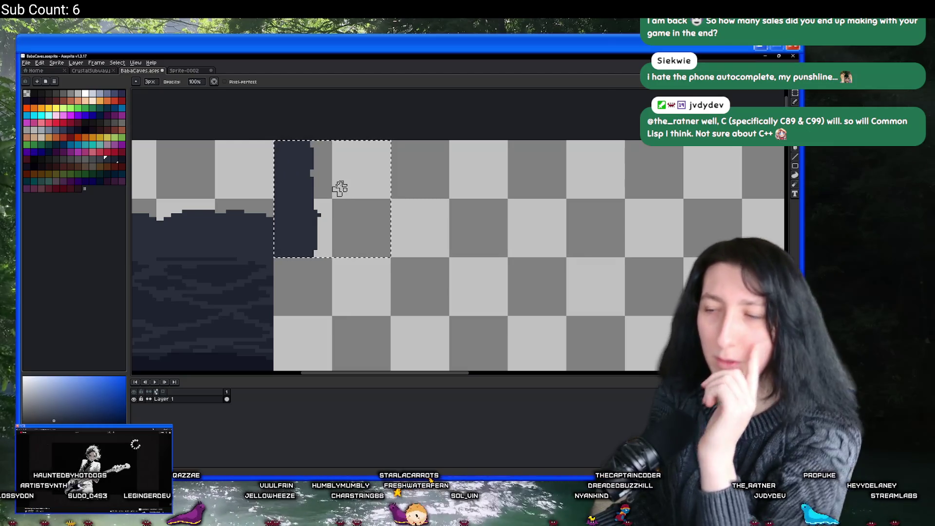
# Put the editor into Full Screen Mode with F11.
pyautogui.scroll(2, 340, 188)
pyautogui.scroll(-2, 340, 189)
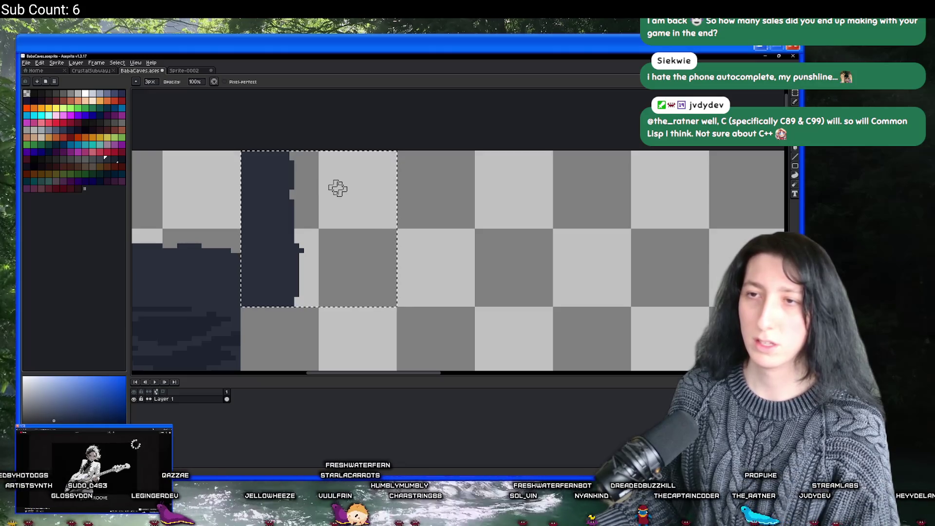
pyautogui.click(135, 63)
pyautogui.moveTo(149, 102)
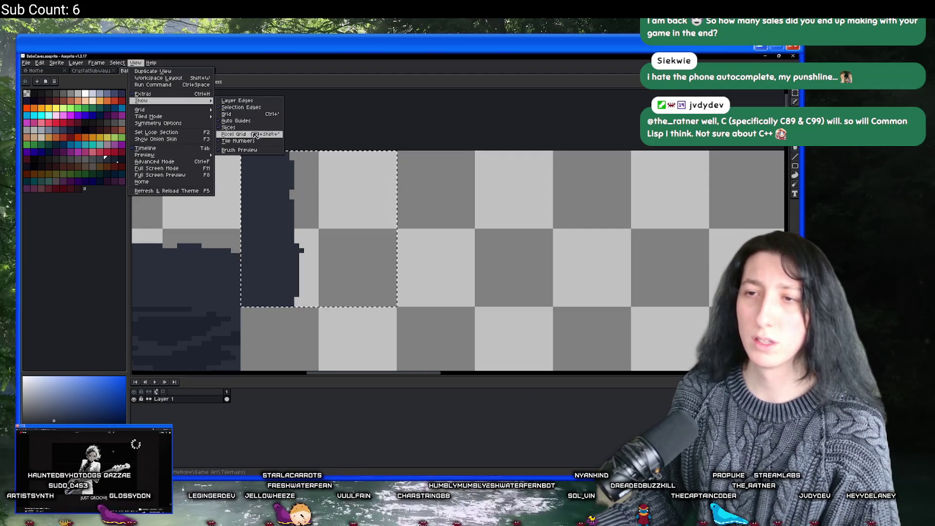
pyautogui.press('F11')
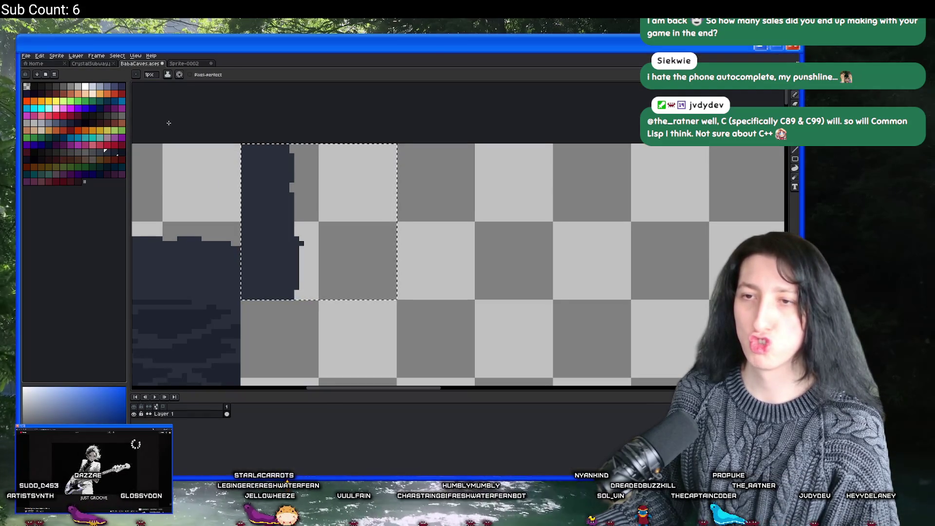
# Undo the accidental solid dark fill and paint dark pixels extending the wall's edge.
pyautogui.press('f')
pyautogui.hotkey('ctrl', 'z')
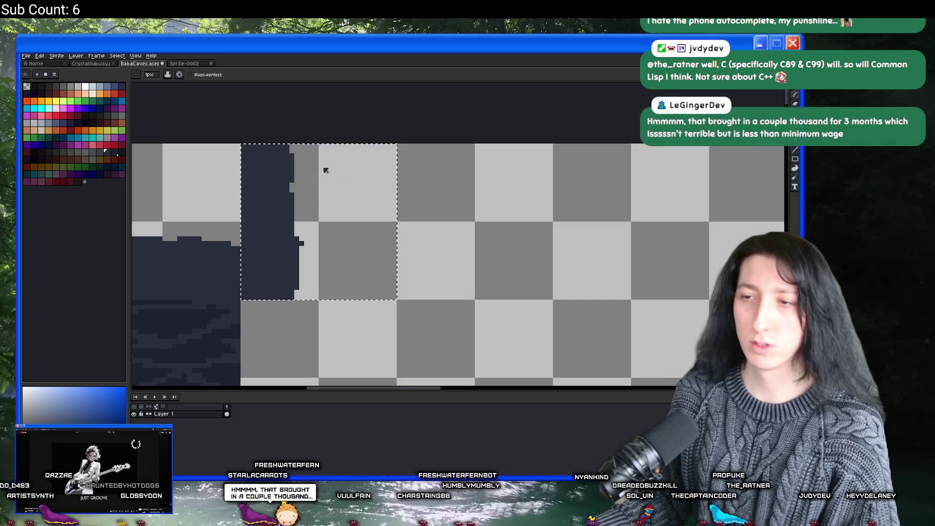
pyautogui.scroll(2, 301, 234)
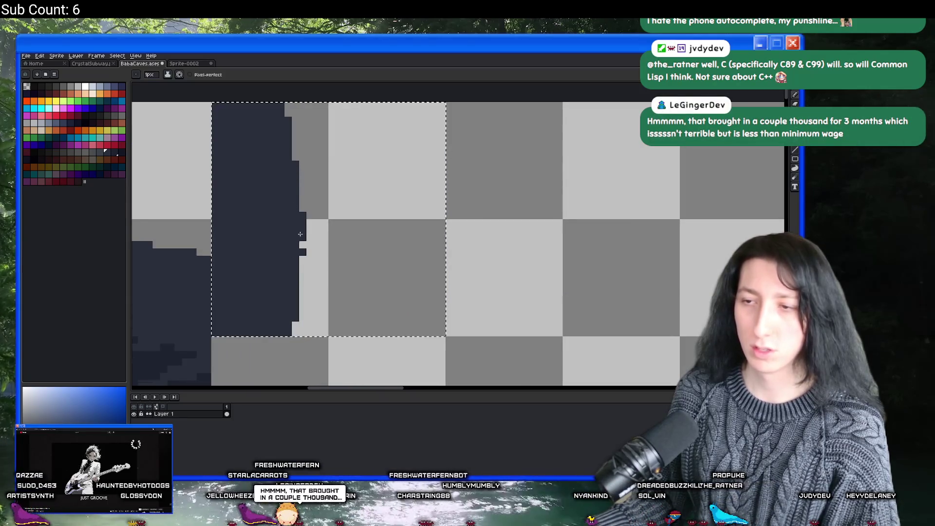
pyautogui.moveTo(299, 276); pyautogui.dragTo(299, 315)
pyautogui.scroll(-2, 298, 312)
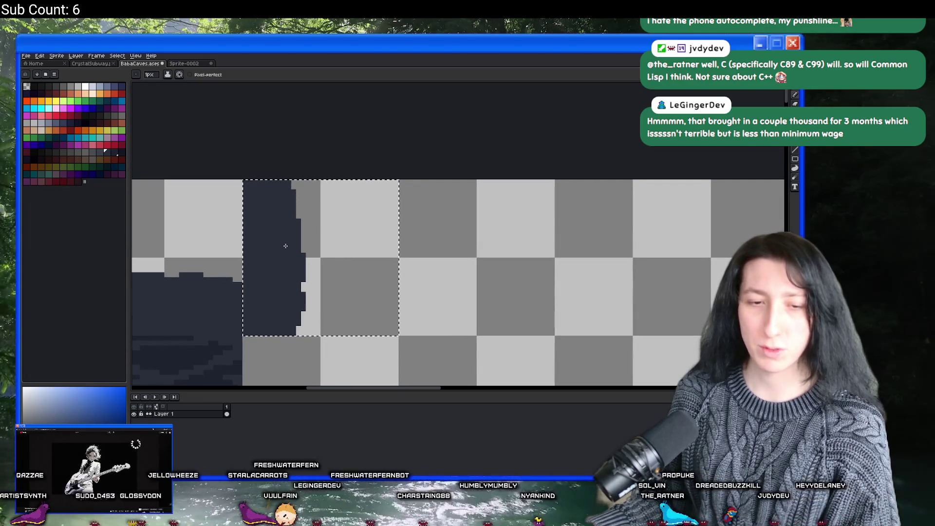
pyautogui.scroll(2, 285, 246)
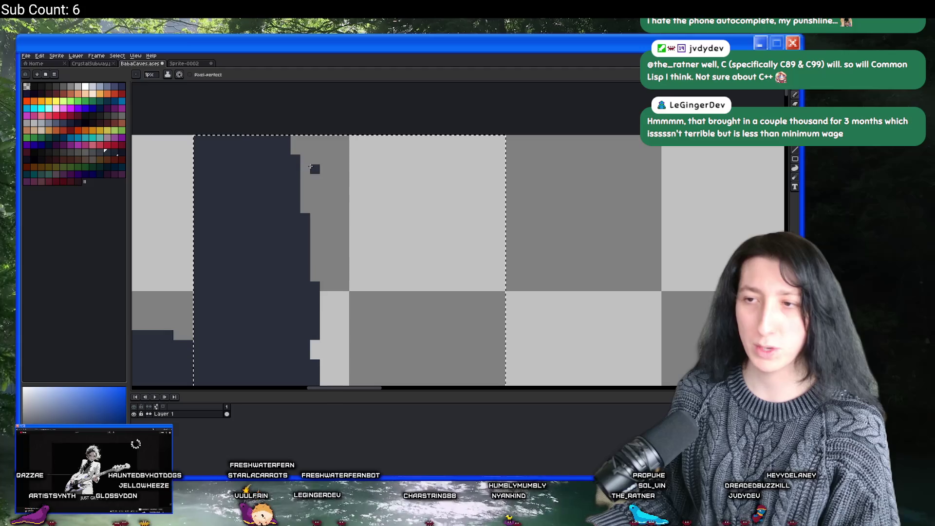
# Paint the light grey strip dark and add pixels near its lower end.
pyautogui.moveTo(308, 220); pyautogui.dragTo(305, 166)
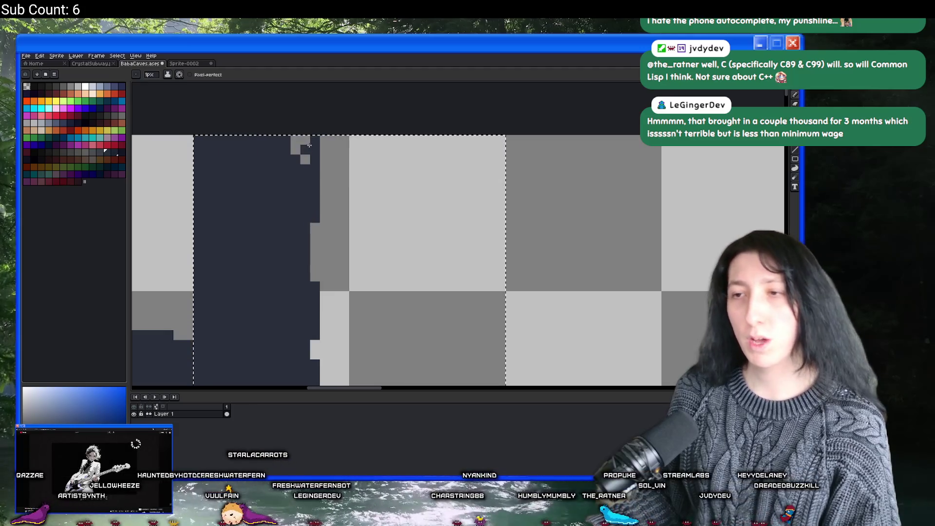
pyautogui.scroll(-3, 303, 219)
pyautogui.scroll(3, 303, 219)
pyautogui.moveTo(301, 292); pyautogui.dragTo(292, 314)
pyautogui.scroll(-3, 294, 277)
pyautogui.scroll(2, 295, 276)
# Darken the pixels beside the dark wall strip with the pencil.
pyautogui.press('e')
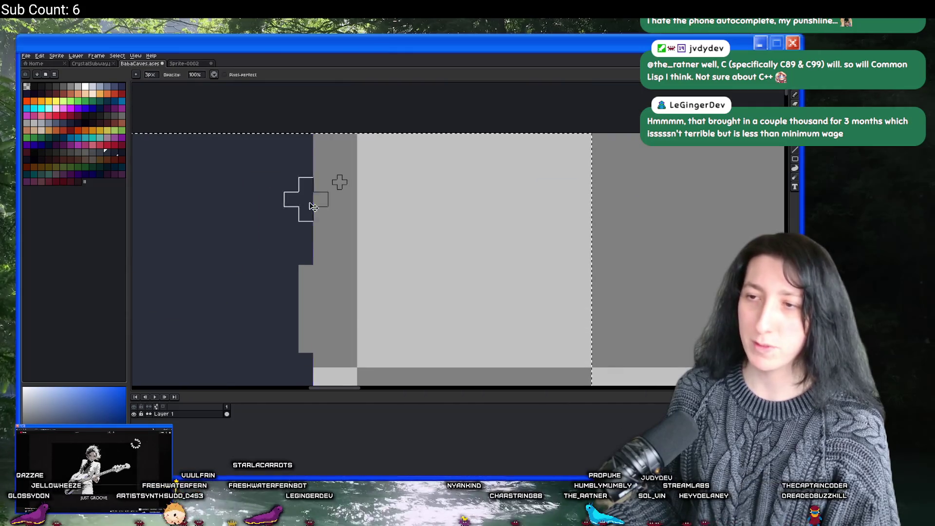
pyautogui.scroll(-3, 334, 183)
pyautogui.scroll(-2, 340, 182)
pyautogui.scroll(6, 338, 195)
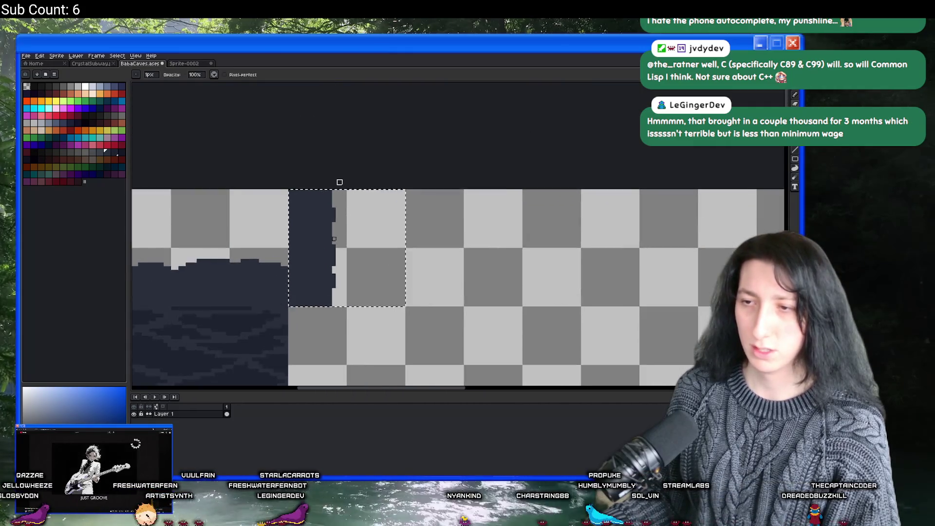
pyautogui.press('b')
pyautogui.moveTo(334, 273)
pyautogui.mouseDown()
pyautogui.moveTo(345, 278)
pyautogui.moveTo(349, 188)
pyautogui.mouseUp()
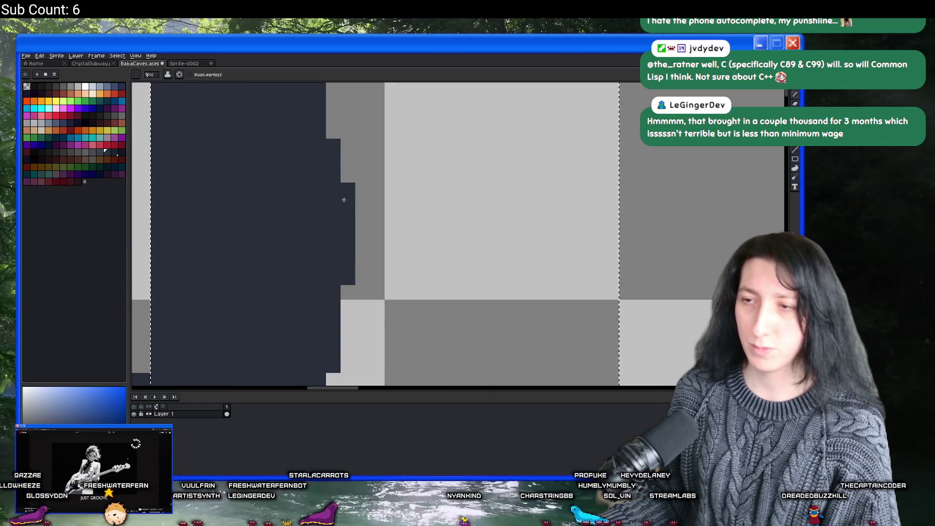
pyautogui.scroll(-3, 346, 205)
pyautogui.scroll(2, 341, 261)
pyautogui.scroll(-2, 340, 261)
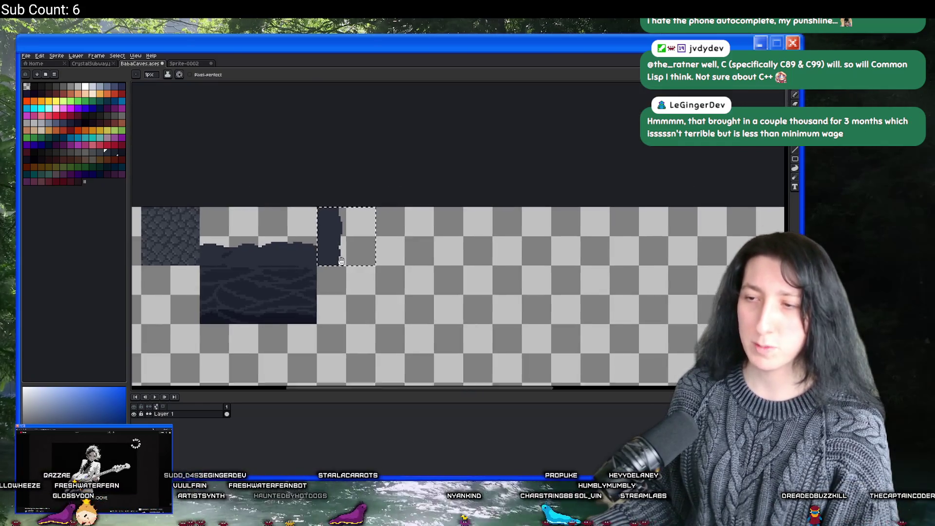
pyautogui.scroll(1, 334, 229)
pyautogui.scroll(-1, 332, 224)
pyautogui.scroll(1, 332, 224)
pyautogui.press('m')
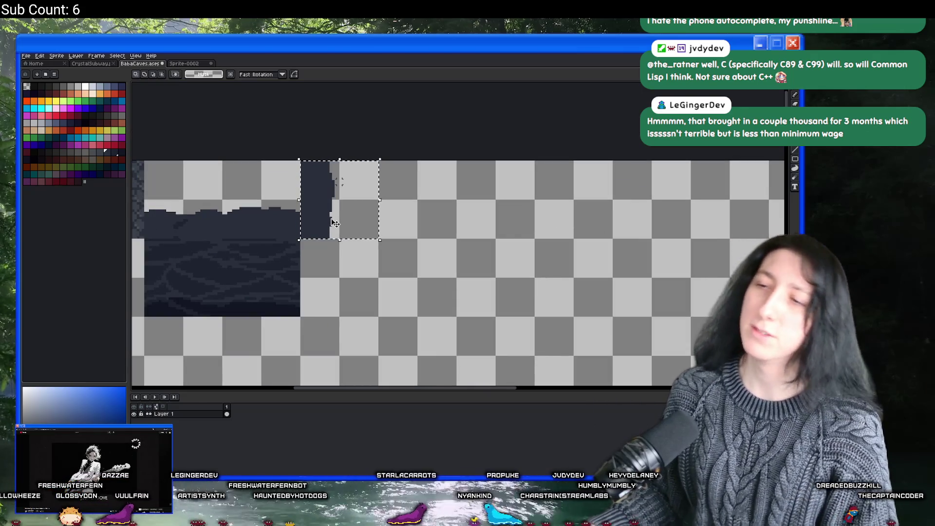
pyautogui.click(320, 213)
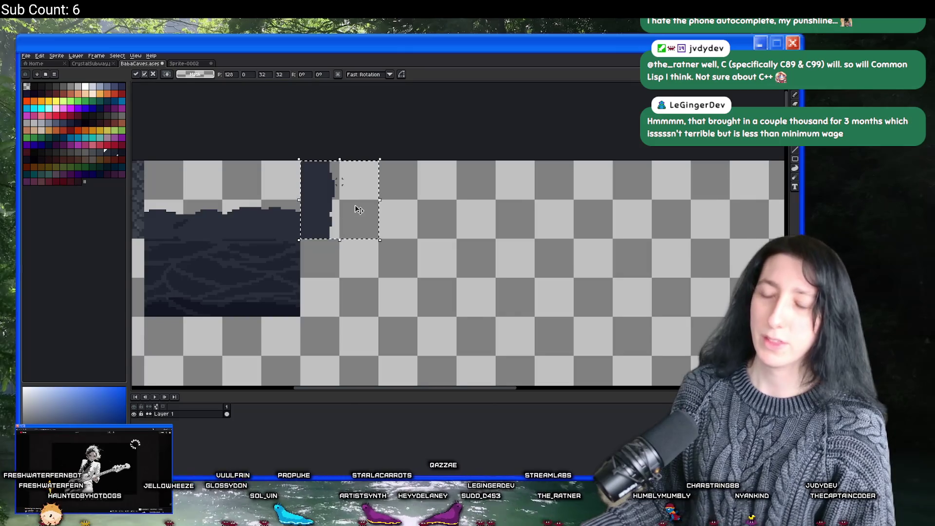
pyautogui.scroll(3, 359, 209)
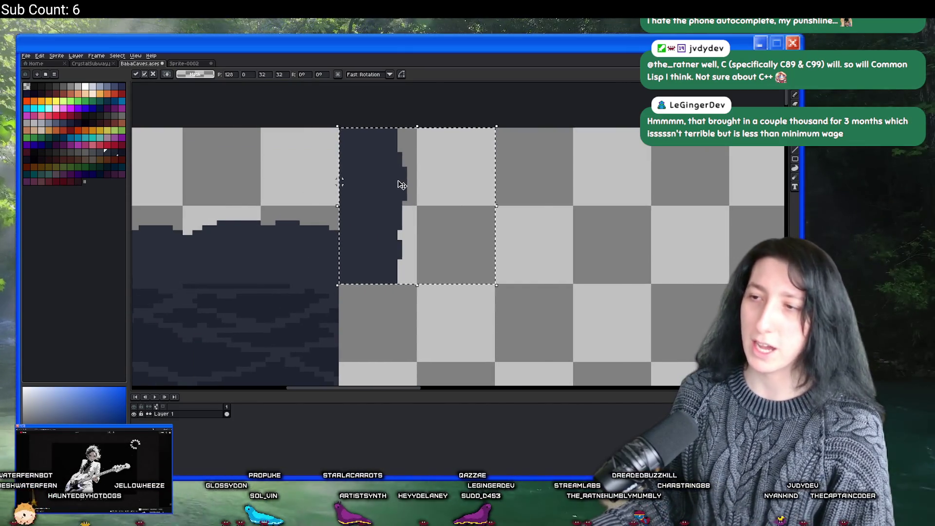
pyautogui.press('b')
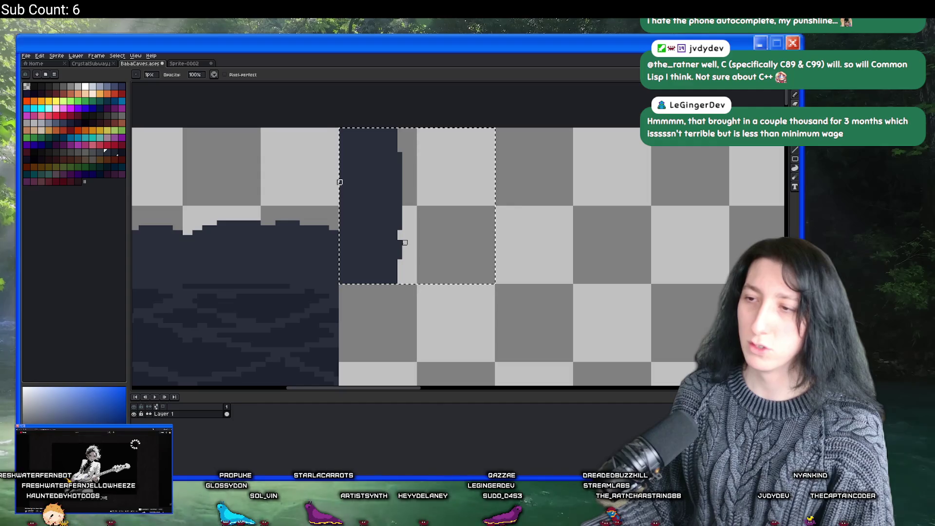
pyautogui.scroll(2, 405, 243)
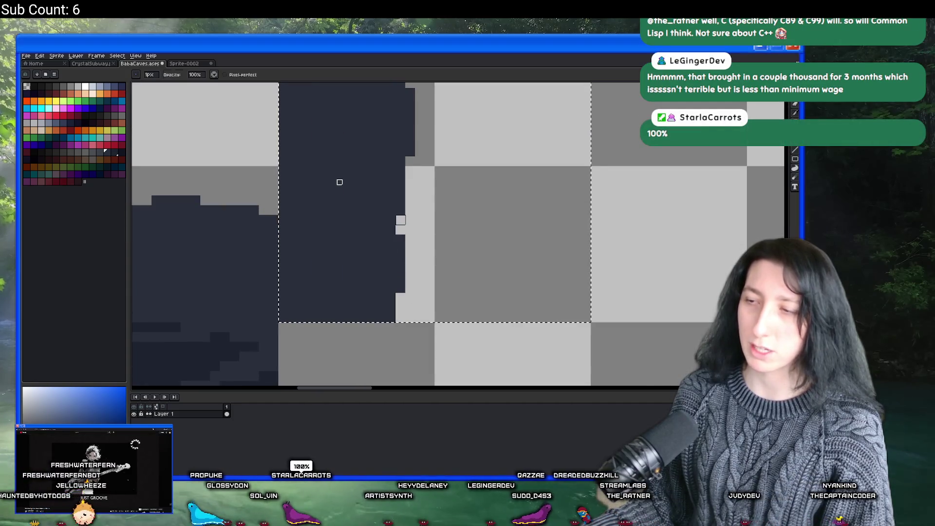
pyautogui.scroll(-4, 340, 182)
pyautogui.press('v')
pyautogui.scroll(1, 428, 229)
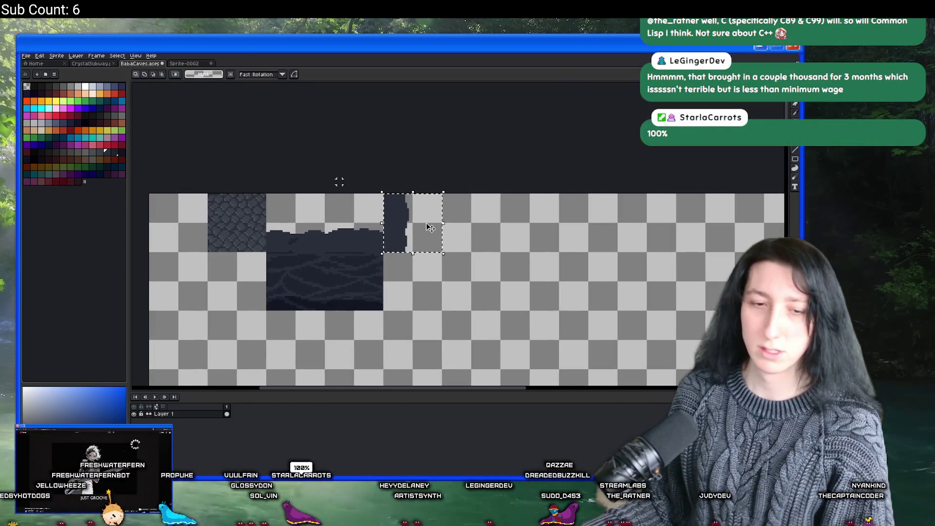
# Paste a horizontally flipped copy of the wall edge tile one tile to the right.
pyautogui.scroll(1, 429, 227)
pyautogui.hotkey('ctrl', 'v')
pyautogui.hotkey('shift', 'h')
pyautogui.moveTo(431, 219); pyautogui.dragTo(508, 217)
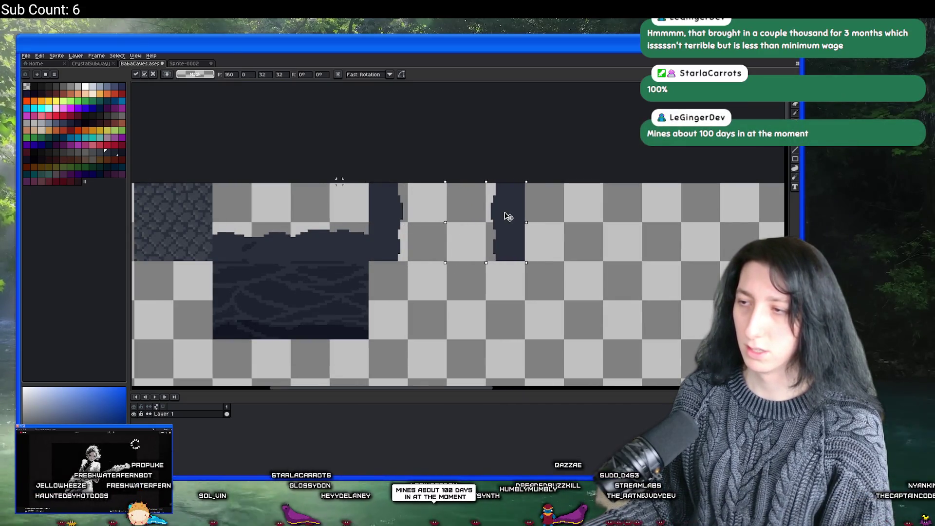
pyautogui.press('Return')
# Reselect the original wall edge tile, ready for transforming.
pyautogui.moveTo(475, 223)
pyautogui.mouseDown()
pyautogui.moveTo(450, 195)
pyautogui.moveTo(393, 217)
pyautogui.moveTo(398, 195)
pyautogui.moveTo(367, 203)
pyautogui.moveTo(391, 210)
pyautogui.mouseUp()
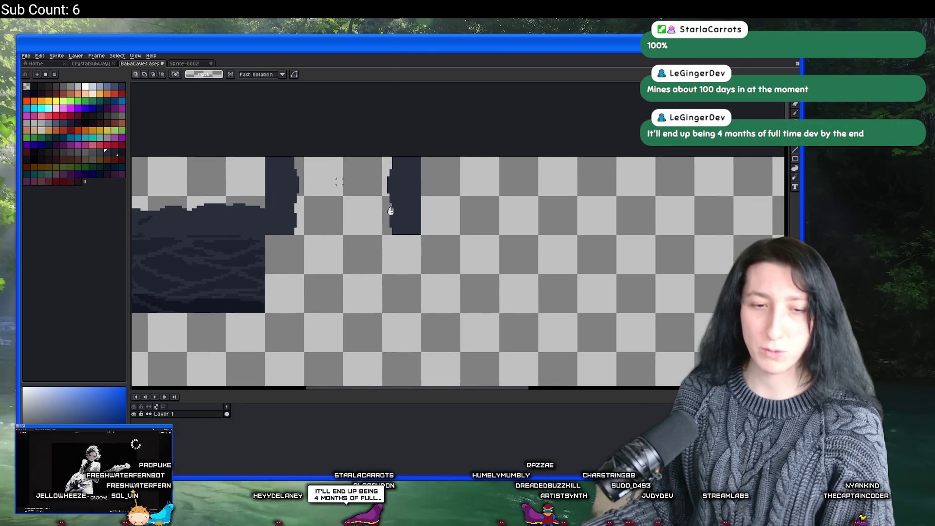
pyautogui.scroll(1, 367, 182)
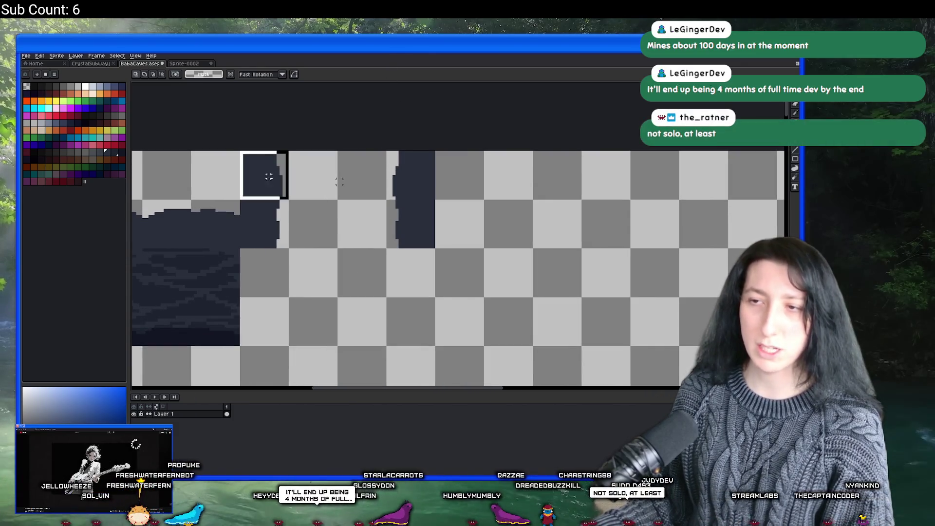
pyautogui.click(269, 176)
pyautogui.scroll(-1, 320, 226)
pyautogui.moveTo(317, 224)
pyautogui.mouseDown()
pyautogui.moveTo(345, 177)
pyautogui.moveTo(379, 208)
pyautogui.mouseUp()
pyautogui.click(404, 209)
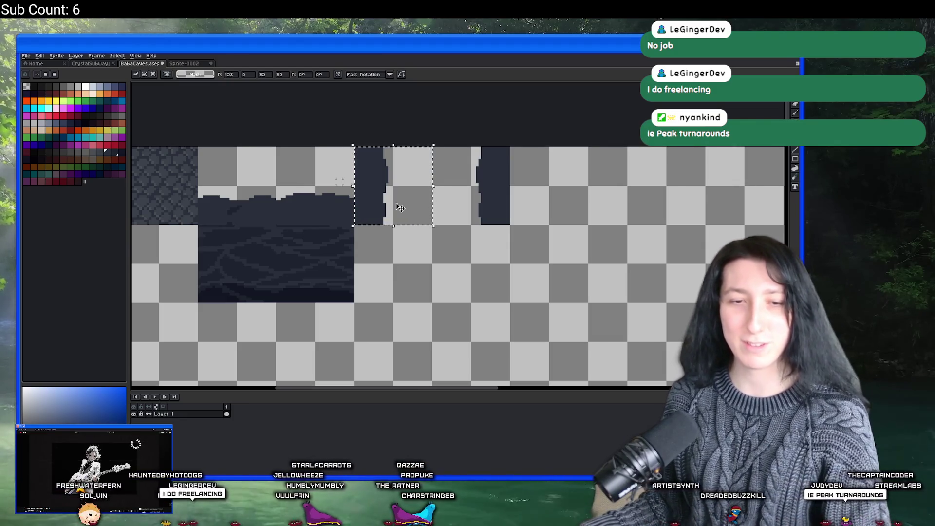
# Place a copy of the wall tile below, rotated 90° and snapped to the grid.
pyautogui.moveTo(392, 185); pyautogui.dragTo(439, 271)
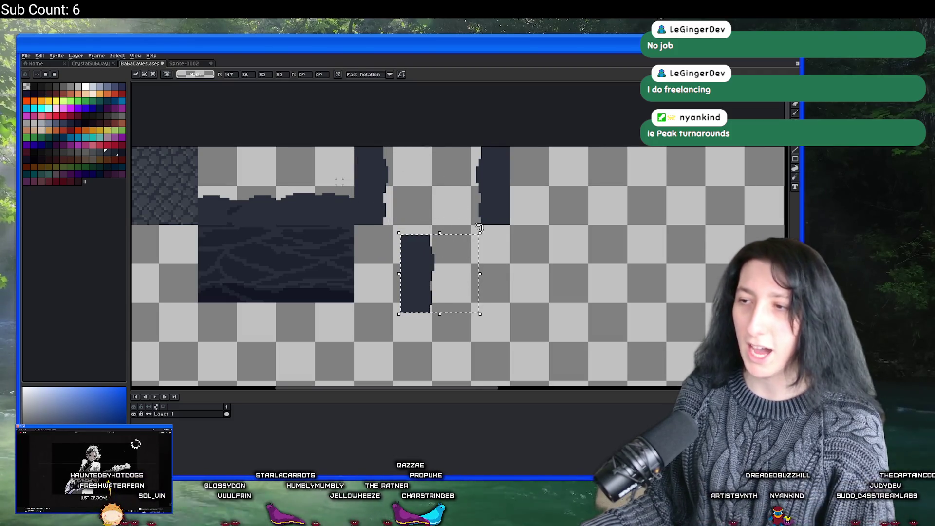
pyautogui.moveTo(484, 228)
pyautogui.mouseDown()
pyautogui.moveTo(440, 221)
pyautogui.moveTo(399, 238)
pyautogui.mouseUp()
pyautogui.moveTo(466, 314)
pyautogui.mouseDown()
pyautogui.moveTo(463, 298)
pyautogui.moveTo(419, 303)
pyautogui.mouseUp()
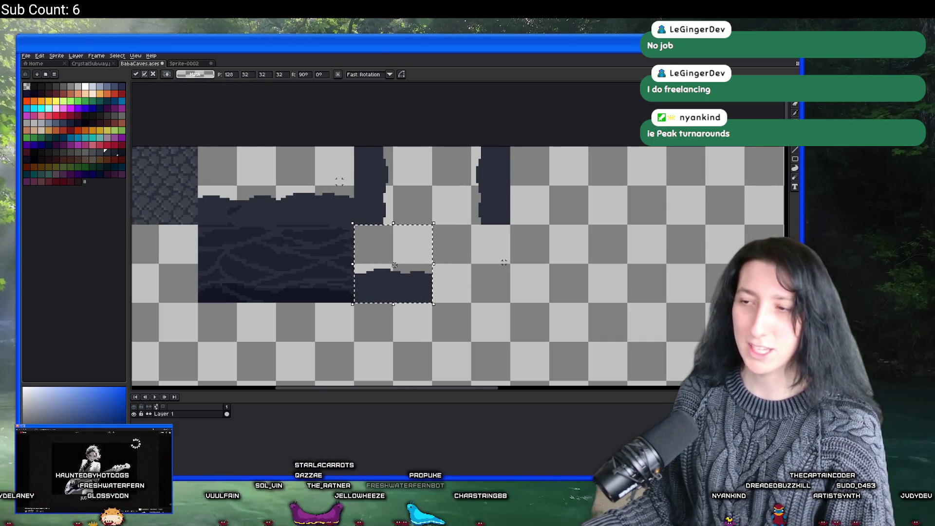
pyautogui.press('Return')
# Select the rotated tile in the lower row and move it one slot right.
pyautogui.scroll(-4, 501, 262)
pyautogui.scroll(2, 502, 262)
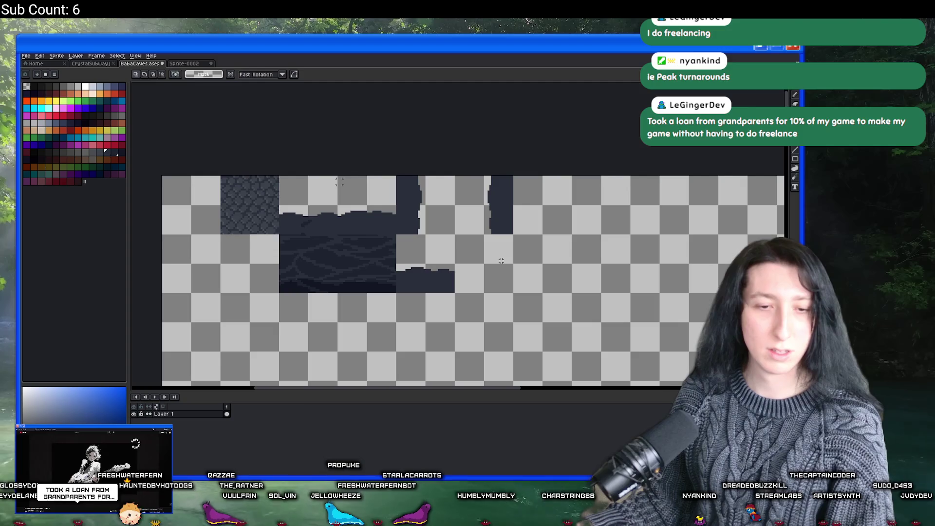
pyautogui.scroll(1, 431, 272)
pyautogui.moveTo(439, 241)
pyautogui.mouseDown()
pyautogui.moveTo(408, 269)
pyautogui.moveTo(576, 275)
pyautogui.mouseUp()
pyautogui.scroll(1, 459, 275)
pyautogui.moveTo(459, 274)
pyautogui.mouseDown()
pyautogui.moveTo(422, 268)
pyautogui.moveTo(349, 283)
pyautogui.mouseUp()
pyautogui.scroll(-2, 422, 268)
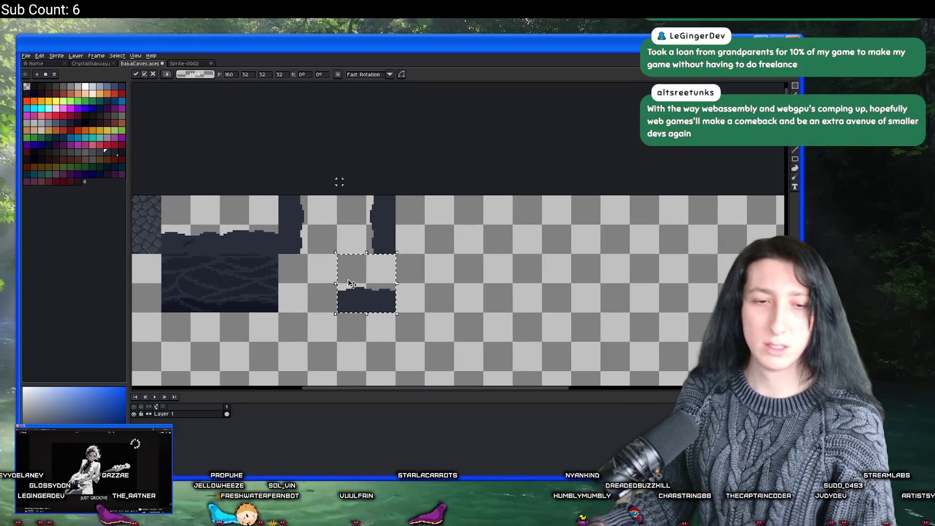
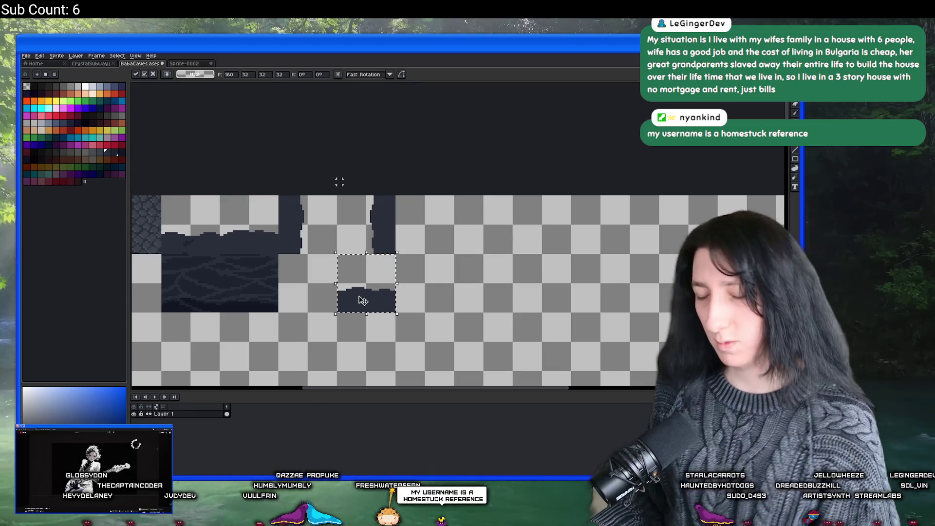
# Switch from the Aseprite cave tileset back to the GameMaker project window with its asset search open.
pyautogui.hotkey('alt', 'Tab')
pyautogui.press('super+Tab')
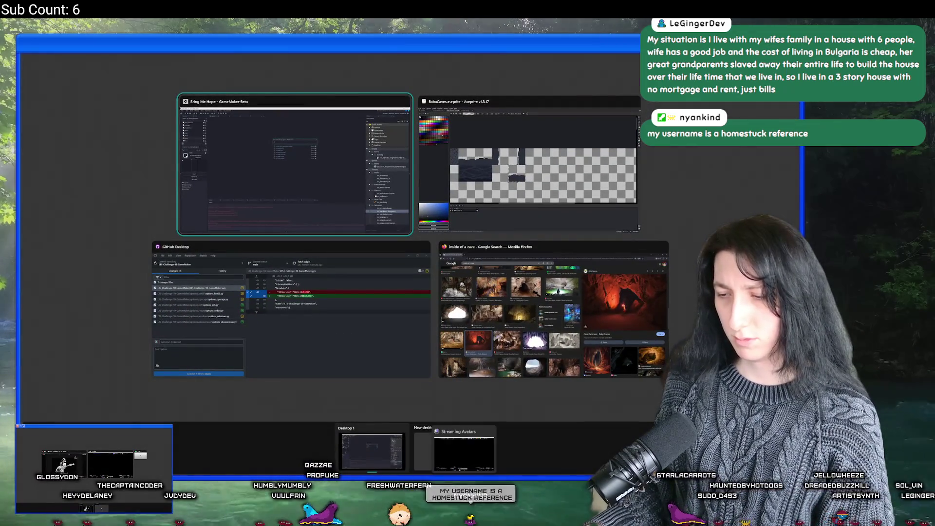
pyautogui.press('Escape')
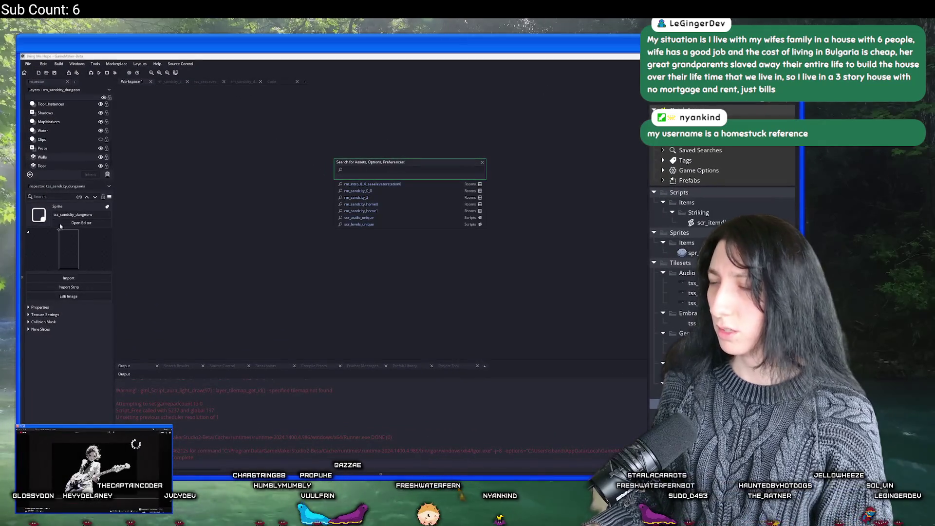